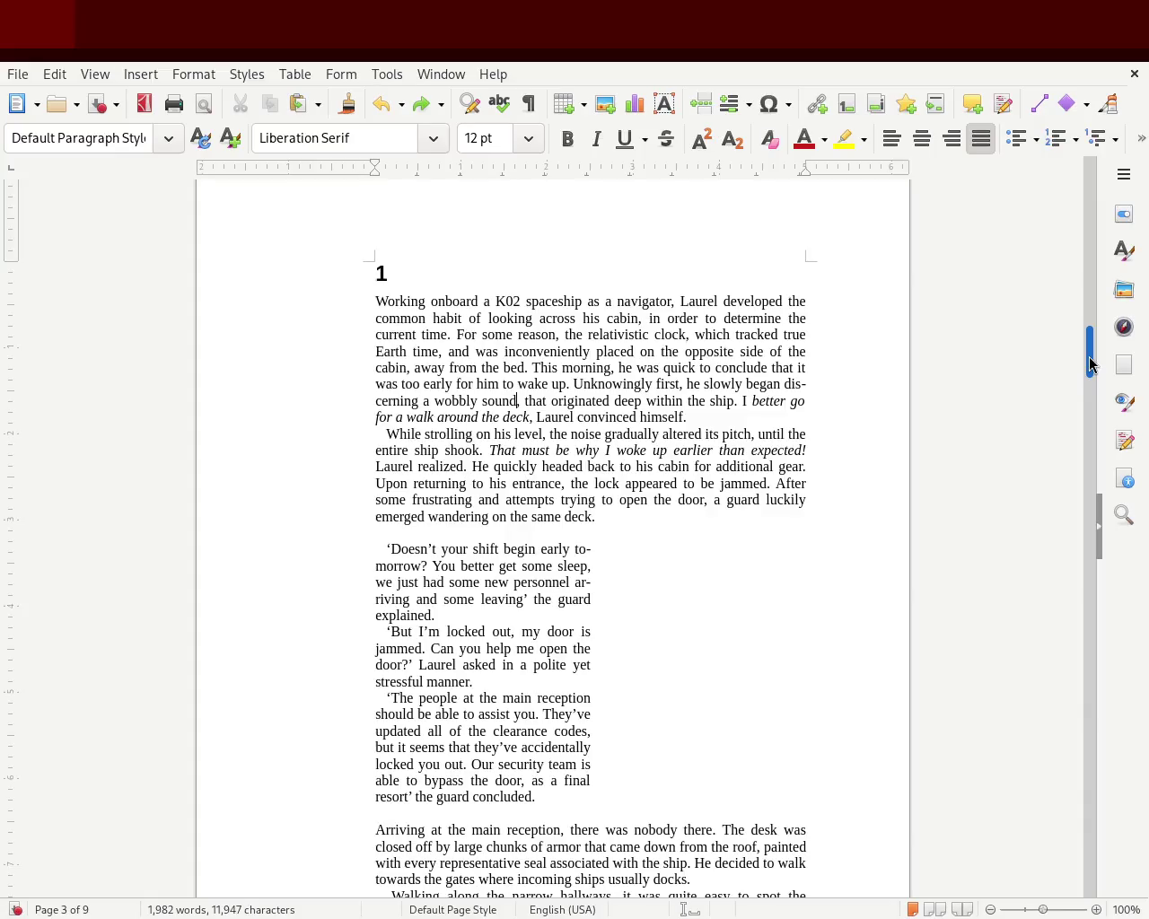
# Review chapter 1's opening paragraphs and select part of them.
pyautogui.moveTo(1089, 364)
pyautogui.mouseDown()
pyautogui.moveTo(1089, 385)
pyautogui.moveTo(1079, 290)
pyautogui.moveTo(1059, 371)
pyautogui.moveTo(1083, 386)
pyautogui.moveTo(1084, 402)
pyautogui.mouseUp()
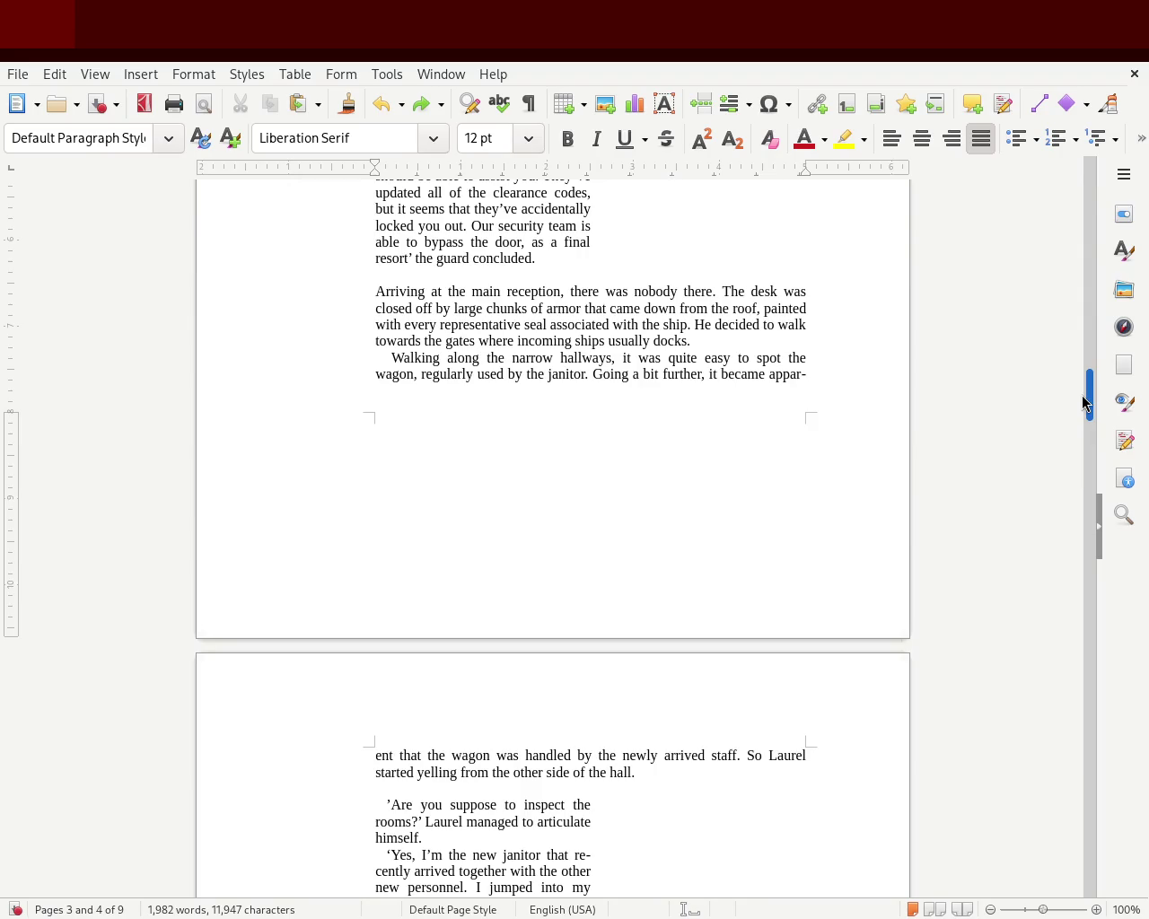
pyautogui.moveTo(1084, 403)
pyautogui.mouseDown()
pyautogui.moveTo(1086, 327)
pyautogui.moveTo(1086, 365)
pyautogui.mouseUp()
pyautogui.scroll(1, 1086, 366)
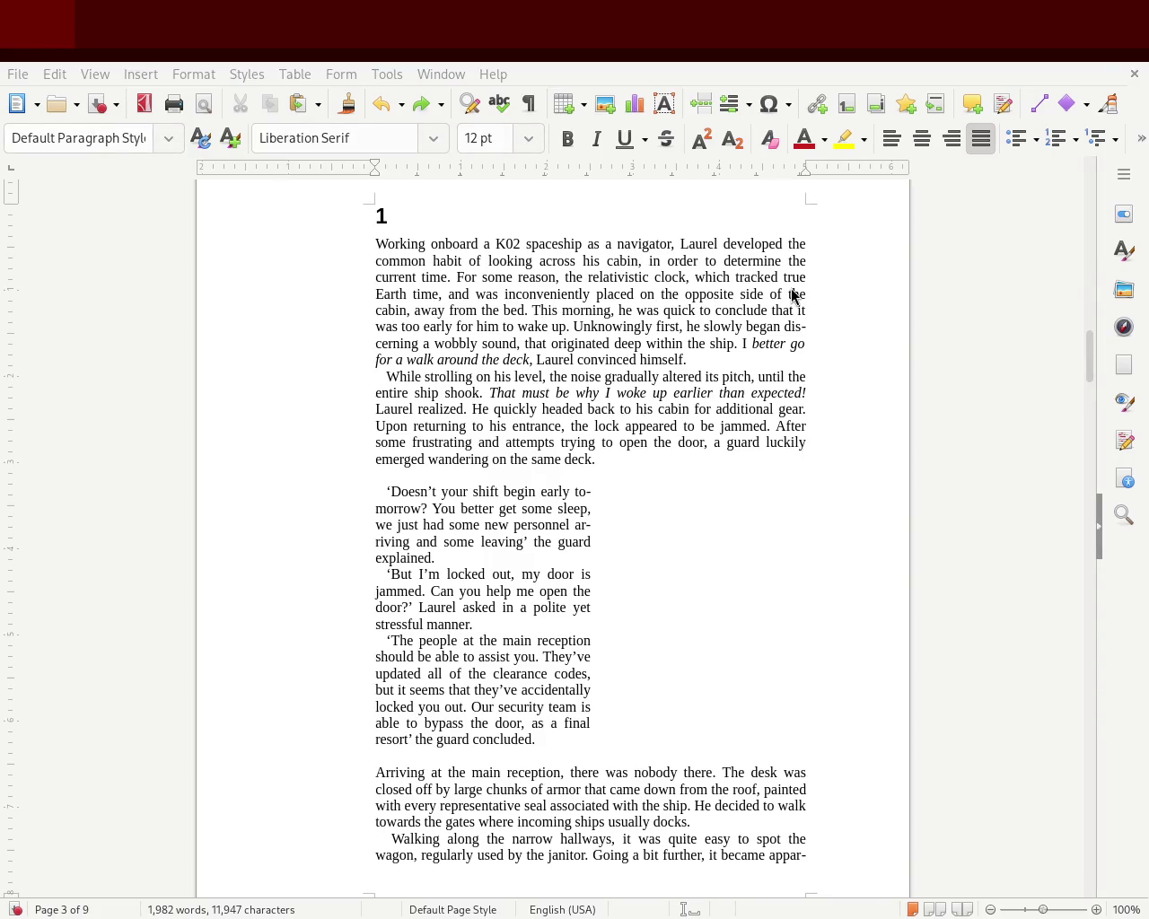
pyautogui.click(517, 350)
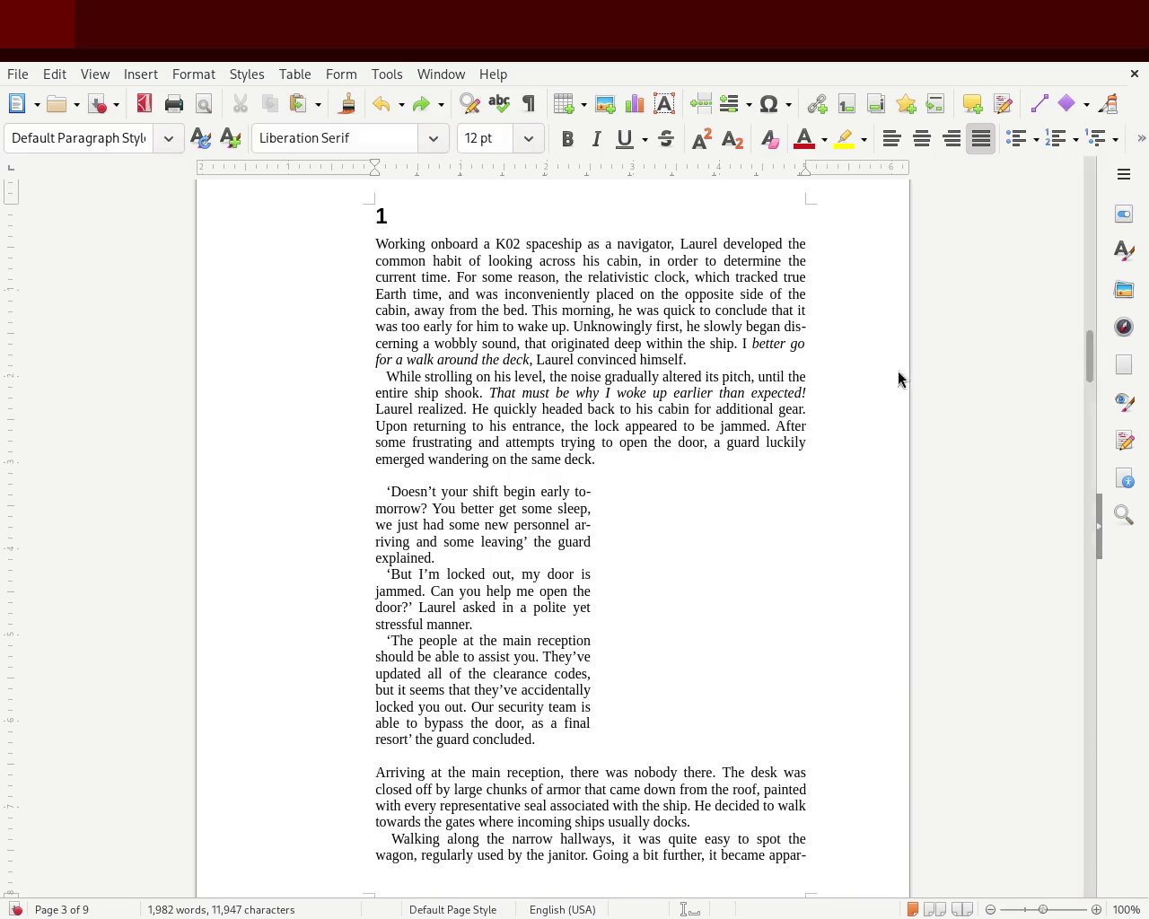
pyautogui.moveTo(1090, 361)
pyautogui.mouseDown()
pyautogui.moveTo(1097, 344)
pyautogui.moveTo(1101, 403)
pyautogui.moveTo(1107, 366)
pyautogui.mouseUp()
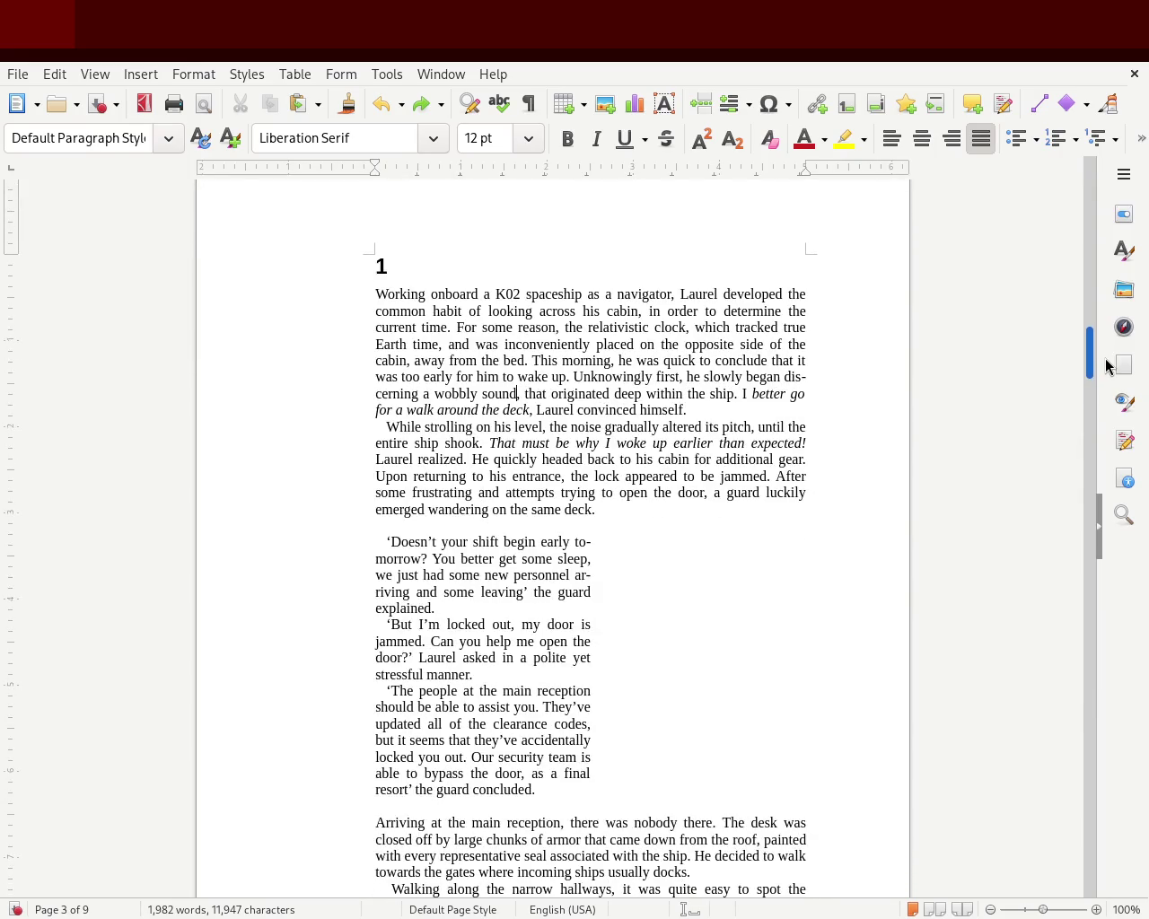
pyautogui.moveTo(1106, 366); pyautogui.dragTo(1106, 369)
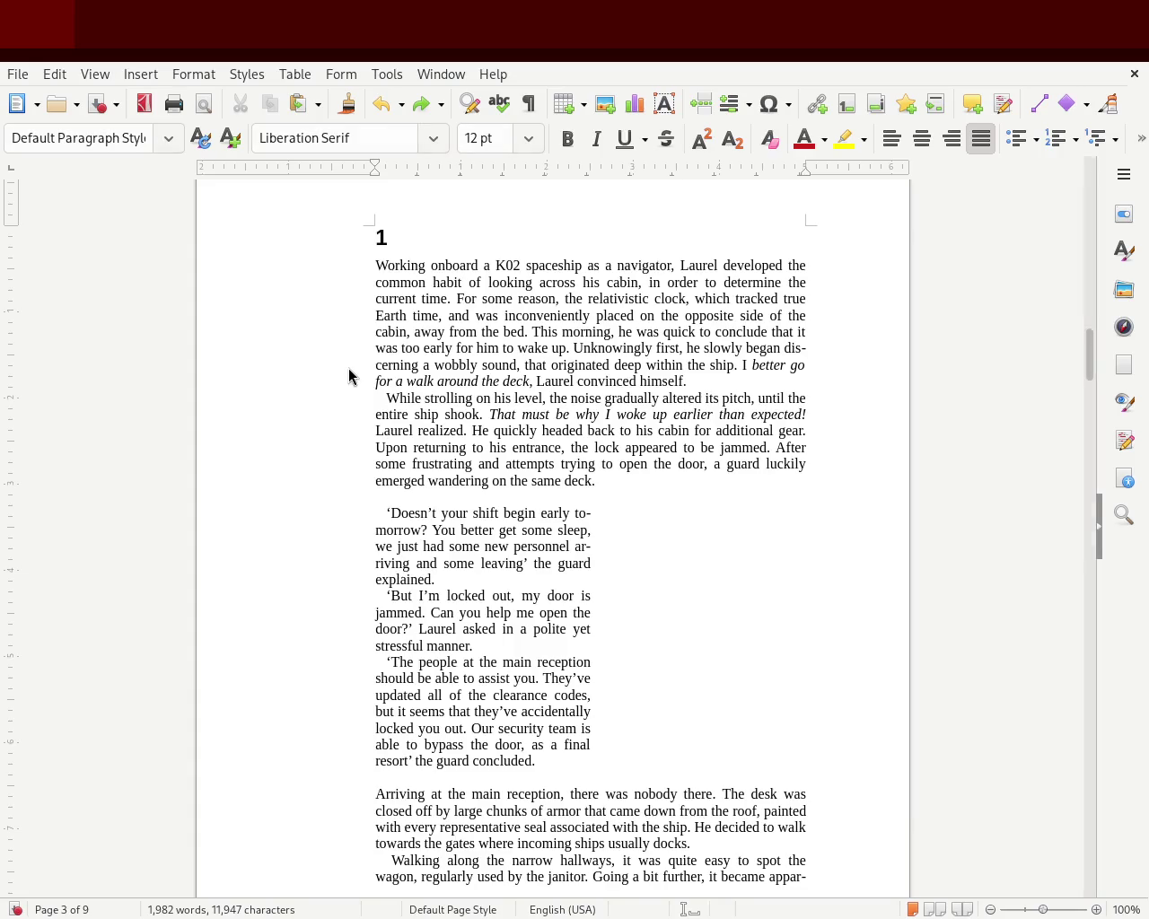
pyautogui.moveTo(1092, 365)
pyautogui.mouseDown()
pyautogui.moveTo(1080, 192)
pyautogui.moveTo(1077, 485)
pyautogui.moveTo(1067, 391)
pyautogui.moveTo(1063, 420)
pyautogui.moveTo(1087, 431)
pyautogui.moveTo(1075, 230)
pyautogui.moveTo(1067, 313)
pyautogui.moveTo(1071, 213)
pyautogui.moveTo(1056, 388)
pyautogui.moveTo(1056, 374)
pyautogui.mouseUp()
pyautogui.click(454, 384)
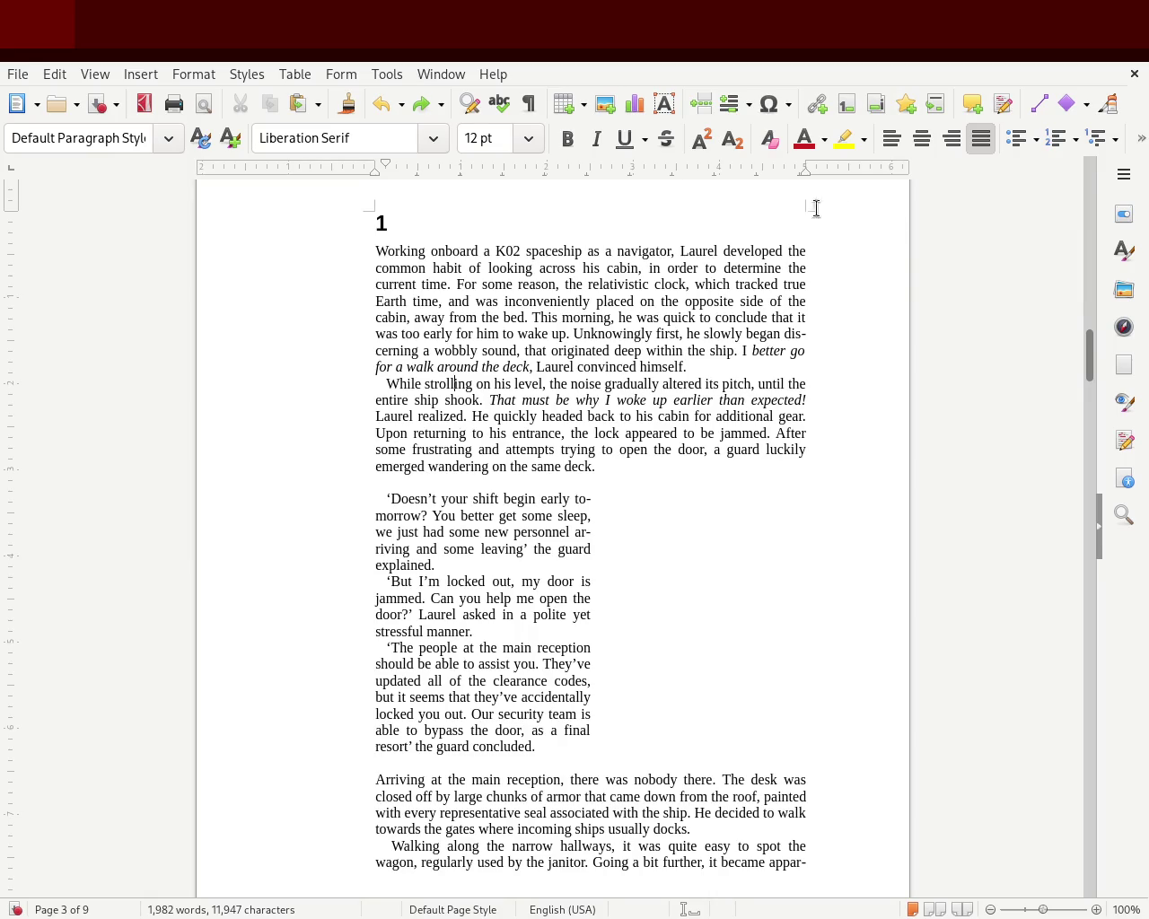
pyautogui.scroll(-1, 1091, 361)
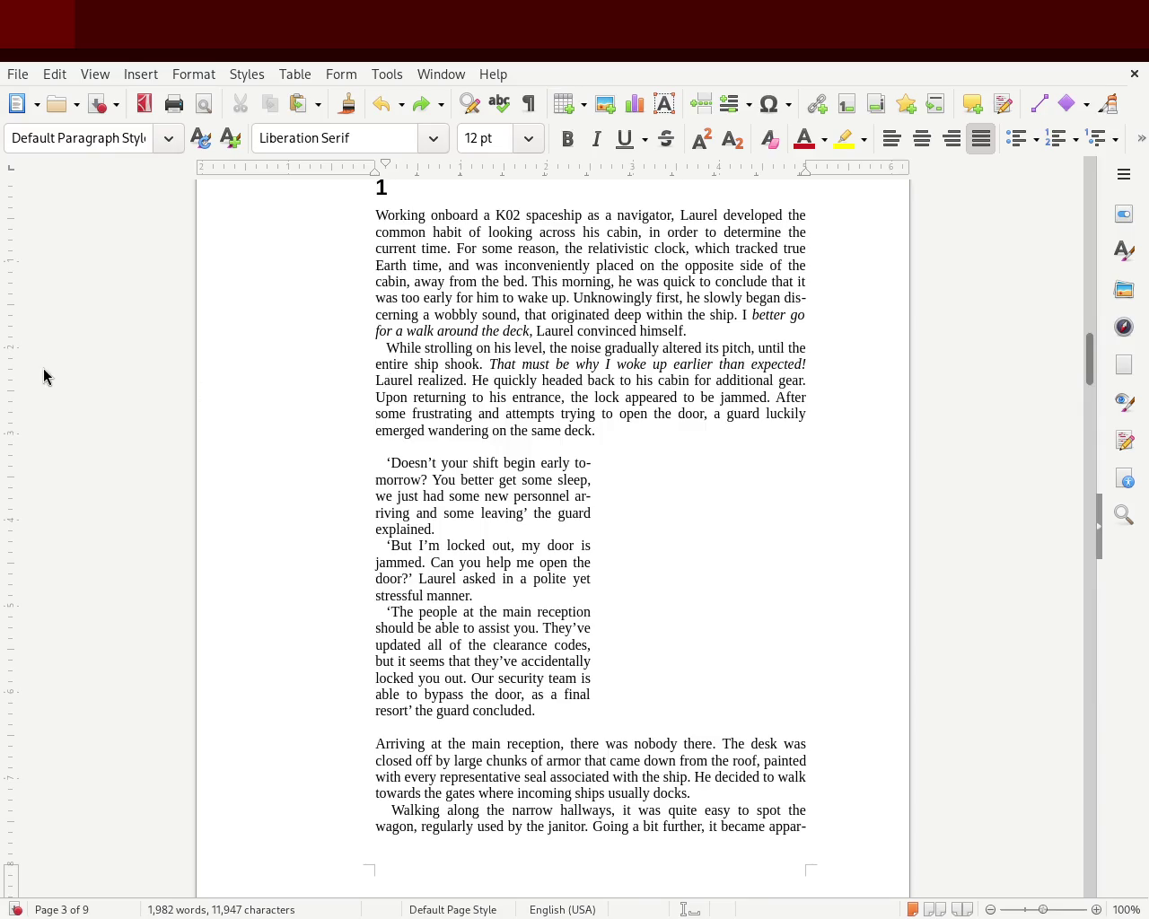
pyautogui.moveTo(430, 281); pyautogui.dragTo(483, 432)
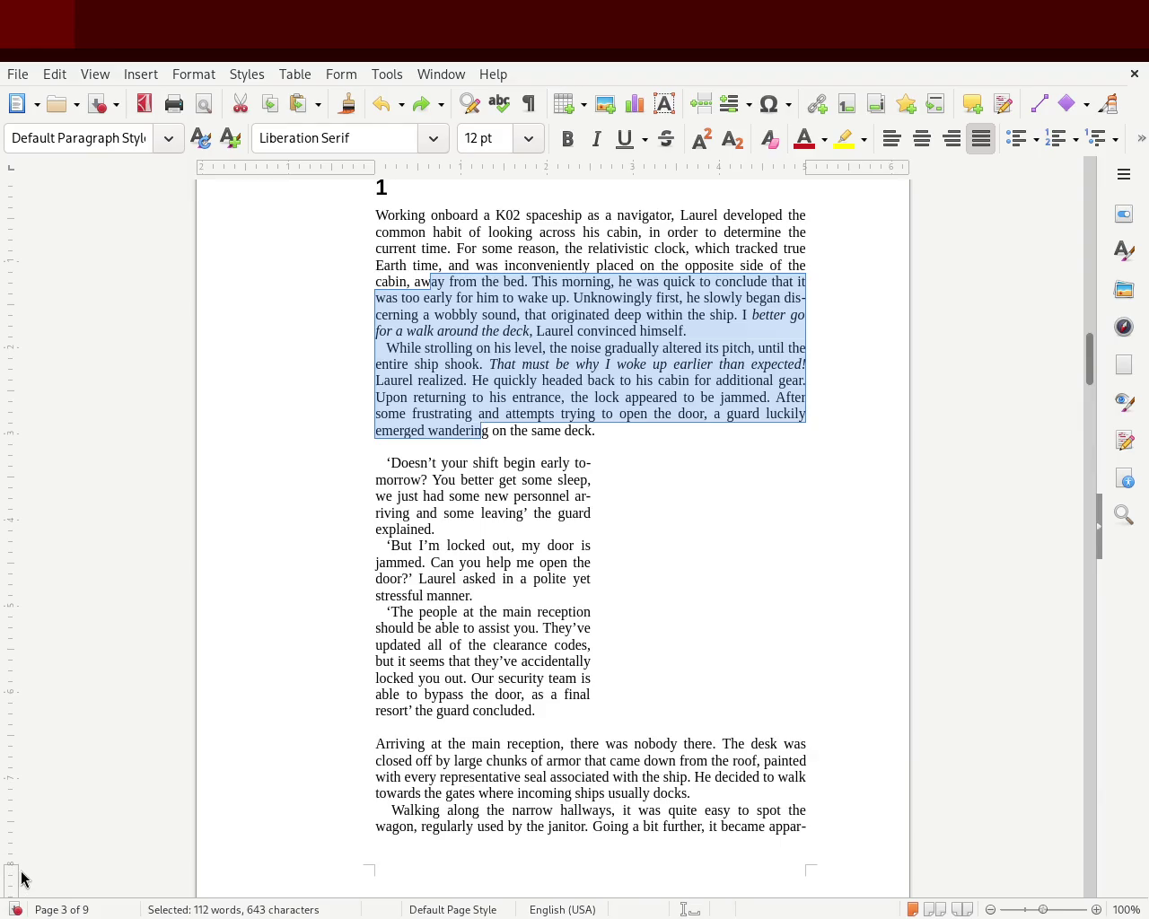
# Deselect the text and save the manuscript with Ctrl+S.
pyautogui.scroll(3, 1093, 363)
pyautogui.moveTo(1093, 364)
pyautogui.mouseDown()
pyautogui.moveTo(1093, 348)
pyautogui.moveTo(1079, 403)
pyautogui.moveTo(1073, 365)
pyautogui.mouseUp()
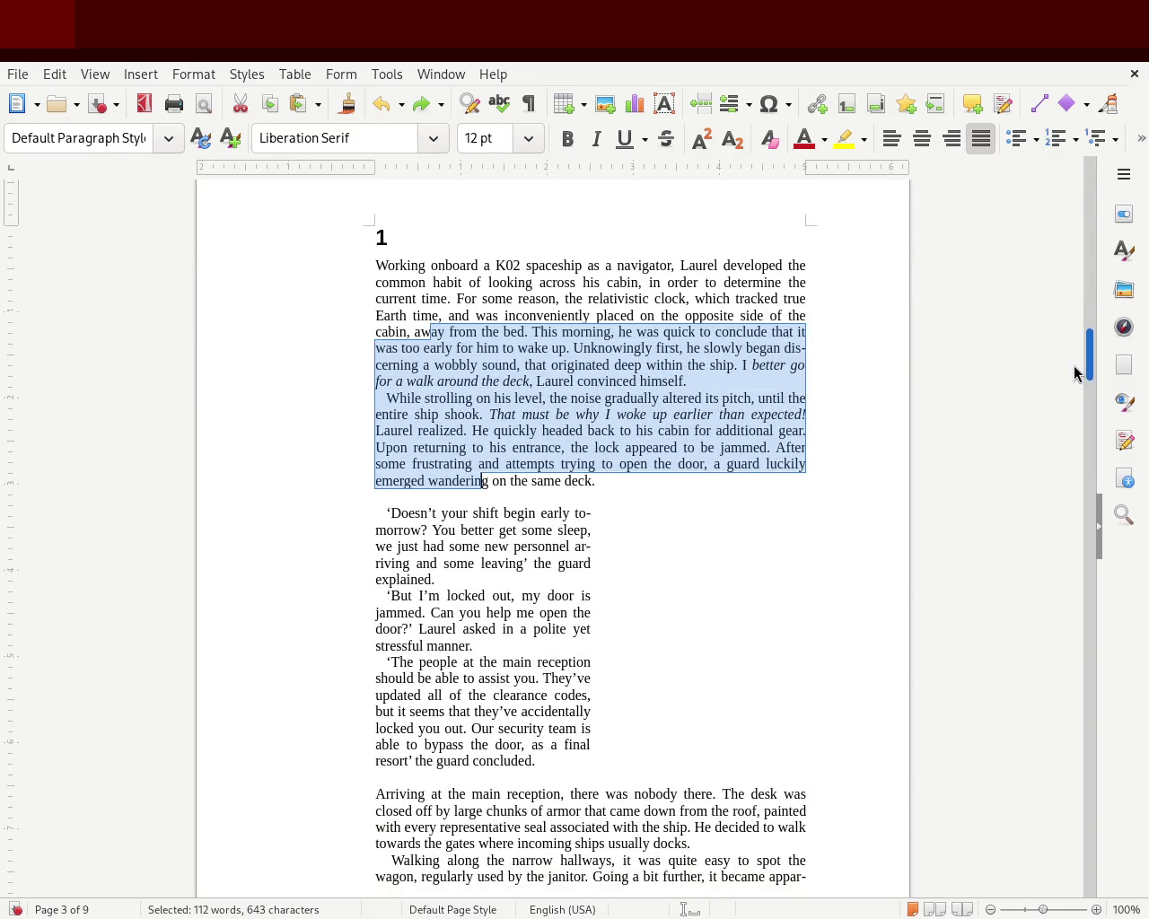
pyautogui.click(902, 401)
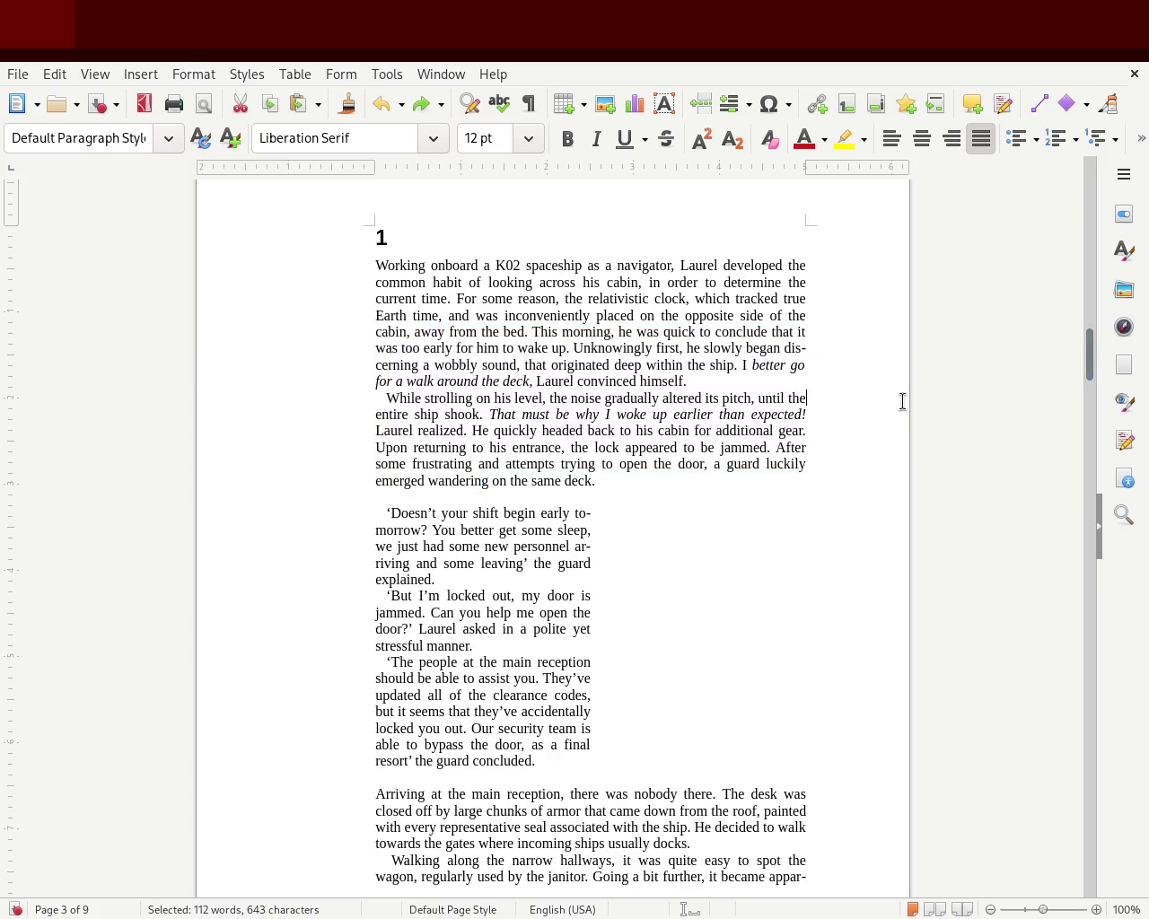
pyautogui.hotkey('ctrl', 's')
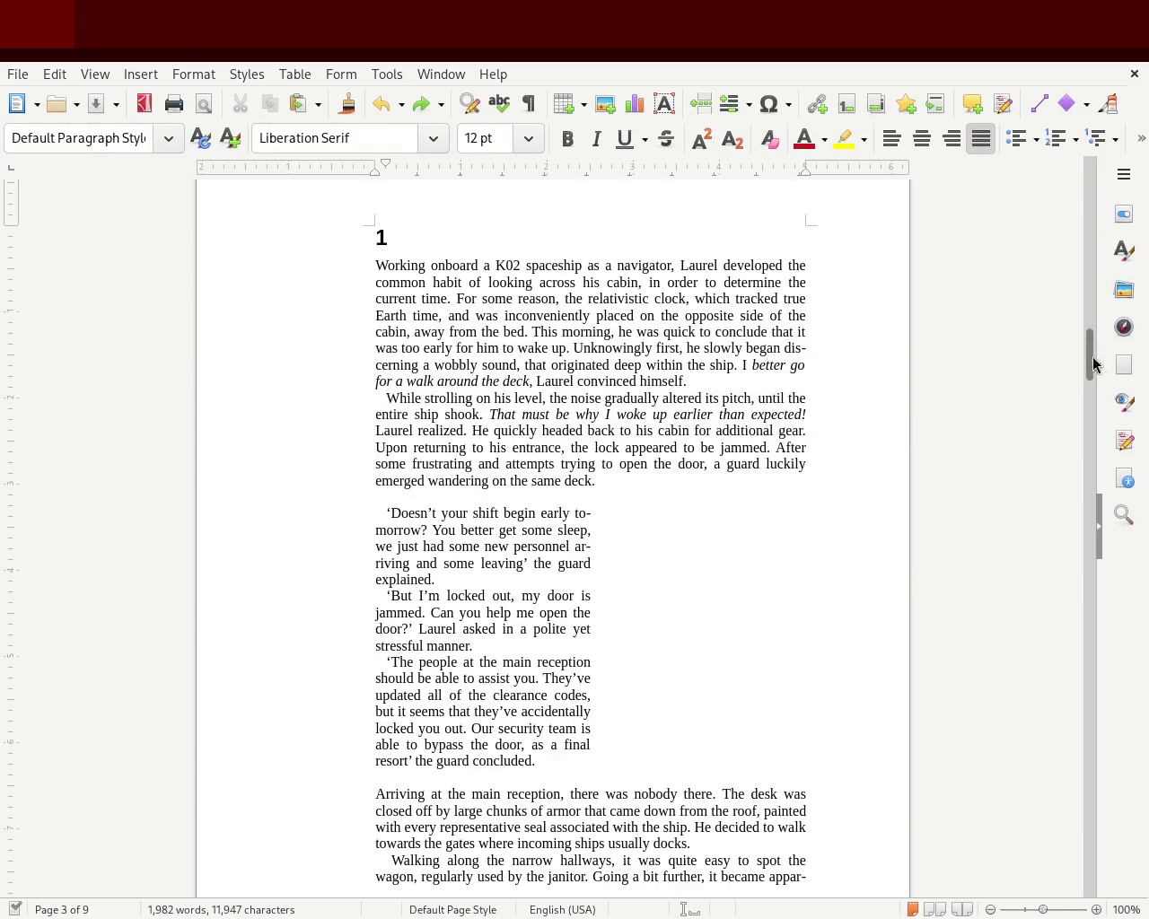
pyautogui.moveTo(1091, 365)
pyautogui.mouseDown()
pyautogui.moveTo(1093, 185)
pyautogui.moveTo(1069, 361)
pyautogui.mouseUp()
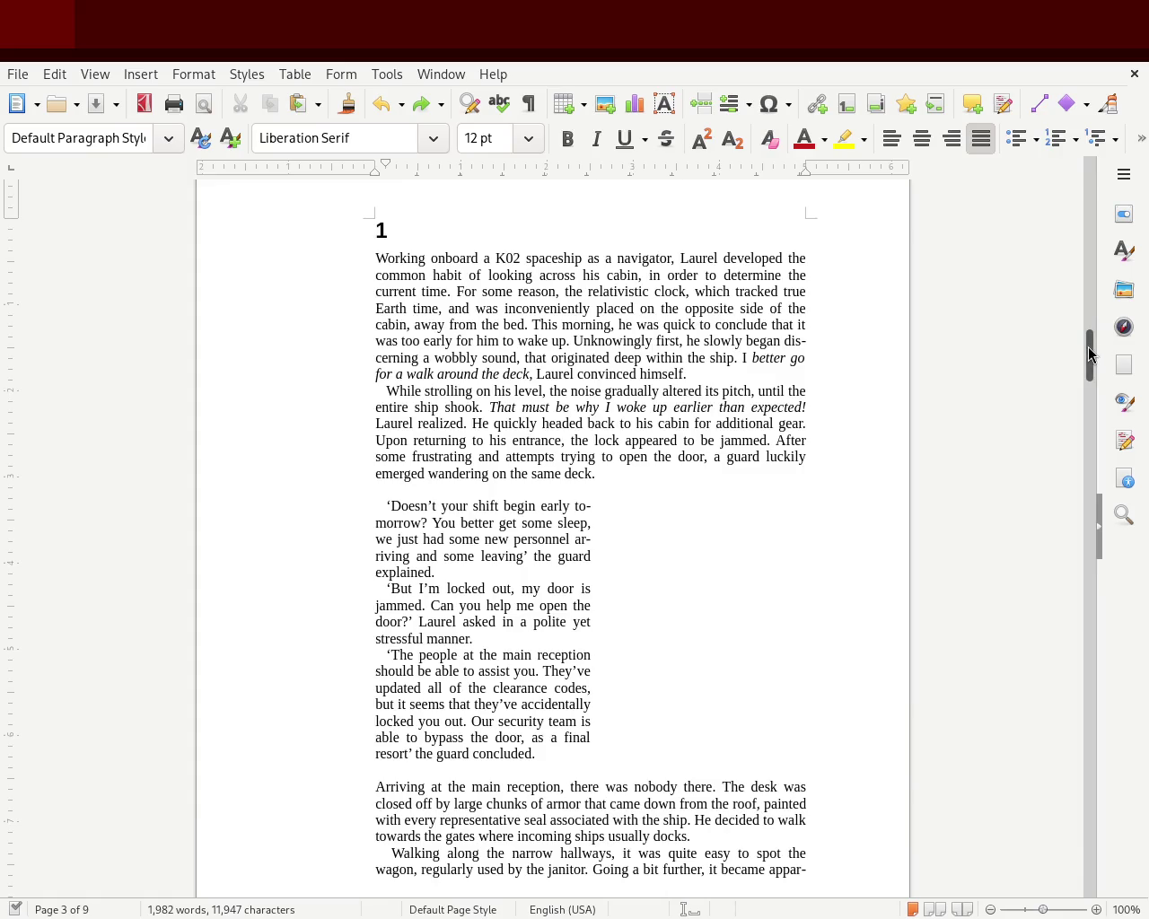
pyautogui.moveTo(1089, 355)
pyautogui.mouseDown()
pyautogui.moveTo(1089, 462)
pyautogui.moveTo(1085, 171)
pyautogui.moveTo(1074, 449)
pyautogui.moveTo(1079, 431)
pyautogui.mouseUp()
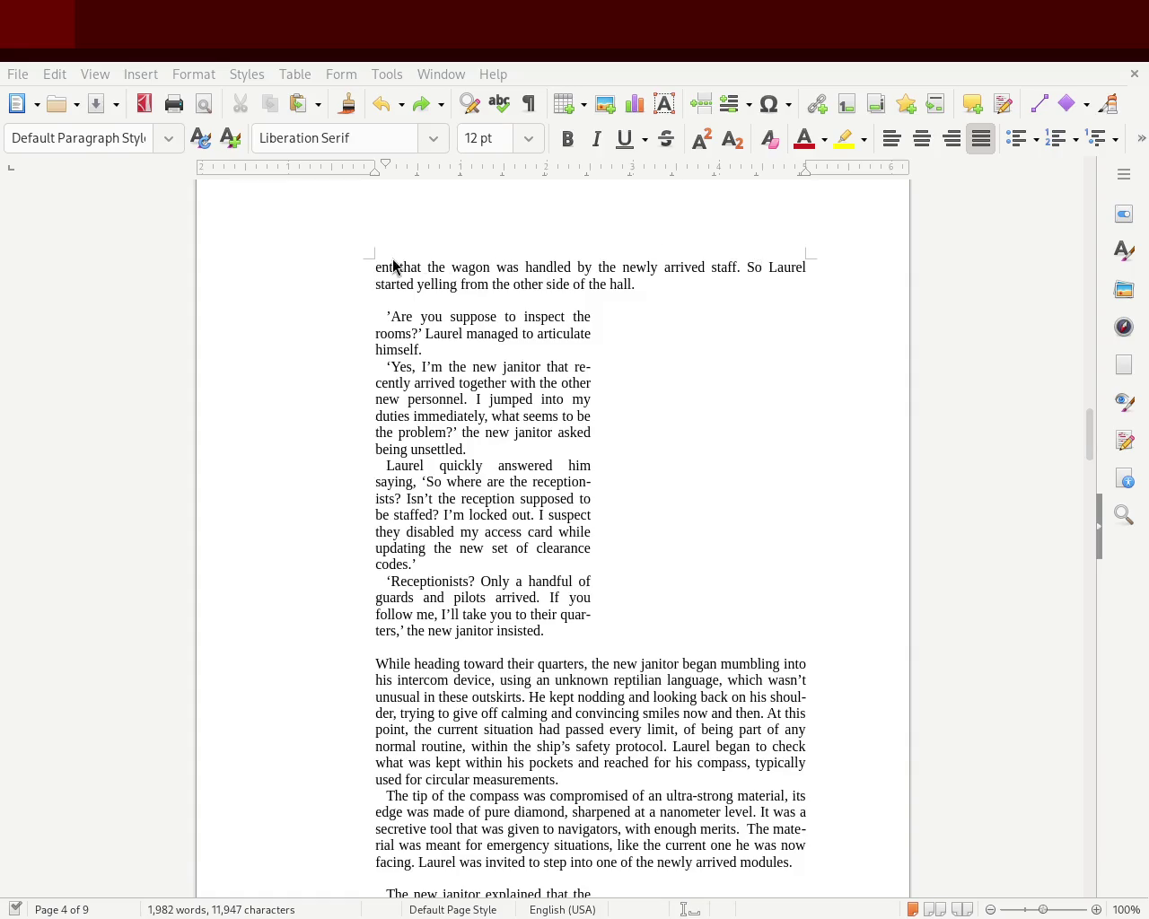
pyautogui.moveTo(1091, 428); pyautogui.dragTo(1087, 450)
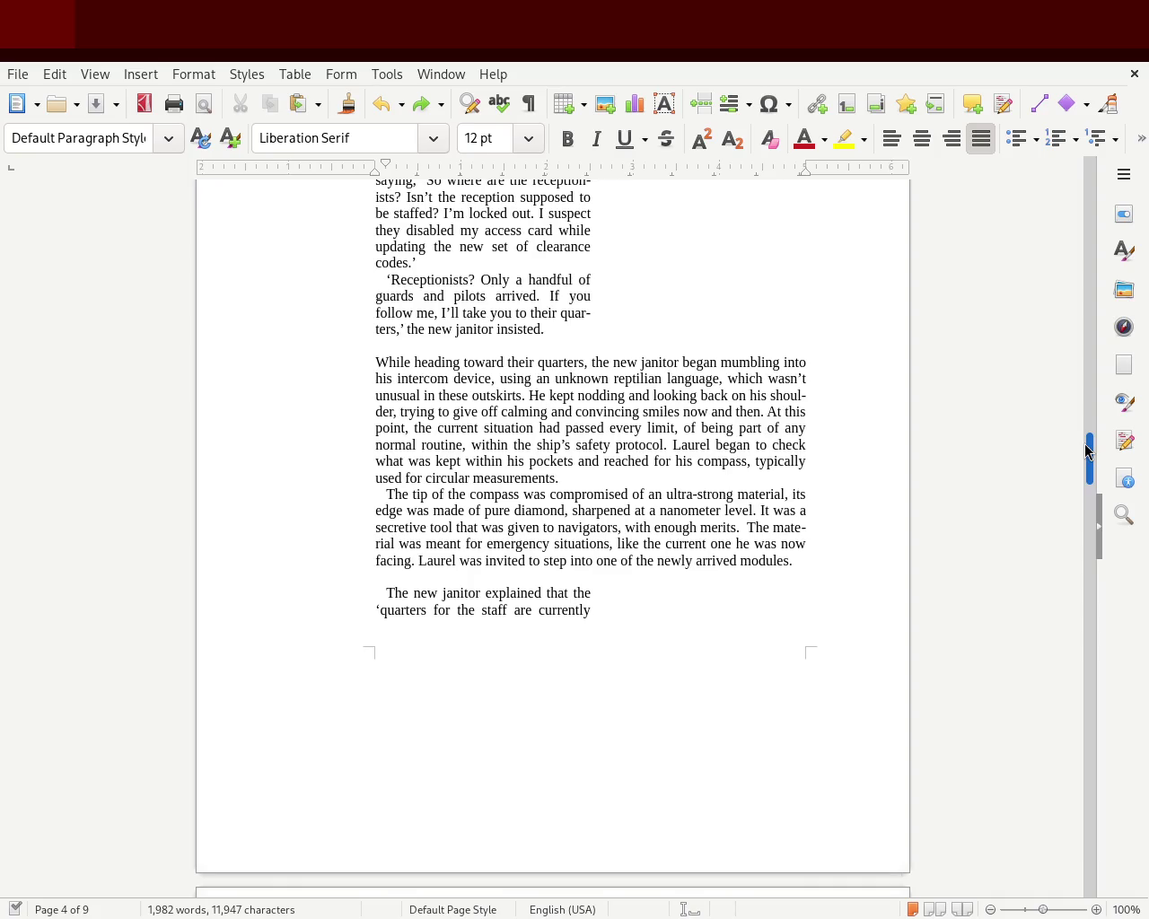
pyautogui.moveTo(1085, 451); pyautogui.dragTo(1080, 486)
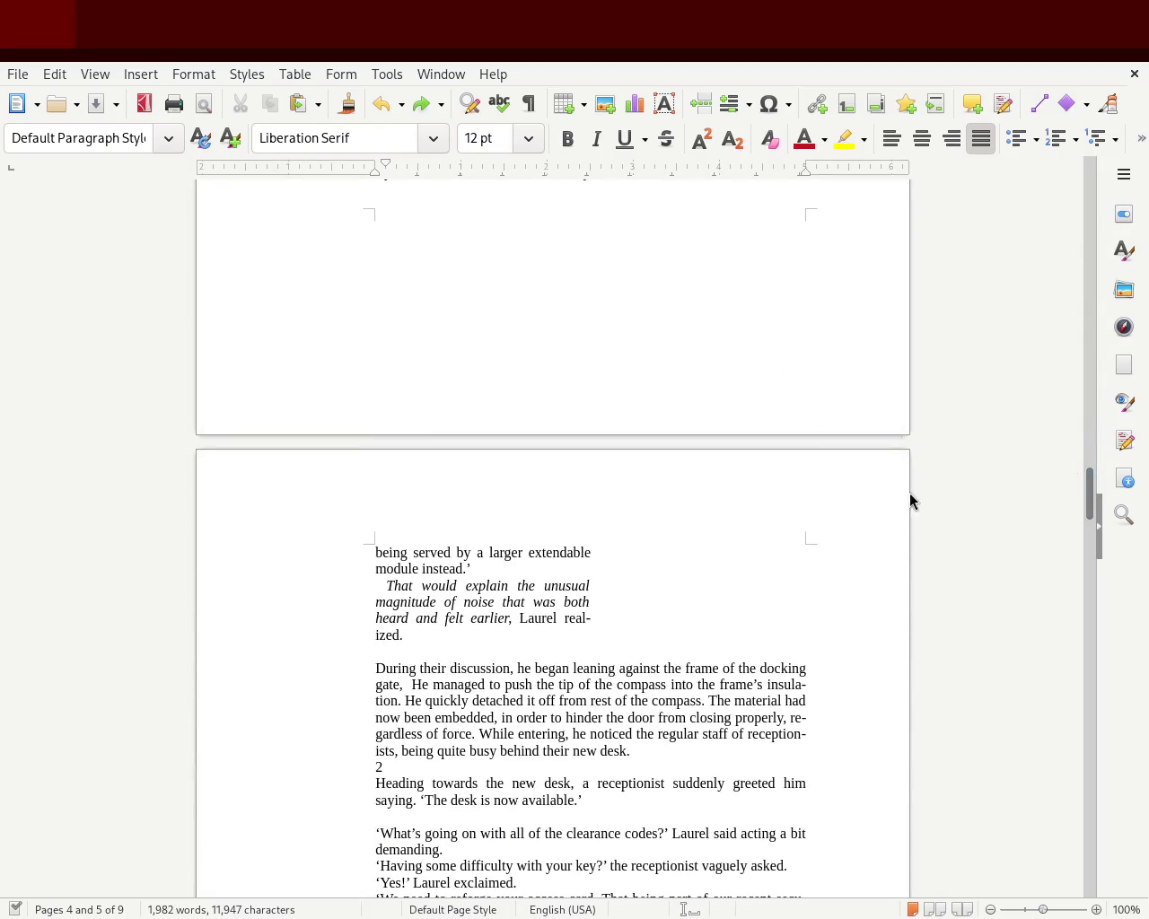
pyautogui.moveTo(420, 633)
pyautogui.mouseDown()
pyautogui.moveTo(374, 451)
pyautogui.moveTo(371, 384)
pyautogui.mouseUp()
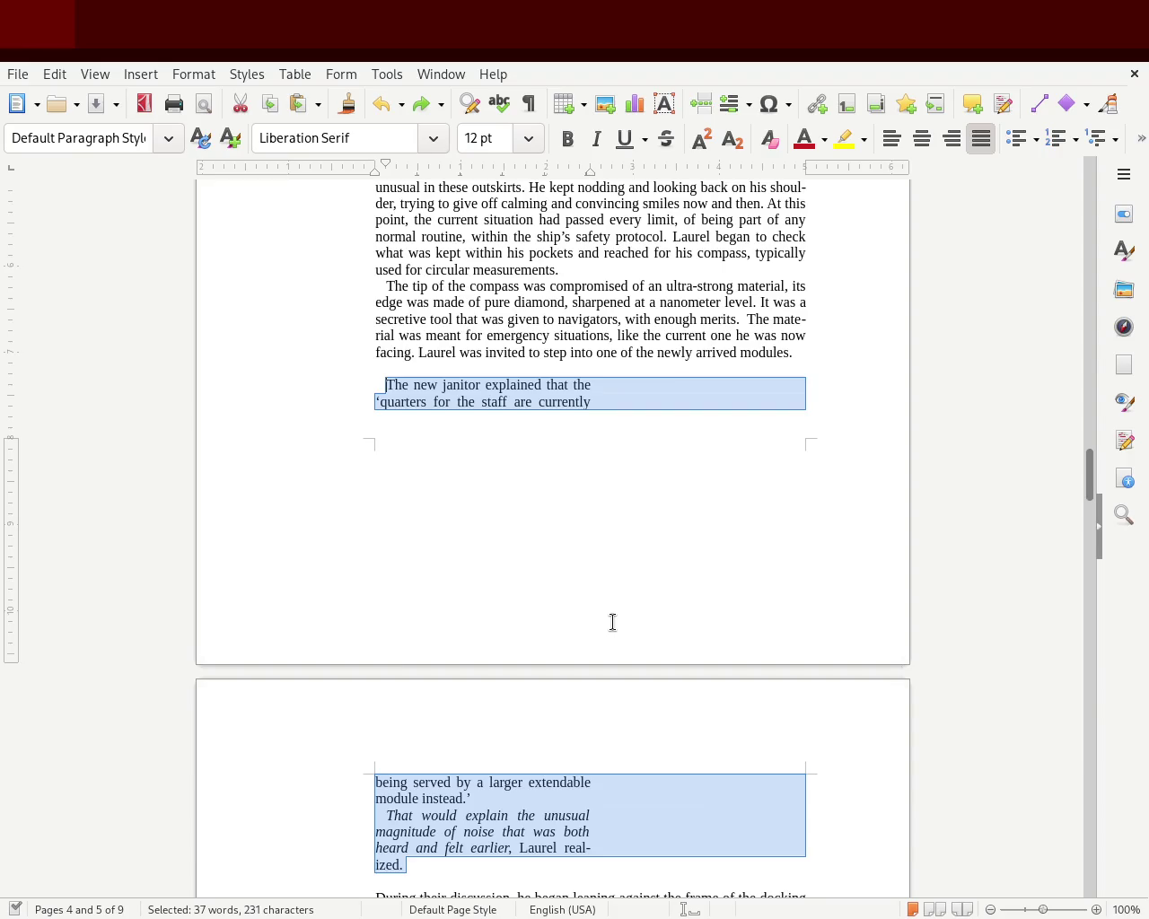
# Insert a blank paragraph after chapter 1's closing 'new desk.' line, before the chapter 2 heading.
pyautogui.moveTo(1083, 470); pyautogui.dragTo(1082, 533)
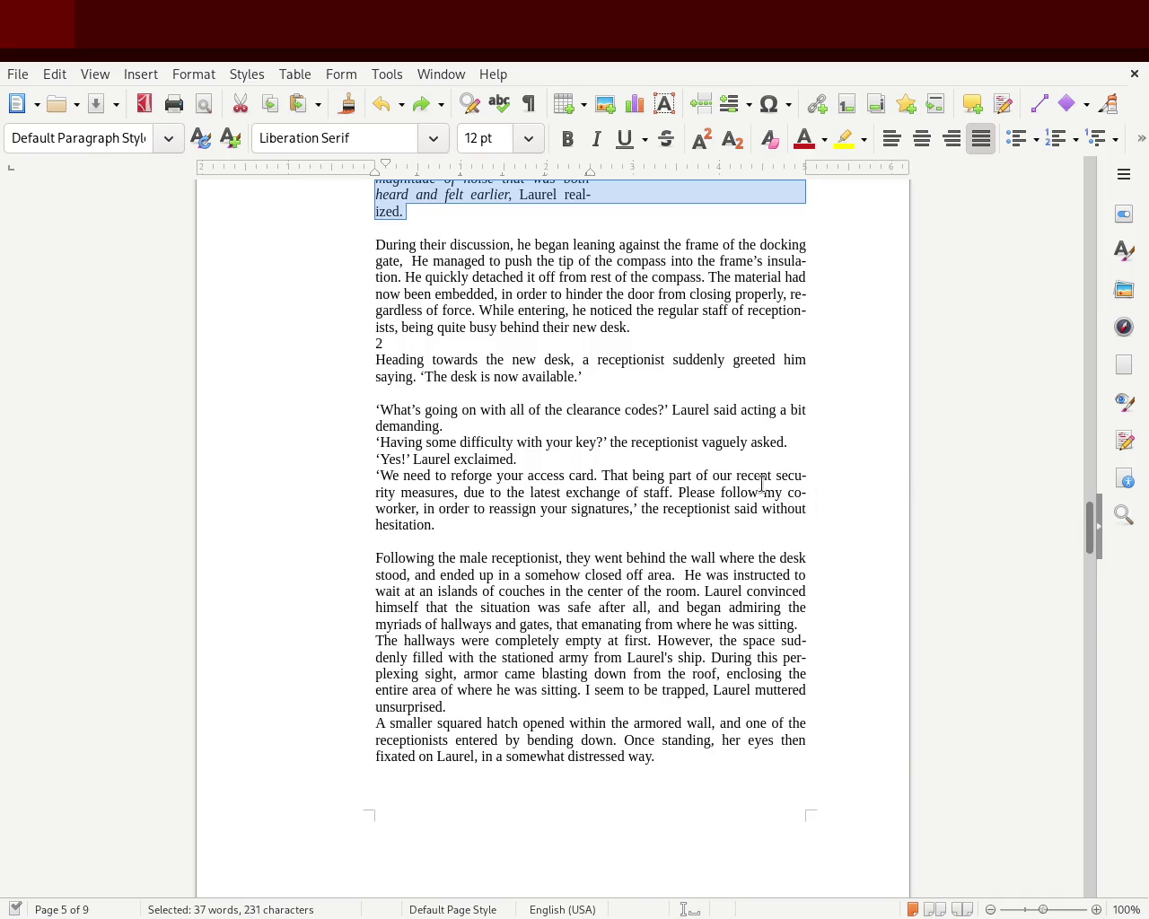
pyautogui.click(664, 328)
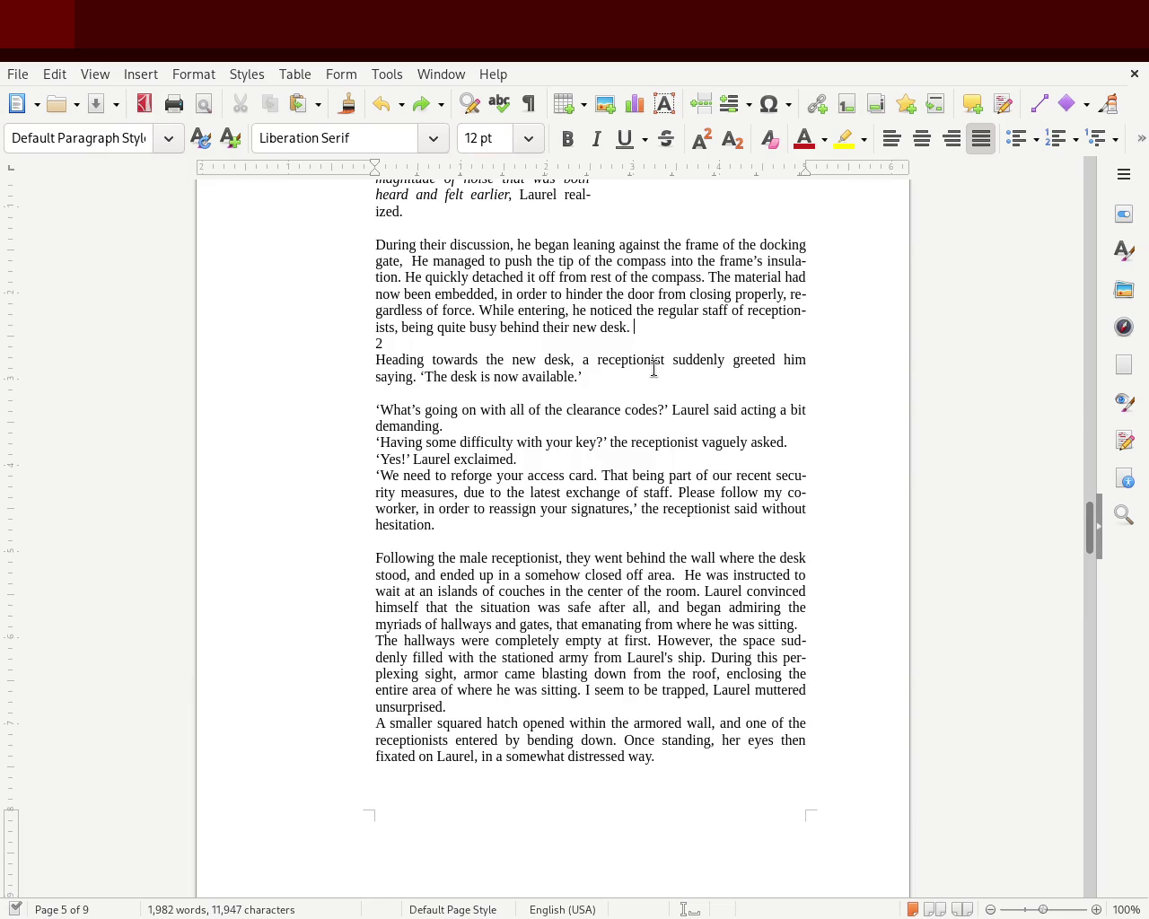
pyautogui.press('Return')
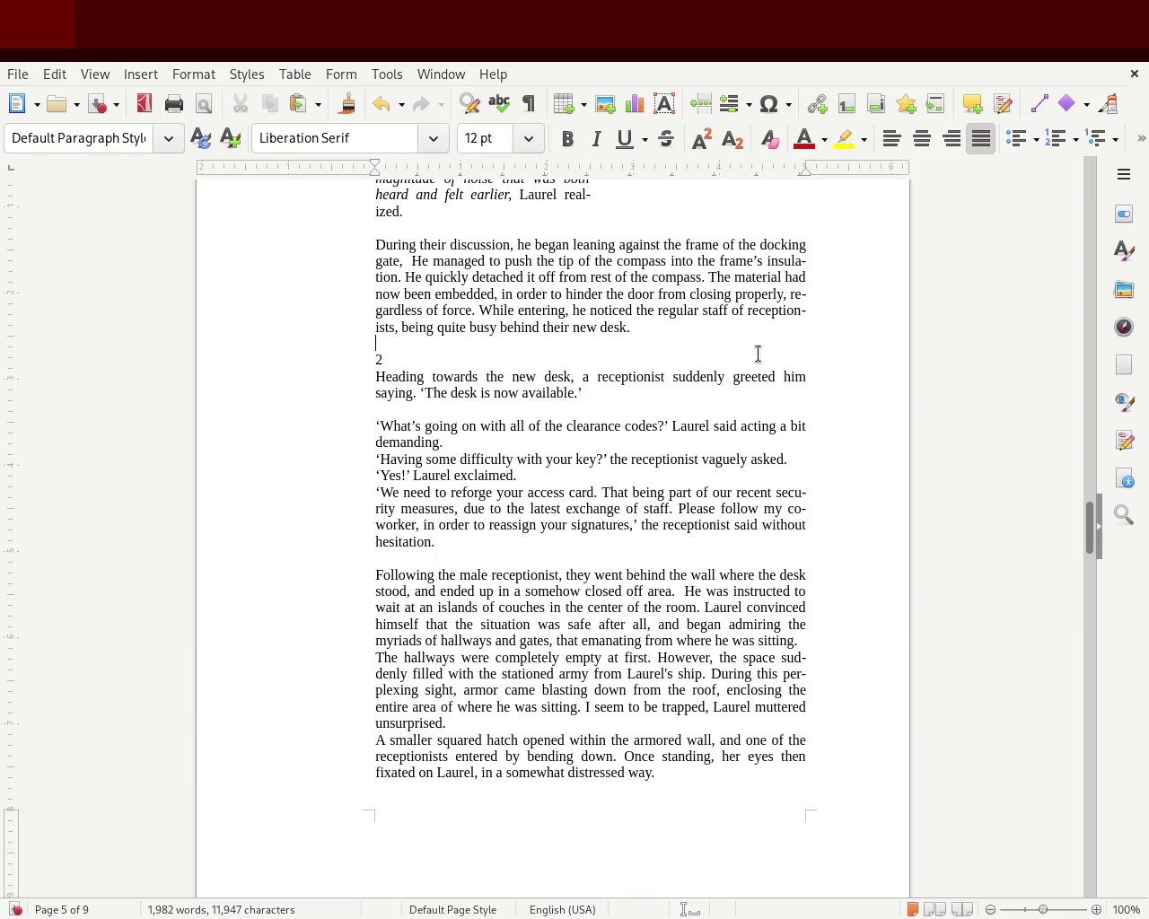
pyautogui.scroll(1, 1092, 524)
pyautogui.moveTo(1093, 524); pyautogui.dragTo(1089, 458)
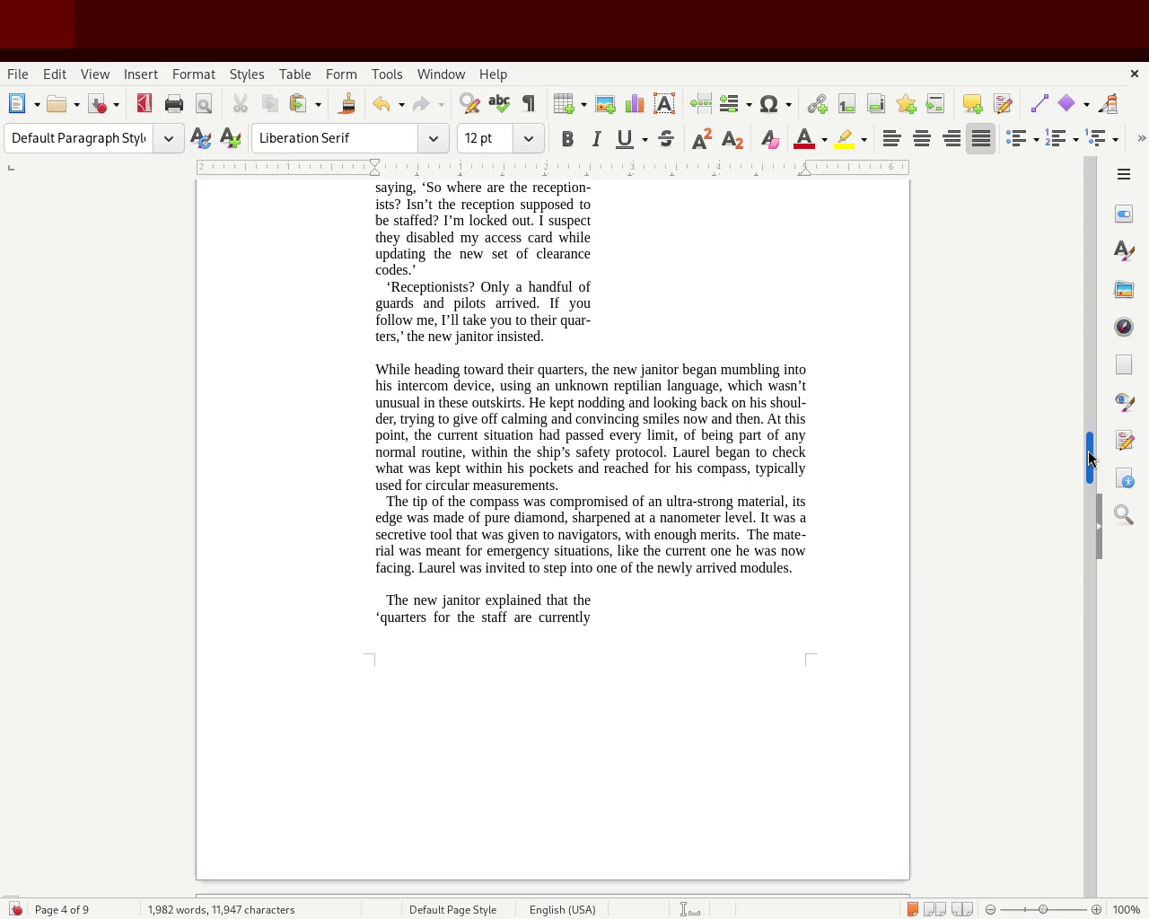
pyautogui.moveTo(1089, 458); pyautogui.dragTo(1074, 377)
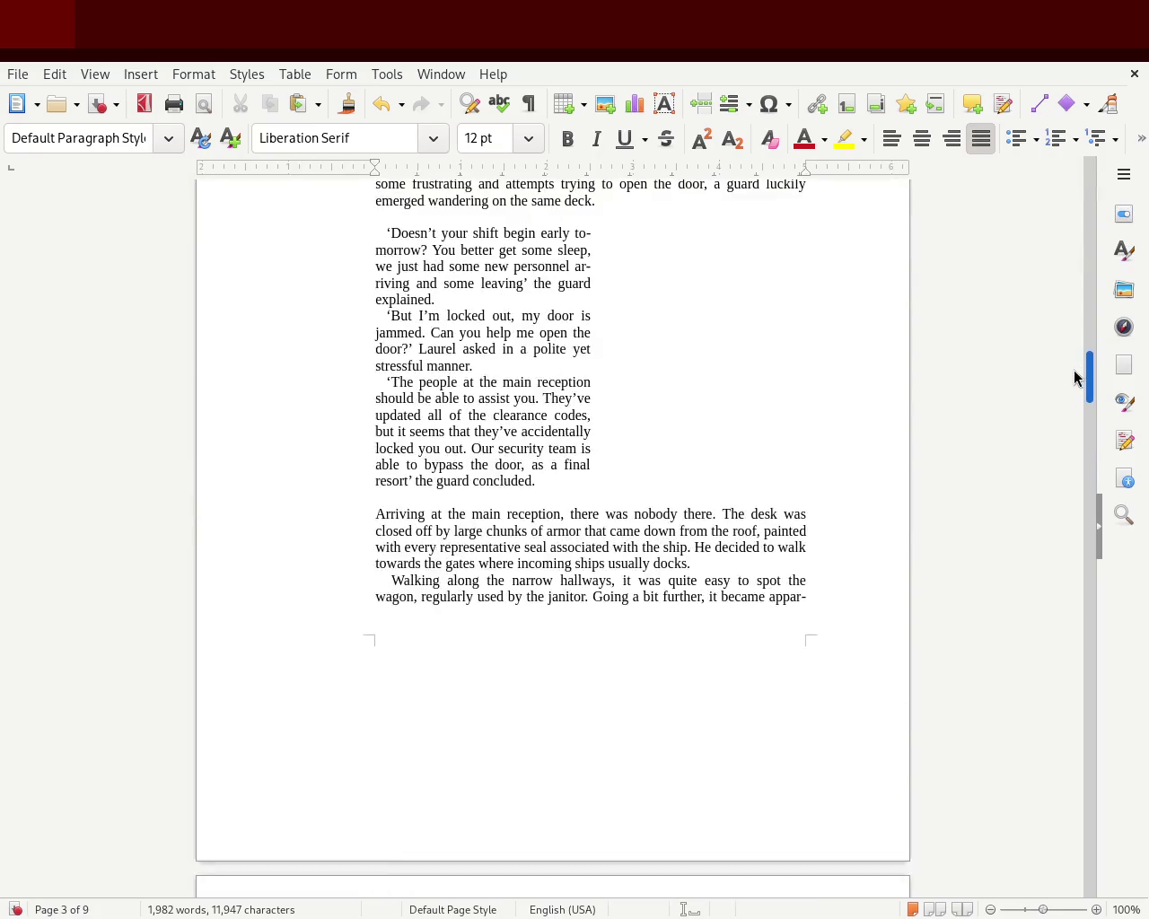
pyautogui.moveTo(1073, 369)
pyautogui.mouseDown()
pyautogui.moveTo(1073, 326)
pyautogui.moveTo(1068, 455)
pyautogui.mouseUp()
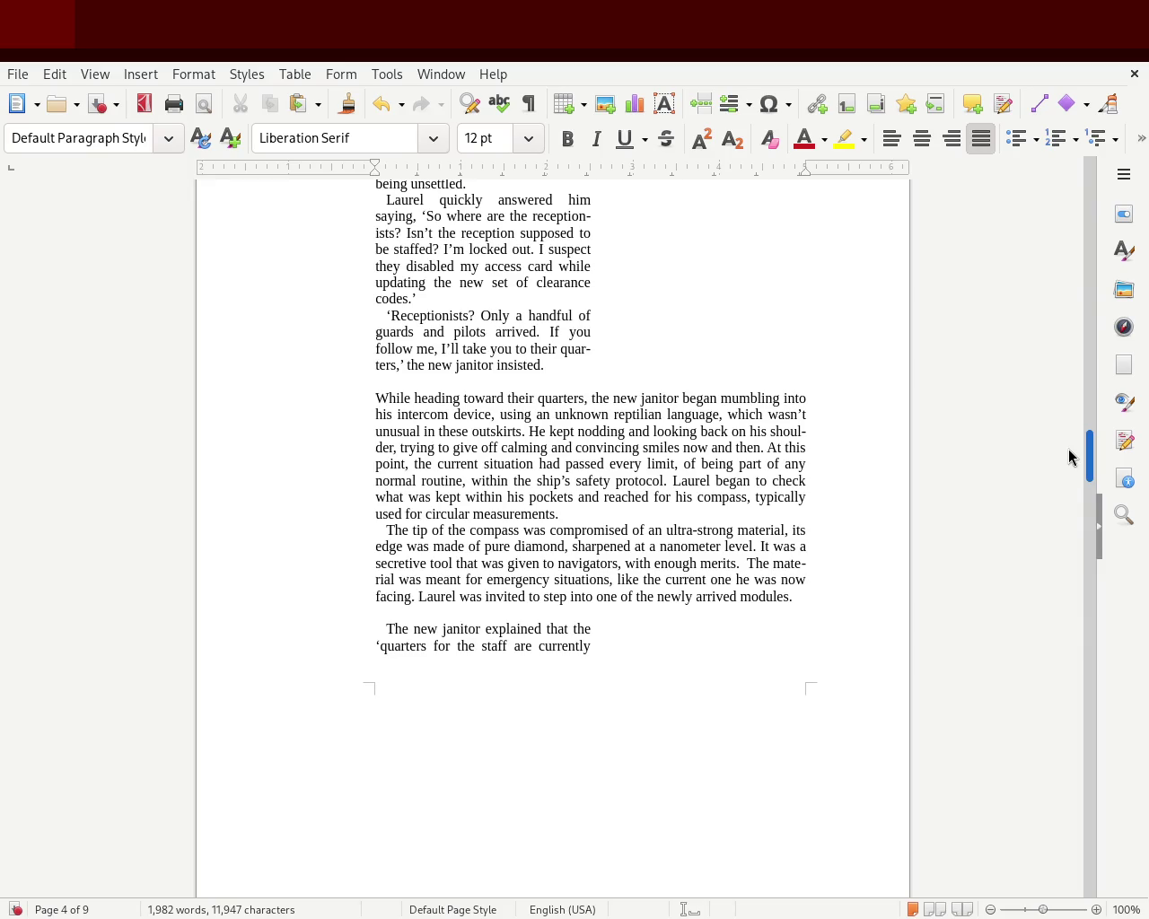
pyautogui.moveTo(1067, 455); pyautogui.dragTo(1073, 375)
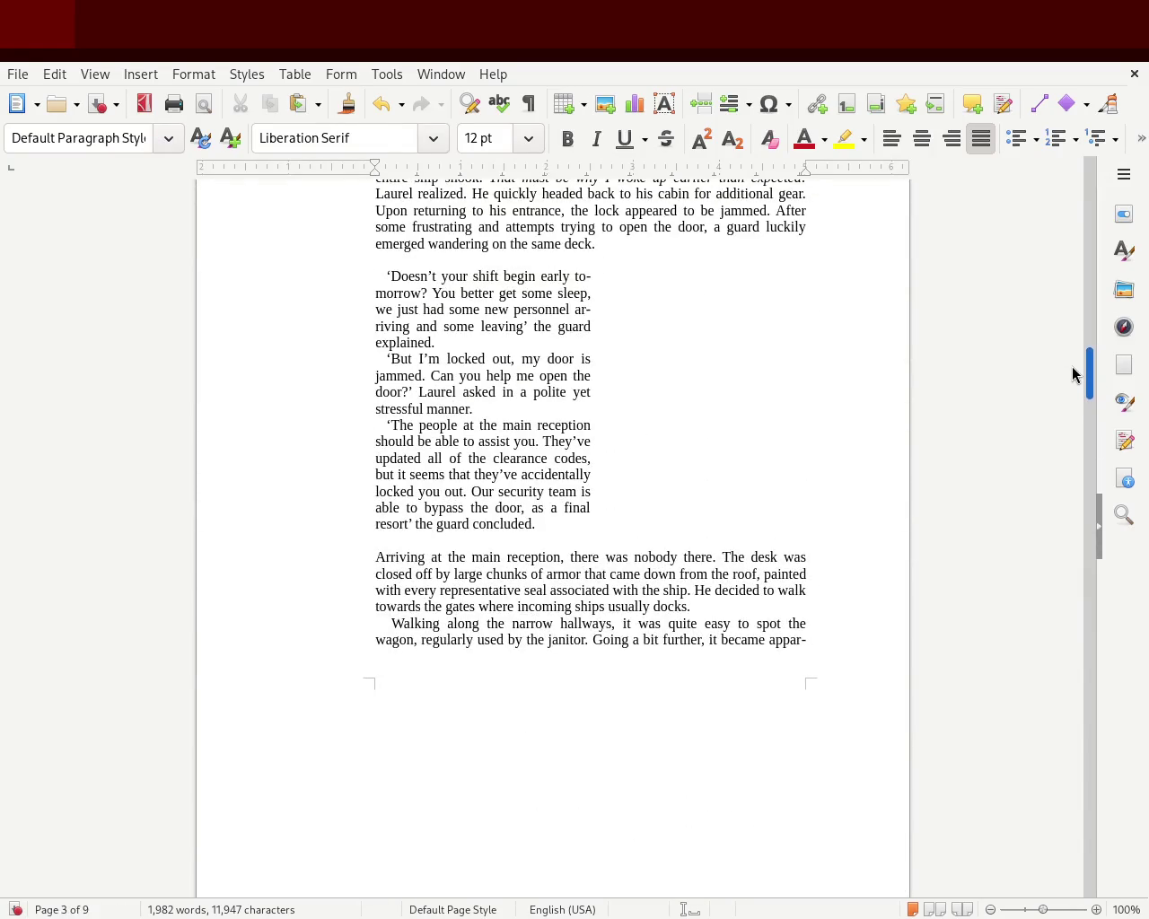
pyautogui.click(724, 606)
pyautogui.press('Delete')
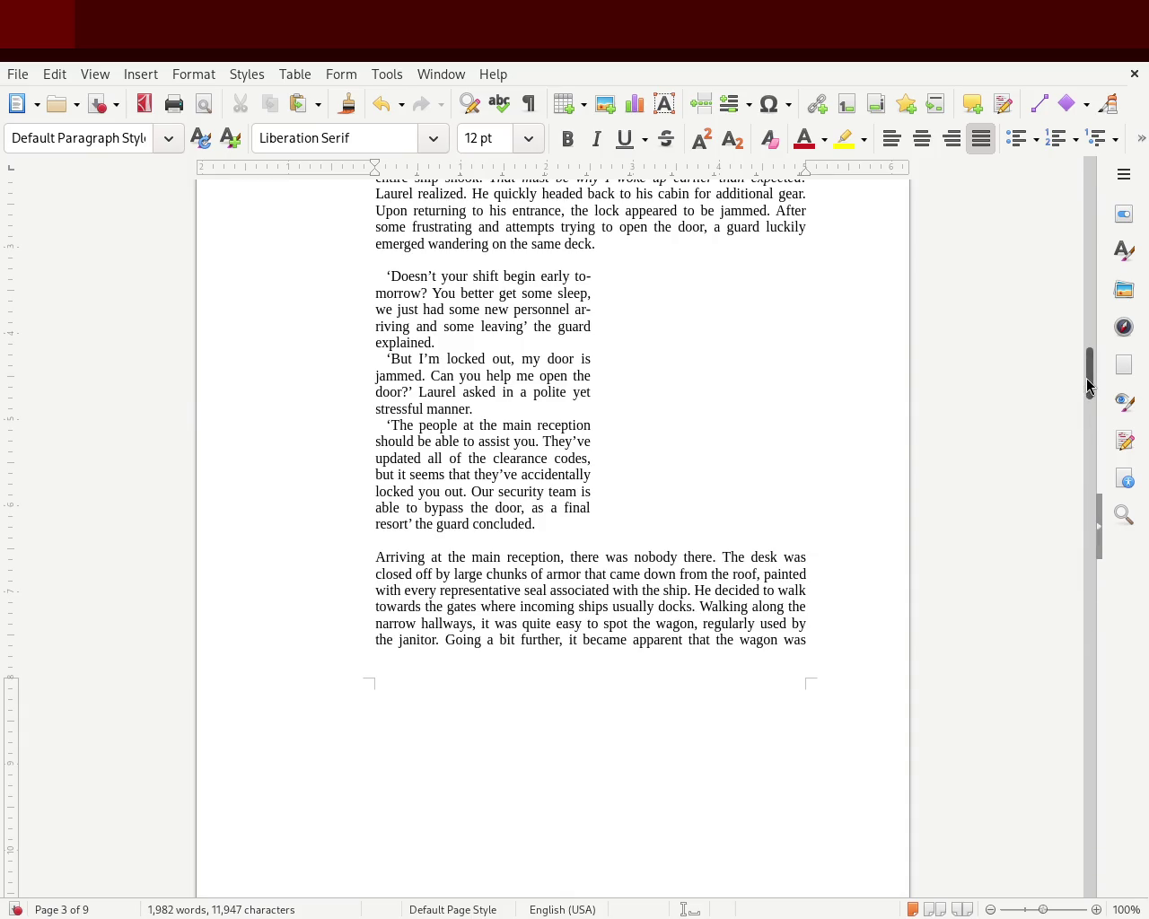
# Add another empty line before the chapter 2 heading to push it further down.
pyautogui.moveTo(1084, 374)
pyautogui.mouseDown()
pyautogui.moveTo(1086, 350)
pyautogui.moveTo(1069, 500)
pyautogui.mouseUp()
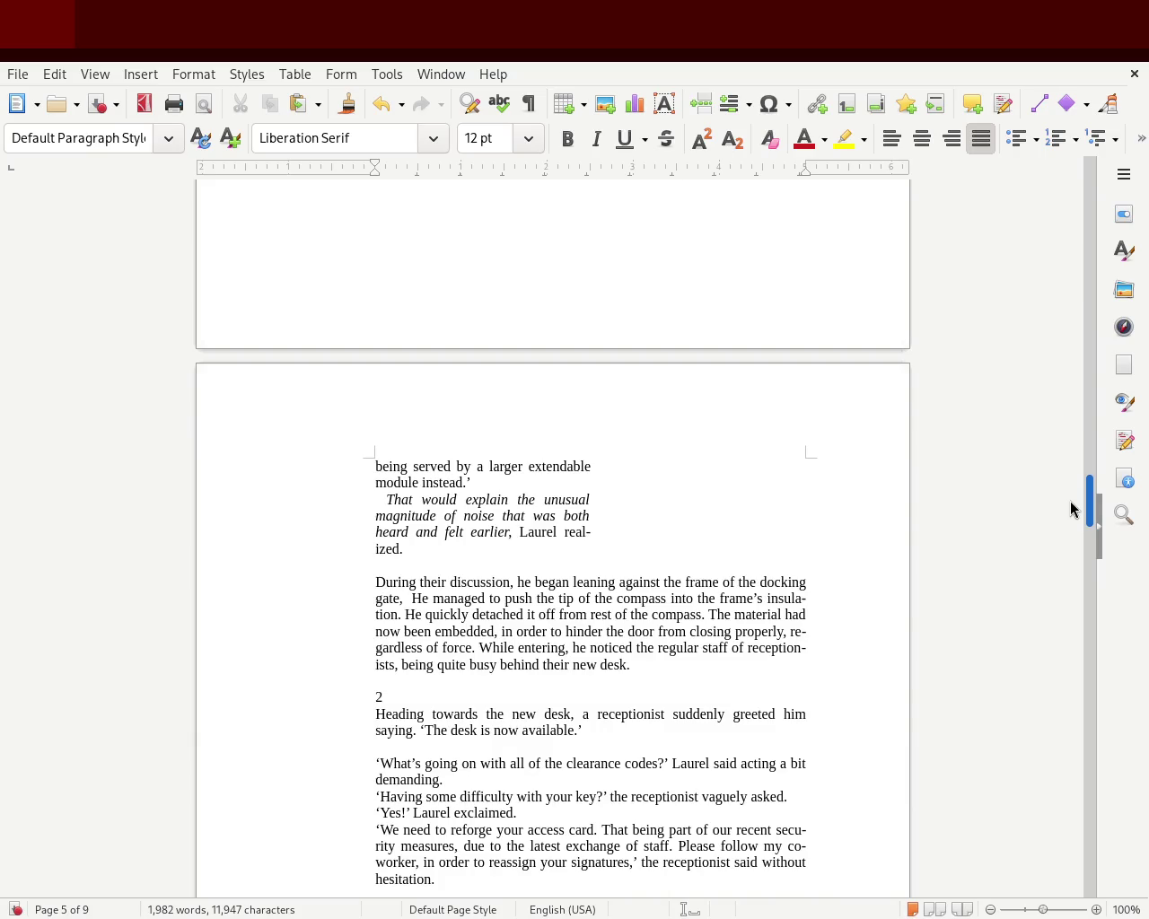
pyautogui.moveTo(1070, 500)
pyautogui.mouseDown()
pyautogui.moveTo(1076, 476)
pyautogui.moveTo(1076, 489)
pyautogui.mouseUp()
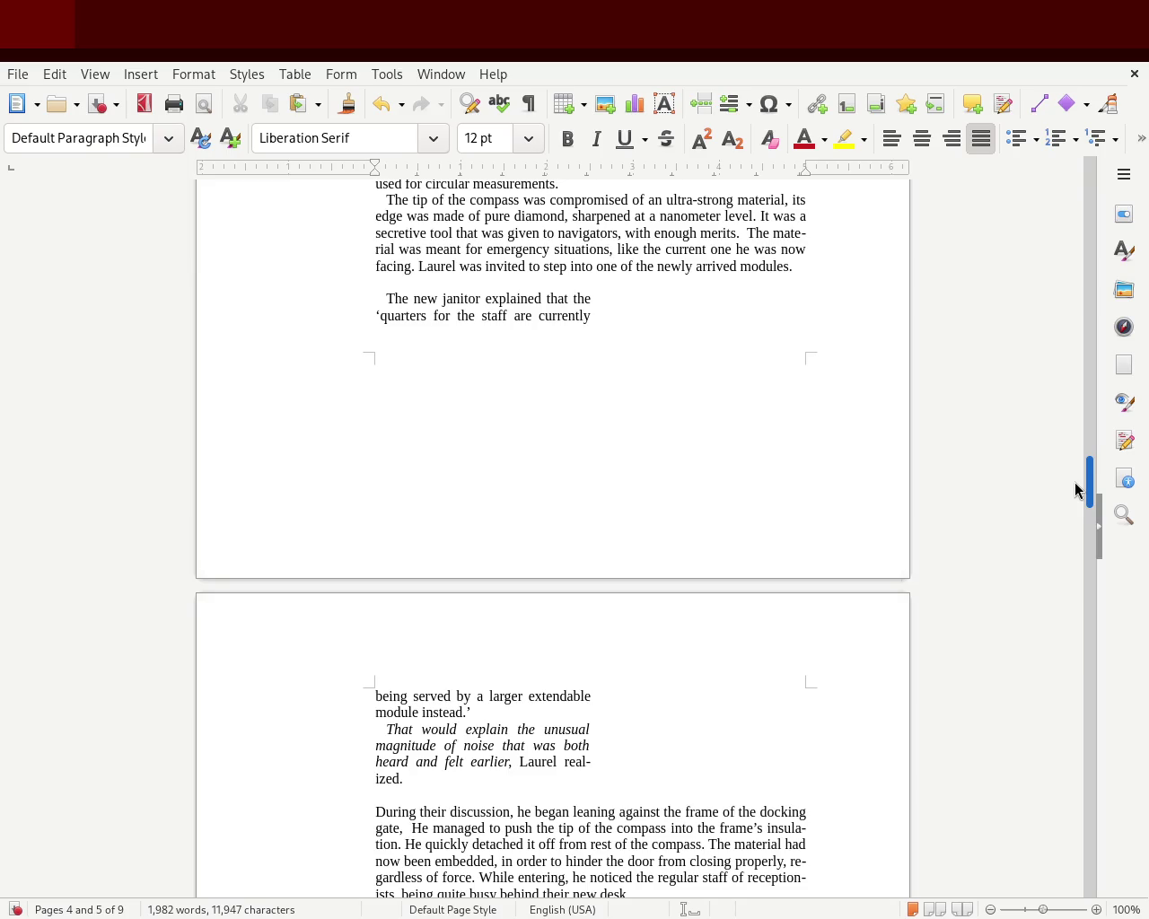
pyautogui.moveTo(1076, 489); pyautogui.dragTo(1066, 518)
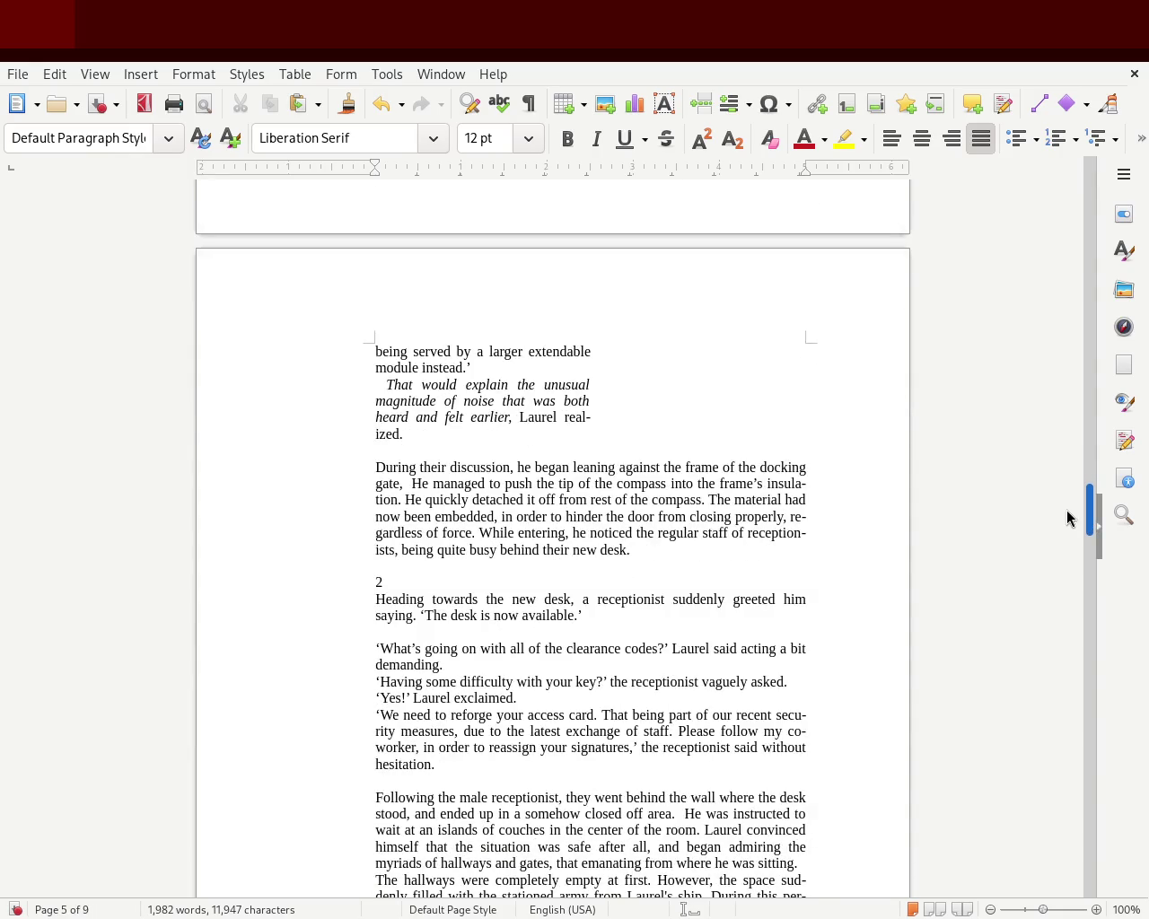
pyautogui.click(395, 565)
pyautogui.press('Return')
pyautogui.press('Return')
pyautogui.press('Return')
pyautogui.press('Return')
pyautogui.press('Return')
pyautogui.press('Return')
pyautogui.press('Return')
pyautogui.moveTo(1090, 525)
pyautogui.mouseDown()
pyautogui.moveTo(1084, 353)
pyautogui.moveTo(1090, 471)
pyautogui.moveTo(1091, 445)
pyautogui.moveTo(1087, 456)
pyautogui.mouseUp()
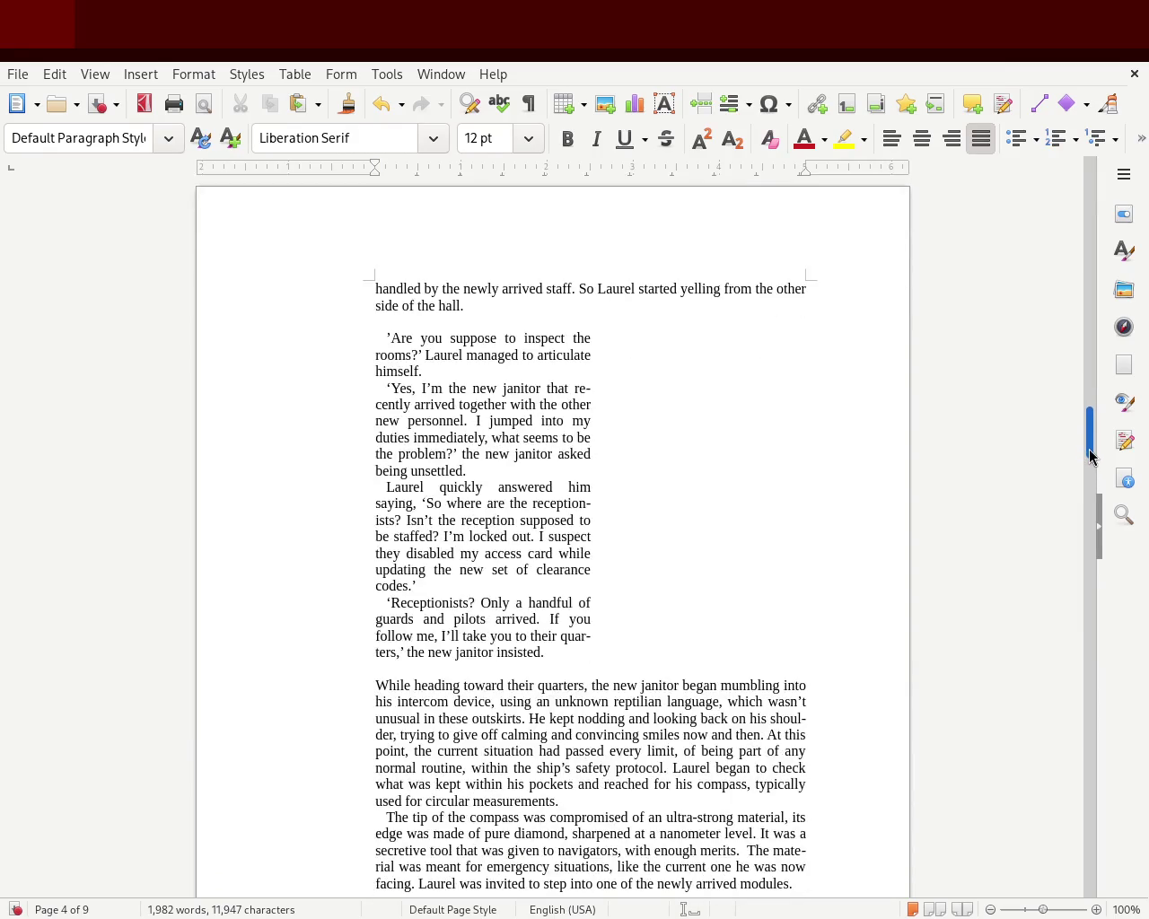
pyautogui.moveTo(542, 653)
pyautogui.mouseDown()
pyautogui.moveTo(350, 450)
pyautogui.moveTo(305, 340)
pyautogui.mouseUp()
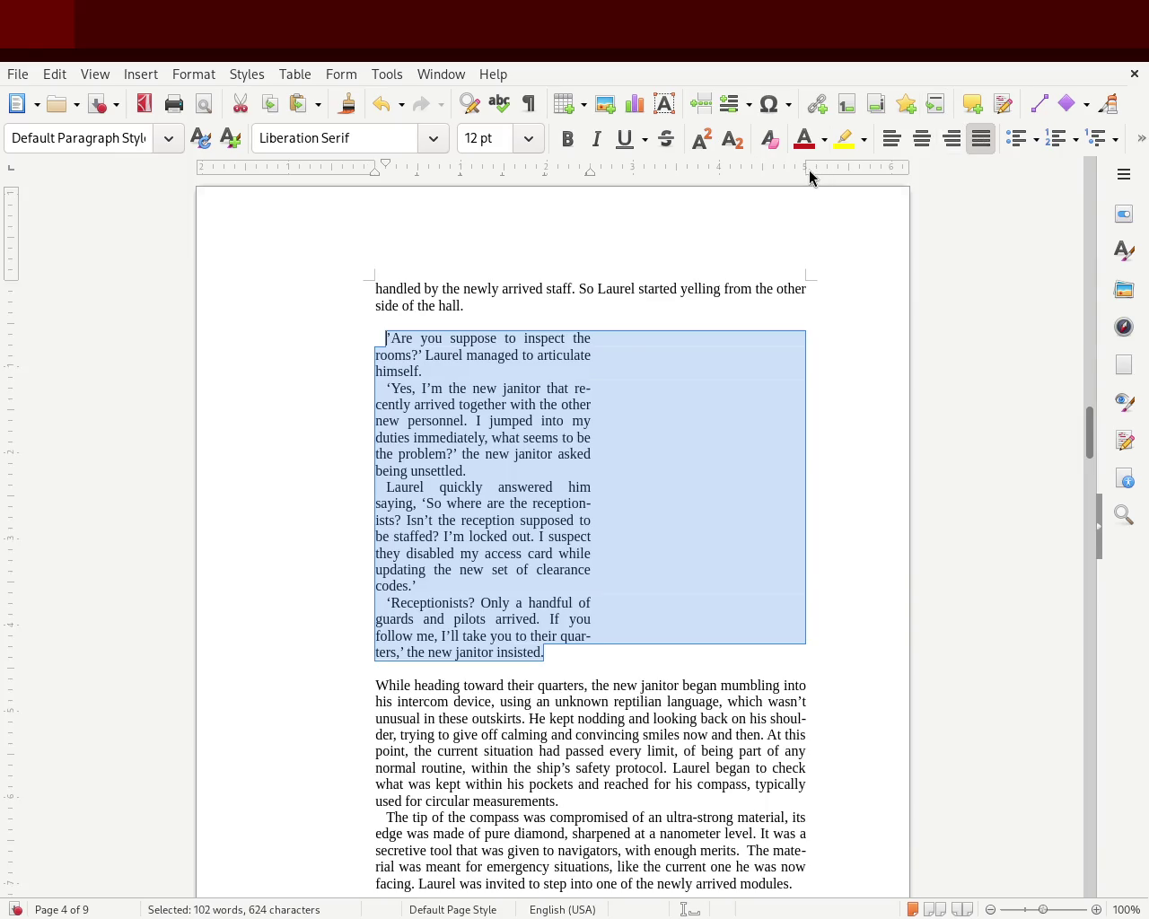
pyautogui.moveTo(589, 172)
pyautogui.mouseDown()
pyautogui.moveTo(716, 177)
pyautogui.moveTo(687, 176)
pyautogui.mouseUp()
pyautogui.hotkey('ctrl', 'z')
pyautogui.click(516, 537)
pyautogui.moveTo(551, 656); pyautogui.dragTo(341, 341)
pyautogui.moveTo(590, 172); pyautogui.dragTo(718, 172)
pyautogui.click(698, 370)
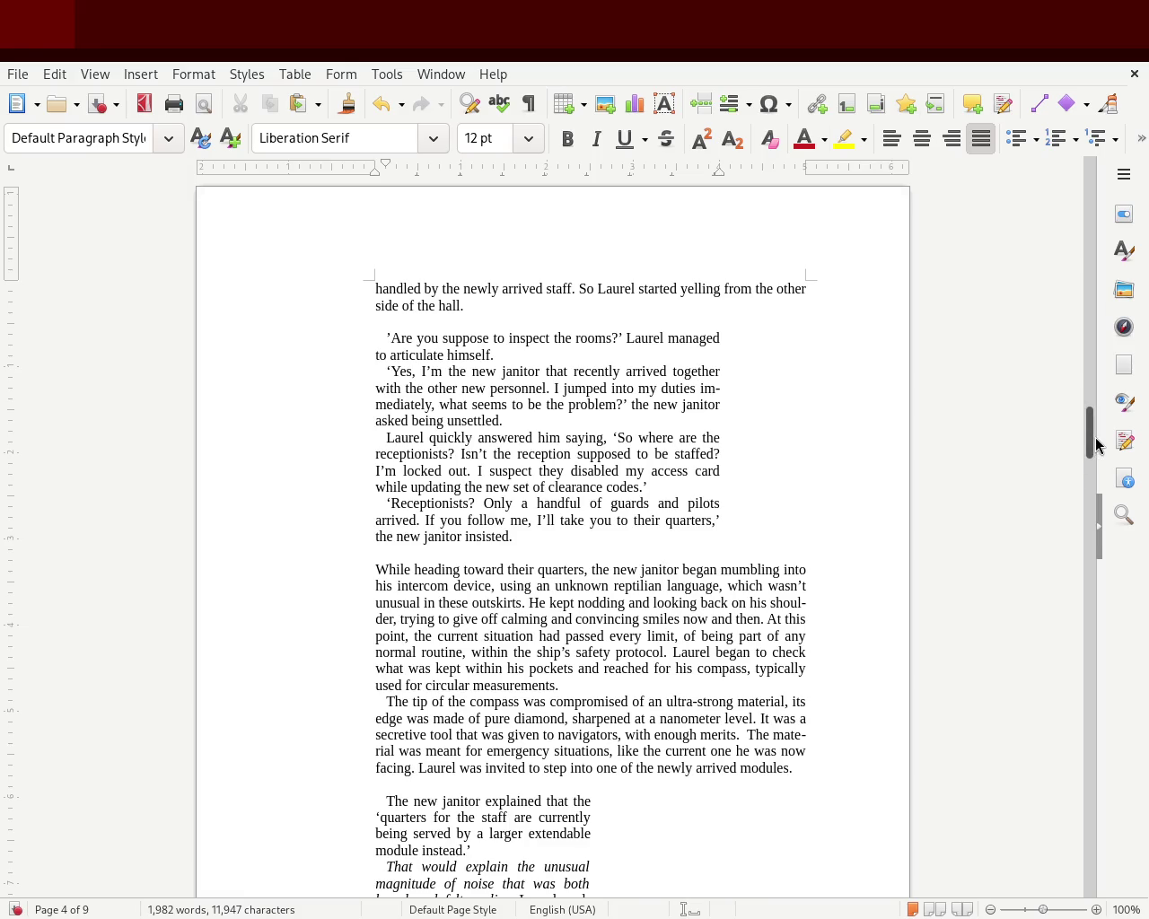
pyautogui.moveTo(1089, 439)
pyautogui.mouseDown()
pyautogui.moveTo(1086, 360)
pyautogui.moveTo(1075, 428)
pyautogui.mouseUp()
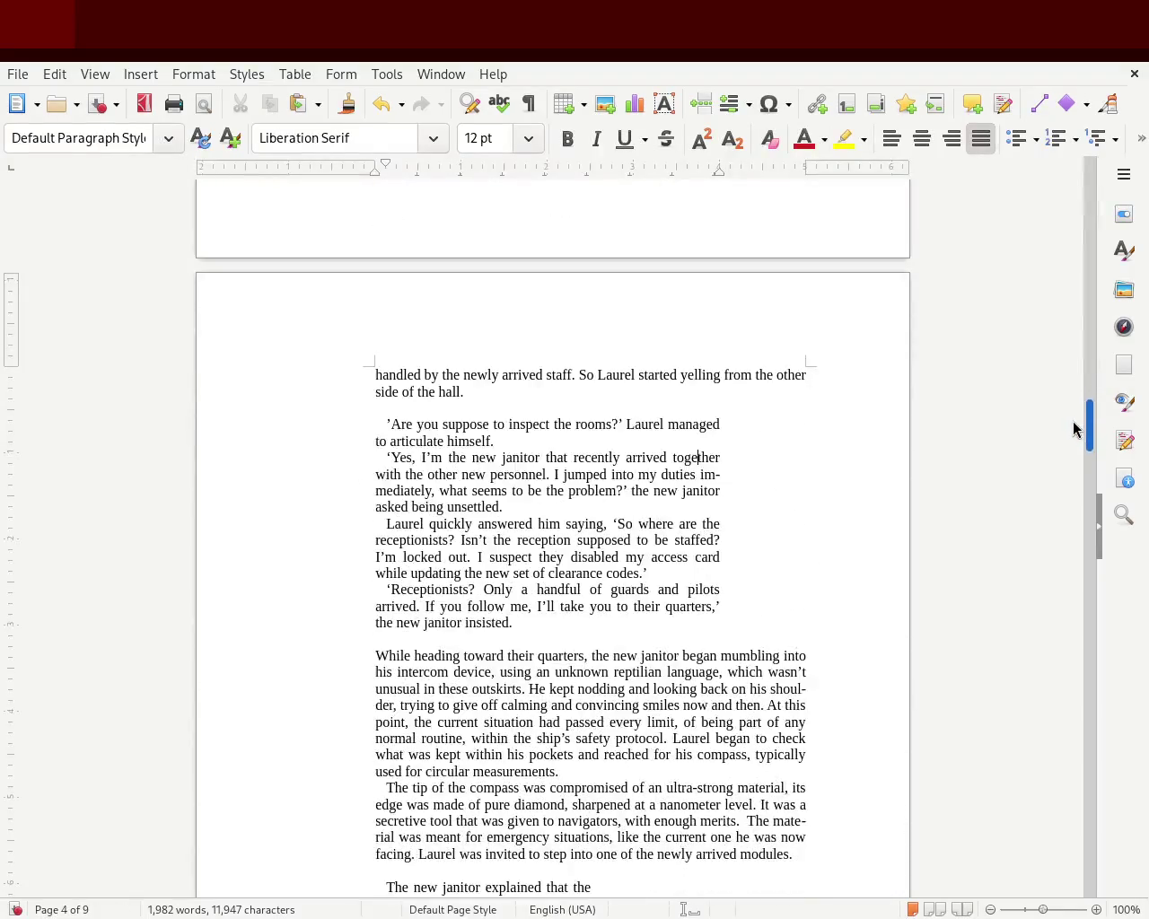
pyautogui.moveTo(556, 635)
pyautogui.mouseDown()
pyautogui.moveTo(468, 594)
pyautogui.moveTo(372, 475)
pyautogui.mouseUp()
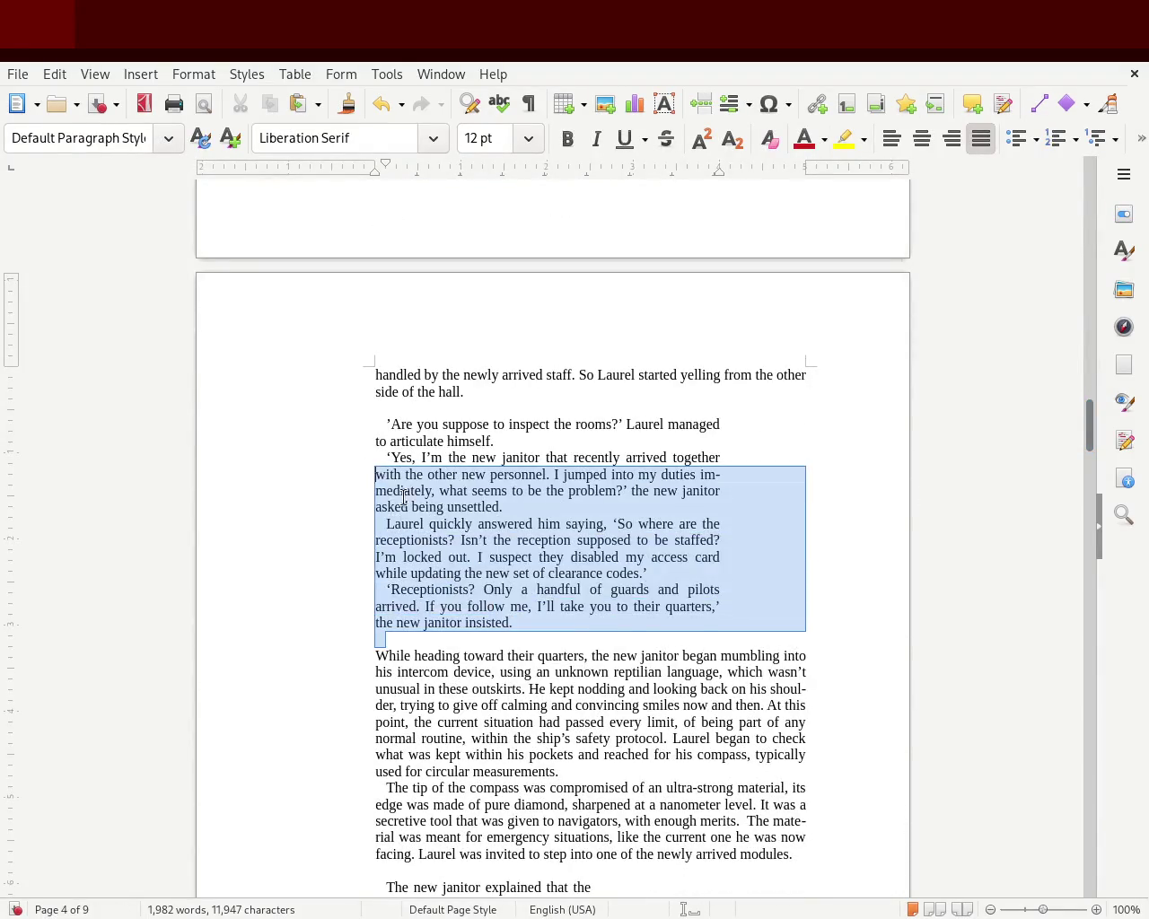
pyautogui.moveTo(533, 618)
pyautogui.mouseDown()
pyautogui.moveTo(377, 482)
pyautogui.moveTo(346, 431)
pyautogui.mouseUp()
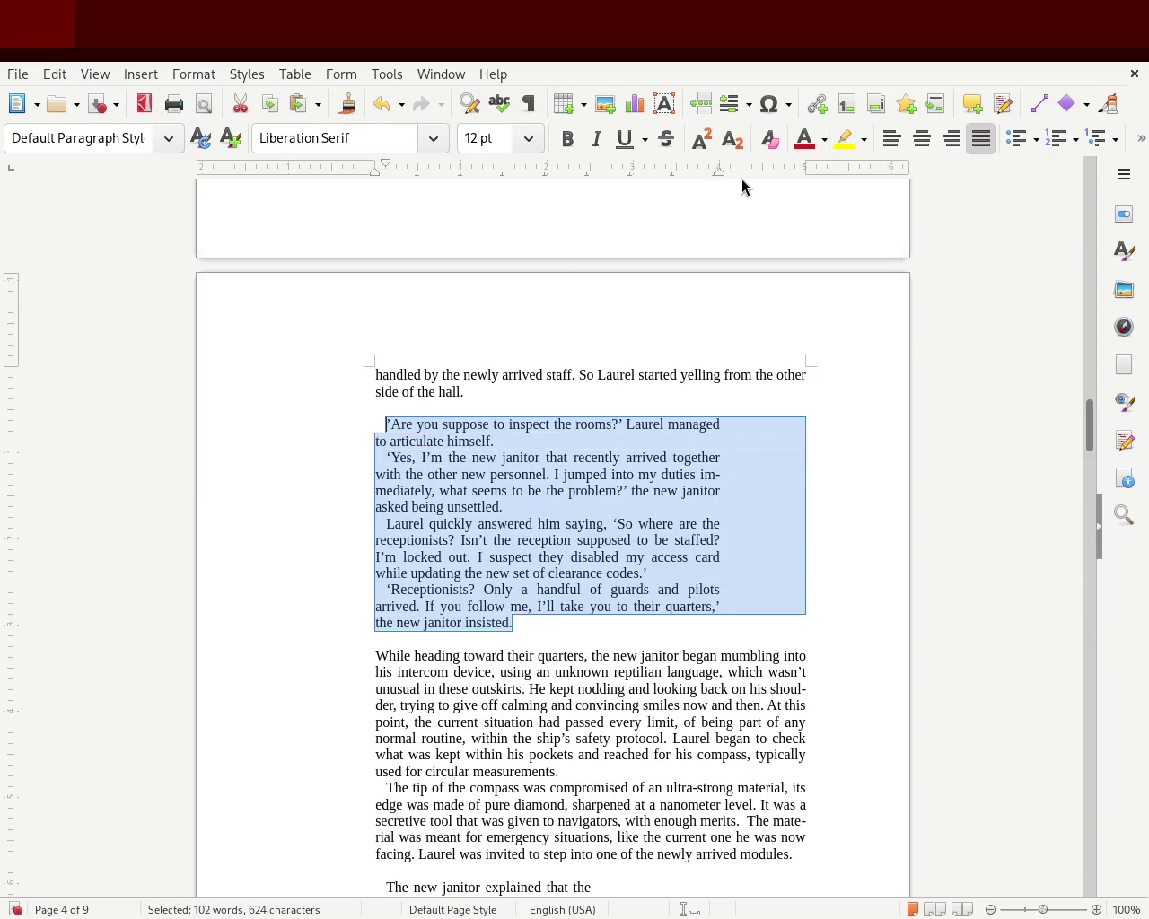
pyautogui.moveTo(533, 635)
pyautogui.mouseDown()
pyautogui.moveTo(352, 440)
pyautogui.moveTo(367, 406)
pyautogui.mouseUp()
pyautogui.moveTo(699, 175); pyautogui.dragTo(675, 176)
pyautogui.hotkey('ctrl', 'z')
pyautogui.moveTo(722, 170); pyautogui.dragTo(675, 173)
pyautogui.hotkey('ctrl', 'z')
pyautogui.moveTo(718, 170); pyautogui.dragTo(589, 170)
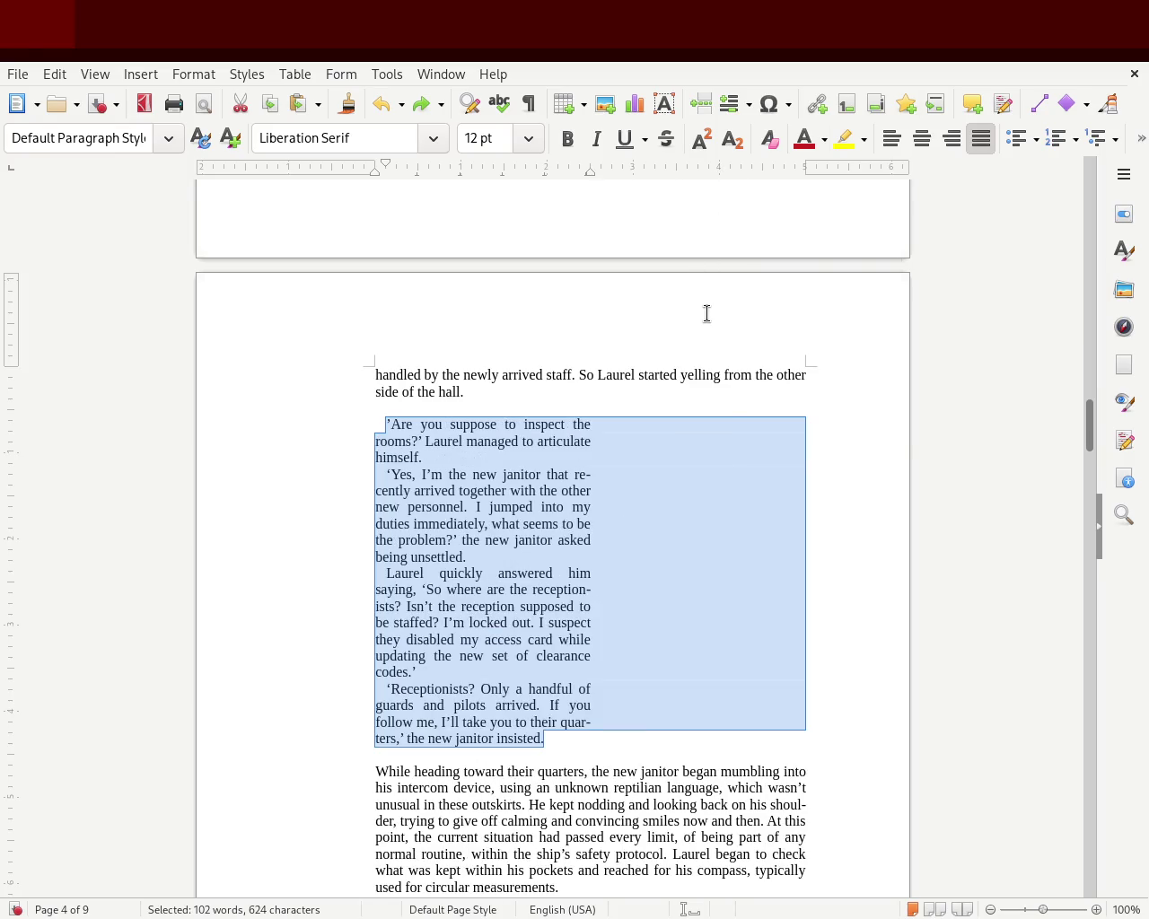
pyautogui.click(630, 523)
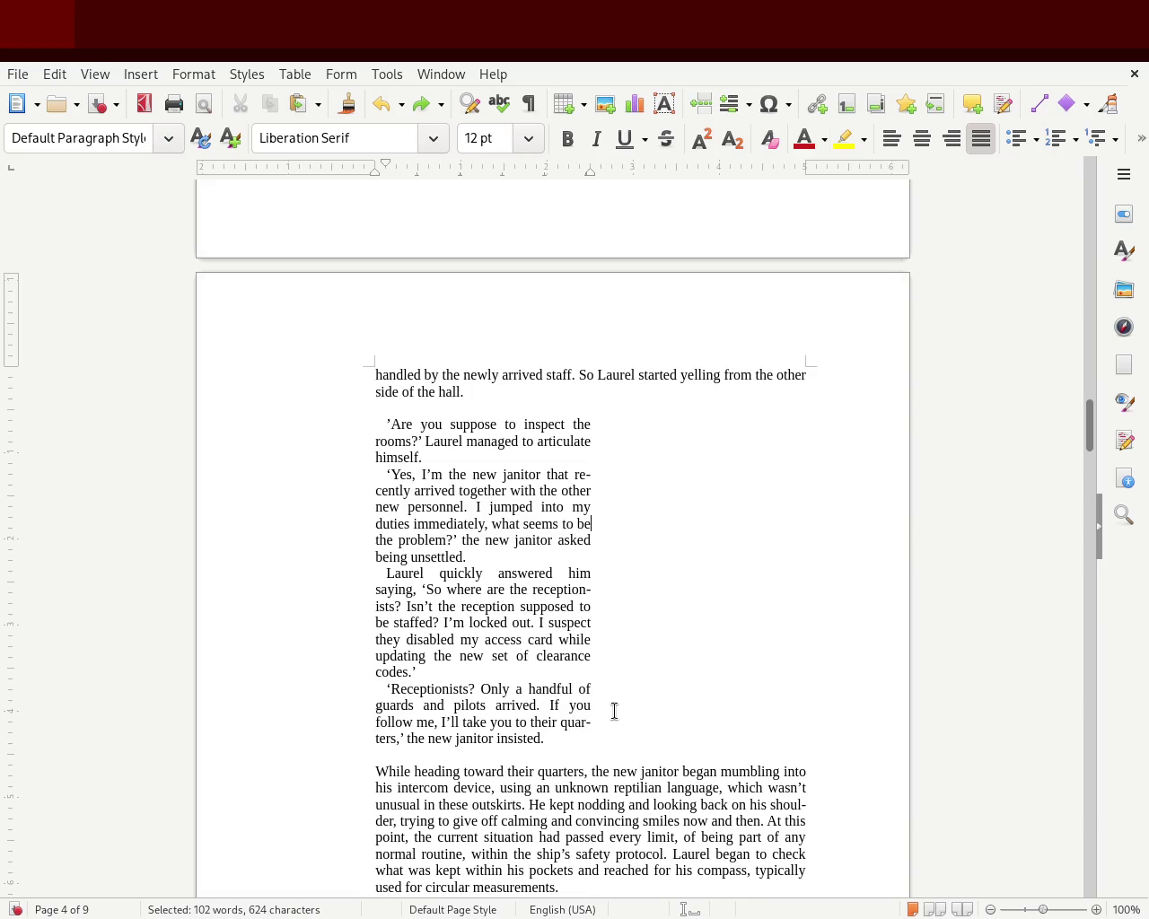
pyautogui.moveTo(571, 738); pyautogui.dragTo(361, 432)
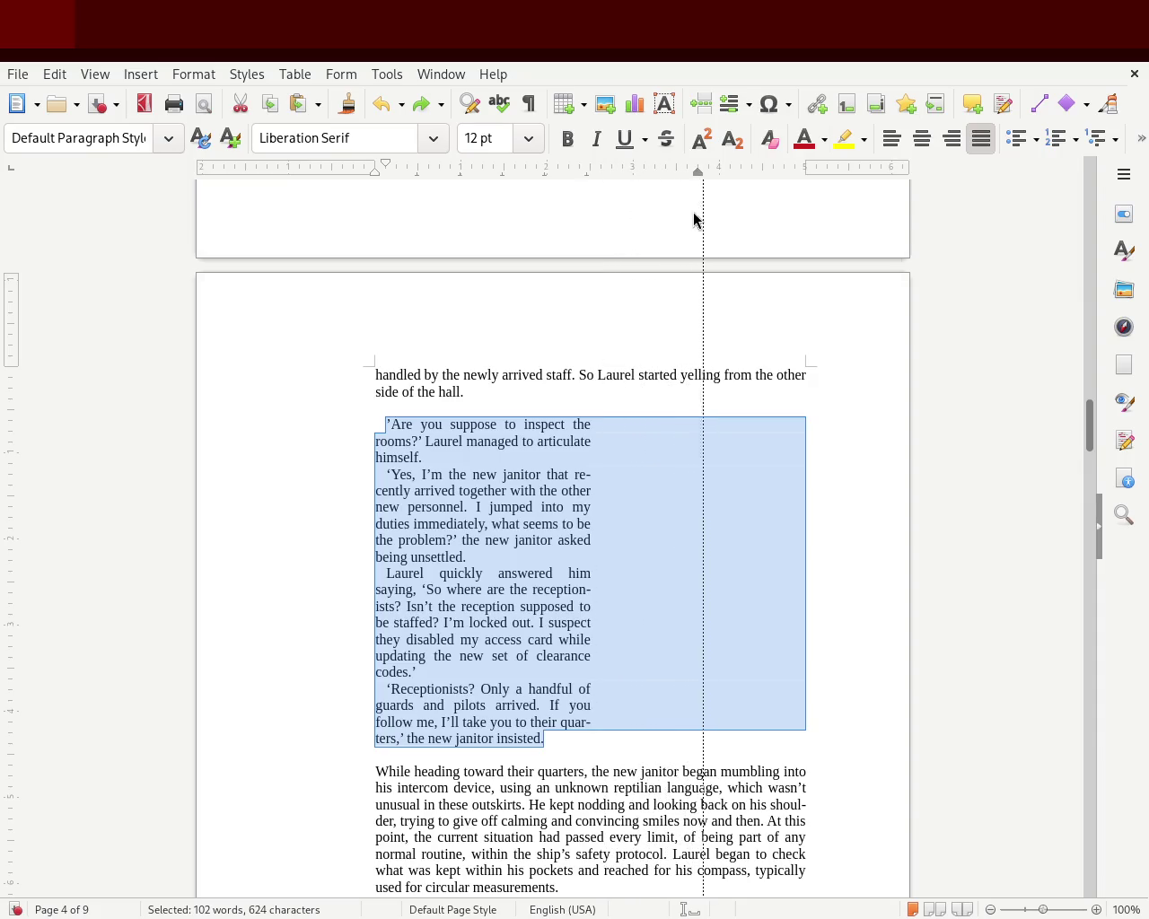
pyautogui.moveTo(673, 192); pyautogui.dragTo(674, 223)
pyautogui.click(702, 533)
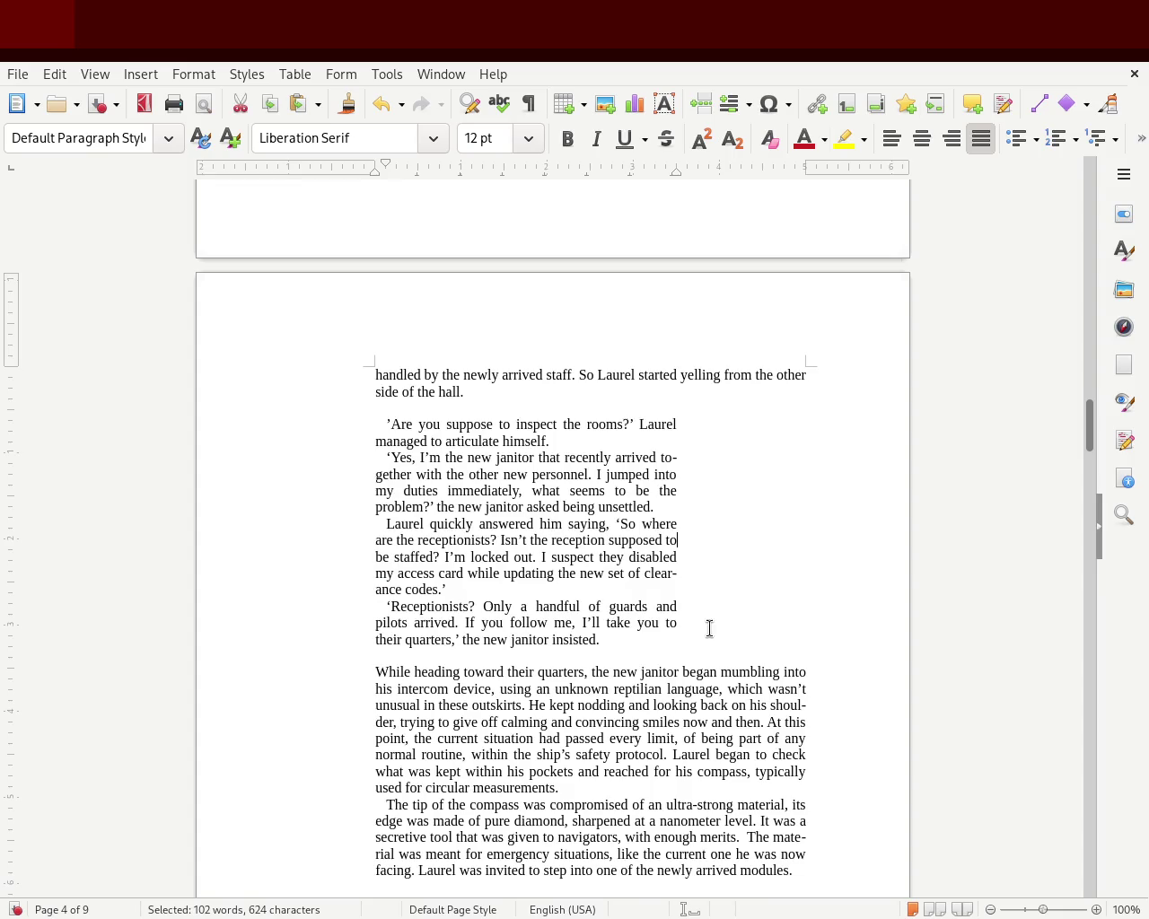
pyautogui.moveTo(1088, 437)
pyautogui.mouseDown()
pyautogui.moveTo(1096, 375)
pyautogui.moveTo(1082, 441)
pyautogui.mouseUp()
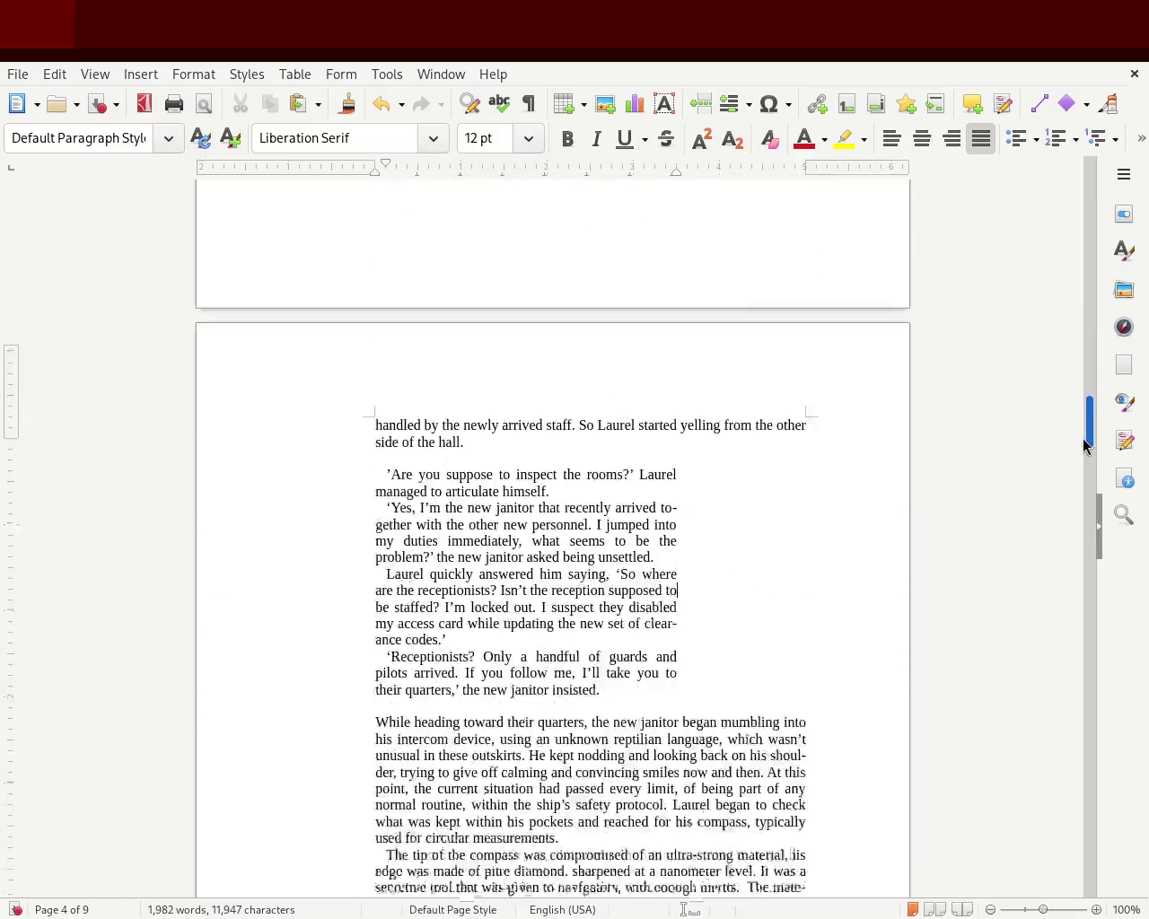
pyautogui.tripleClick(684, 554)
pyautogui.click(706, 455)
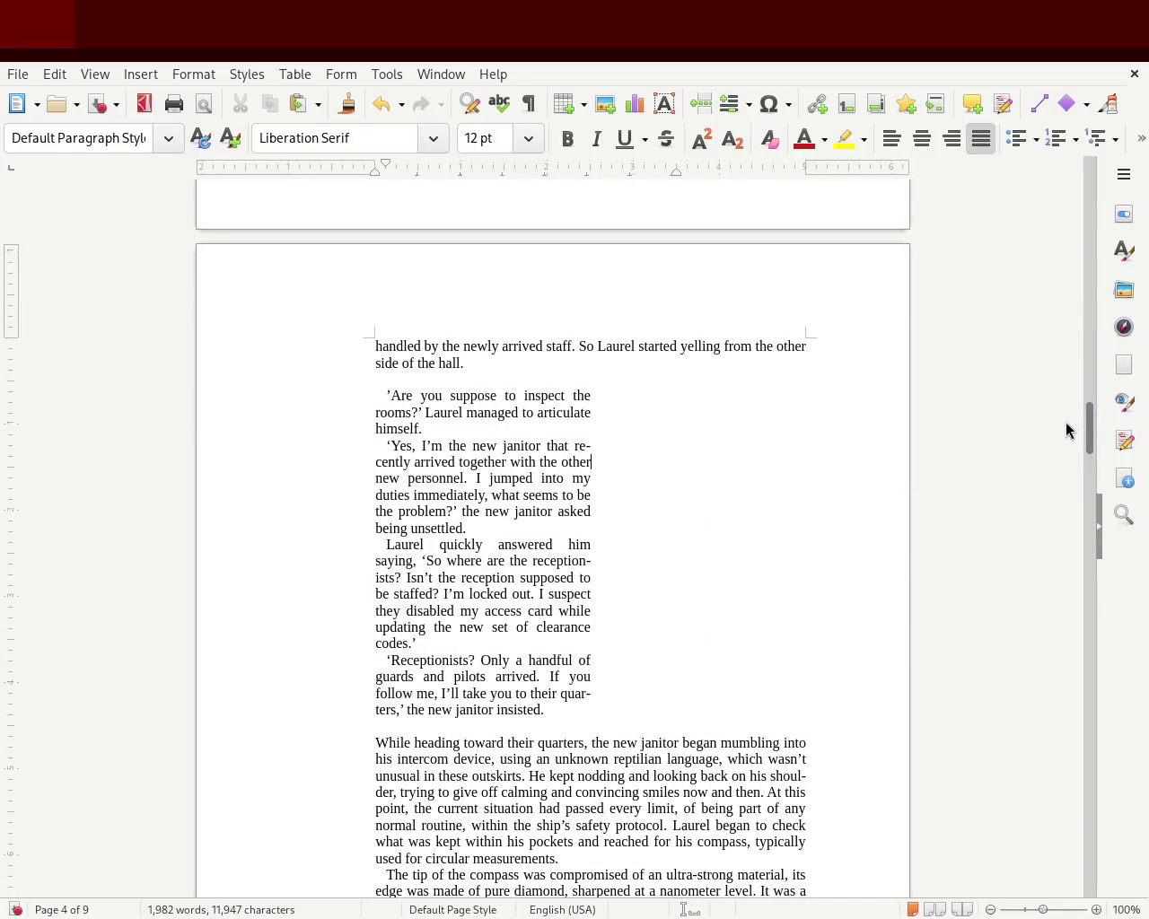
# Scroll down until the chapter 2 heading '2' is visible.
pyautogui.moveTo(1088, 437)
pyautogui.mouseDown()
pyautogui.moveTo(1081, 375)
pyautogui.moveTo(1075, 417)
pyautogui.mouseUp()
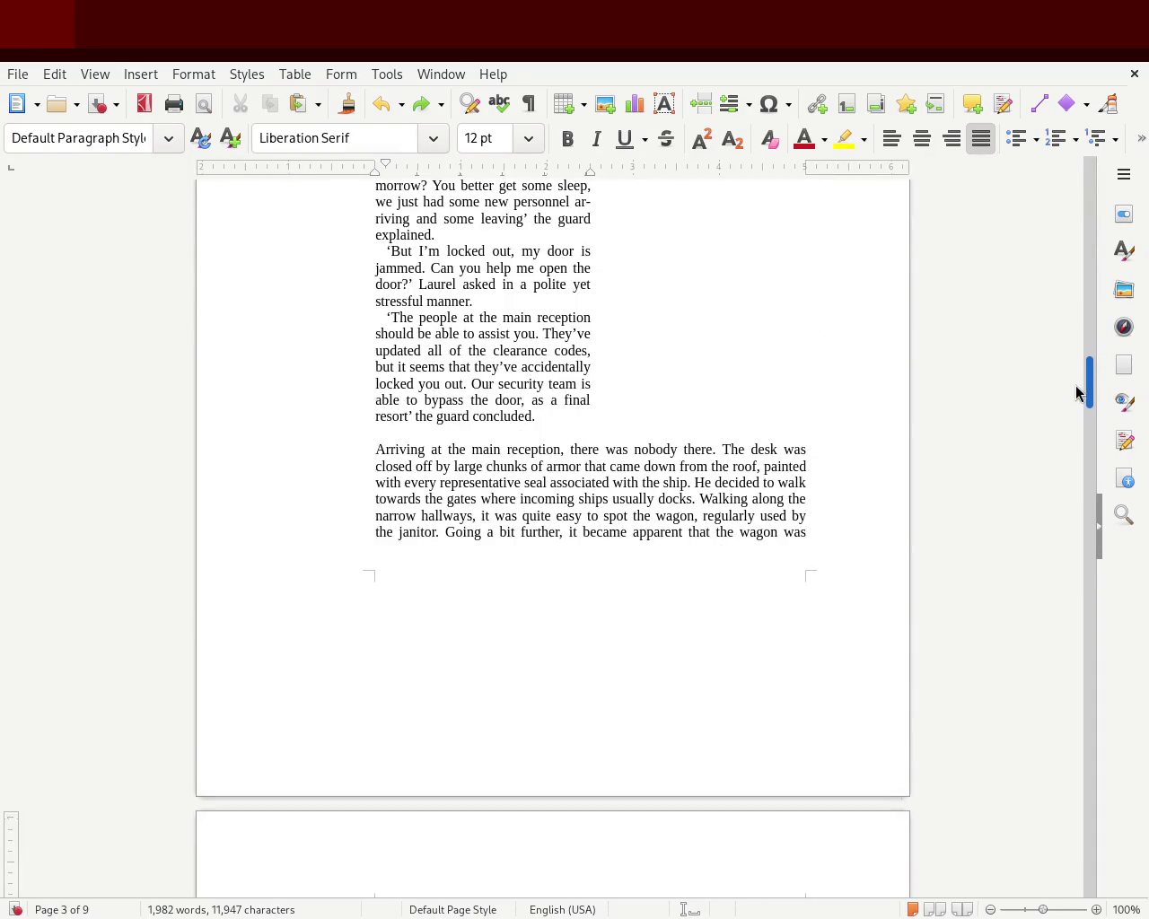
pyautogui.moveTo(1076, 423)
pyautogui.mouseDown()
pyautogui.moveTo(1074, 522)
pyautogui.moveTo(1090, 336)
pyautogui.moveTo(1085, 561)
pyautogui.mouseUp()
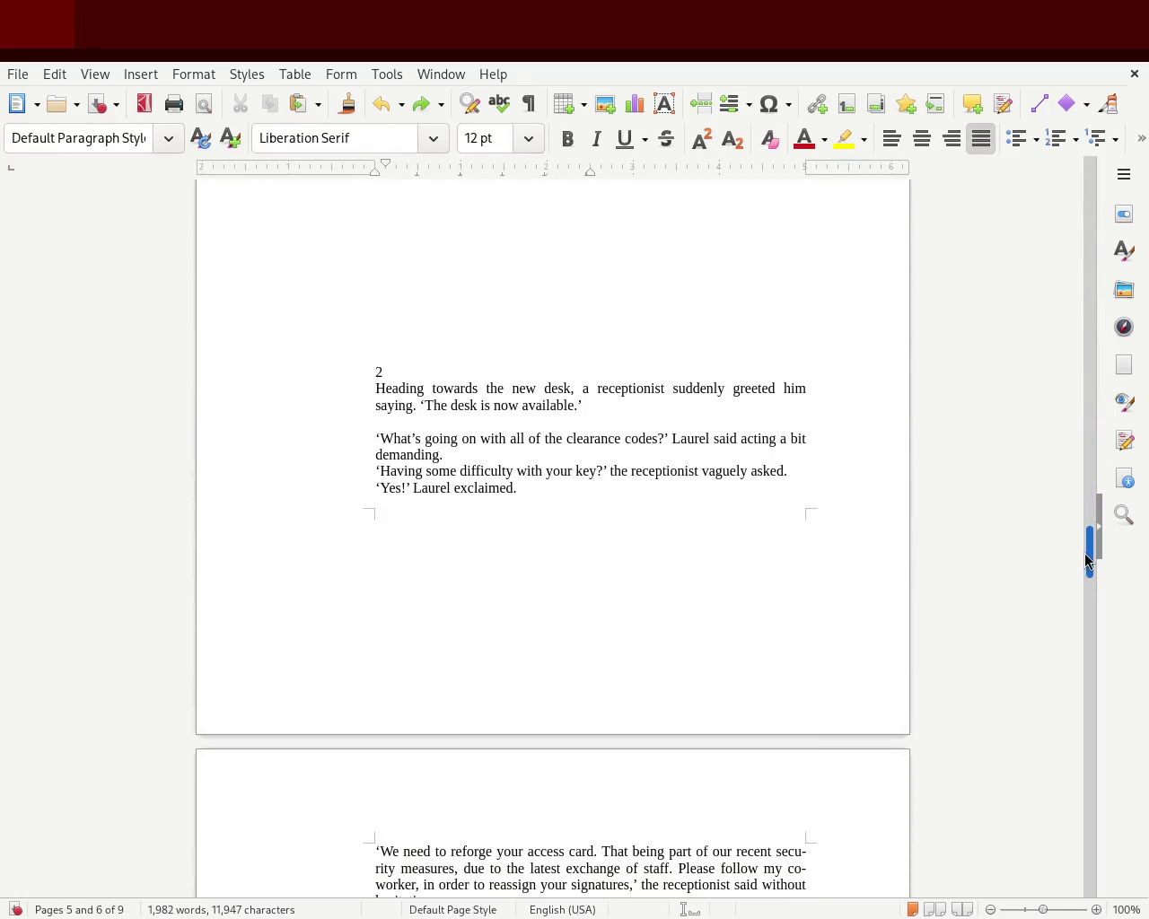
# Push chapter 2 onto a new page and style its '2' as Heading 1.
pyautogui.press('Return')
pyautogui.press('Return')
pyautogui.press('Return')
pyautogui.press('Return')
pyautogui.press('Return')
pyautogui.press('Return')
pyautogui.press('Return')
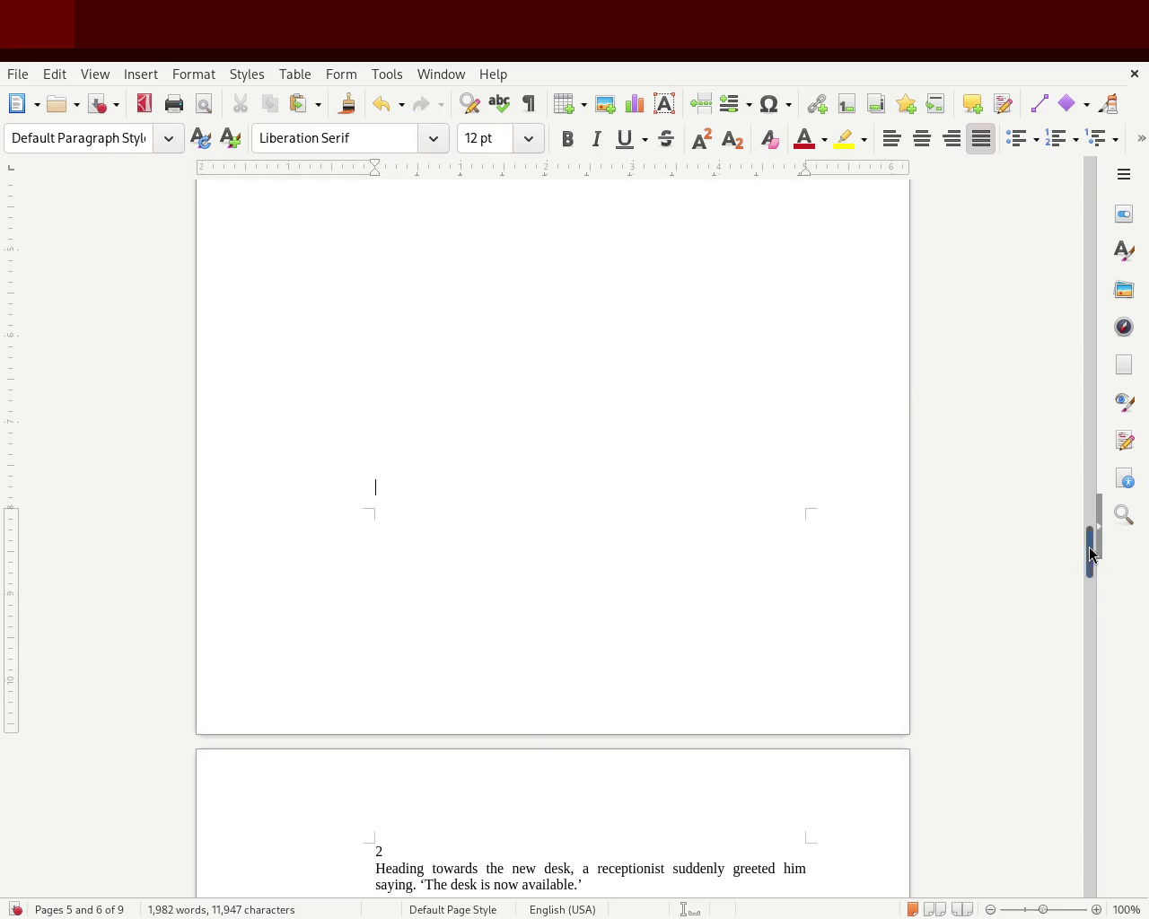
pyautogui.moveTo(1089, 545); pyautogui.dragTo(910, 592)
pyautogui.moveTo(393, 469); pyautogui.dragTo(341, 467)
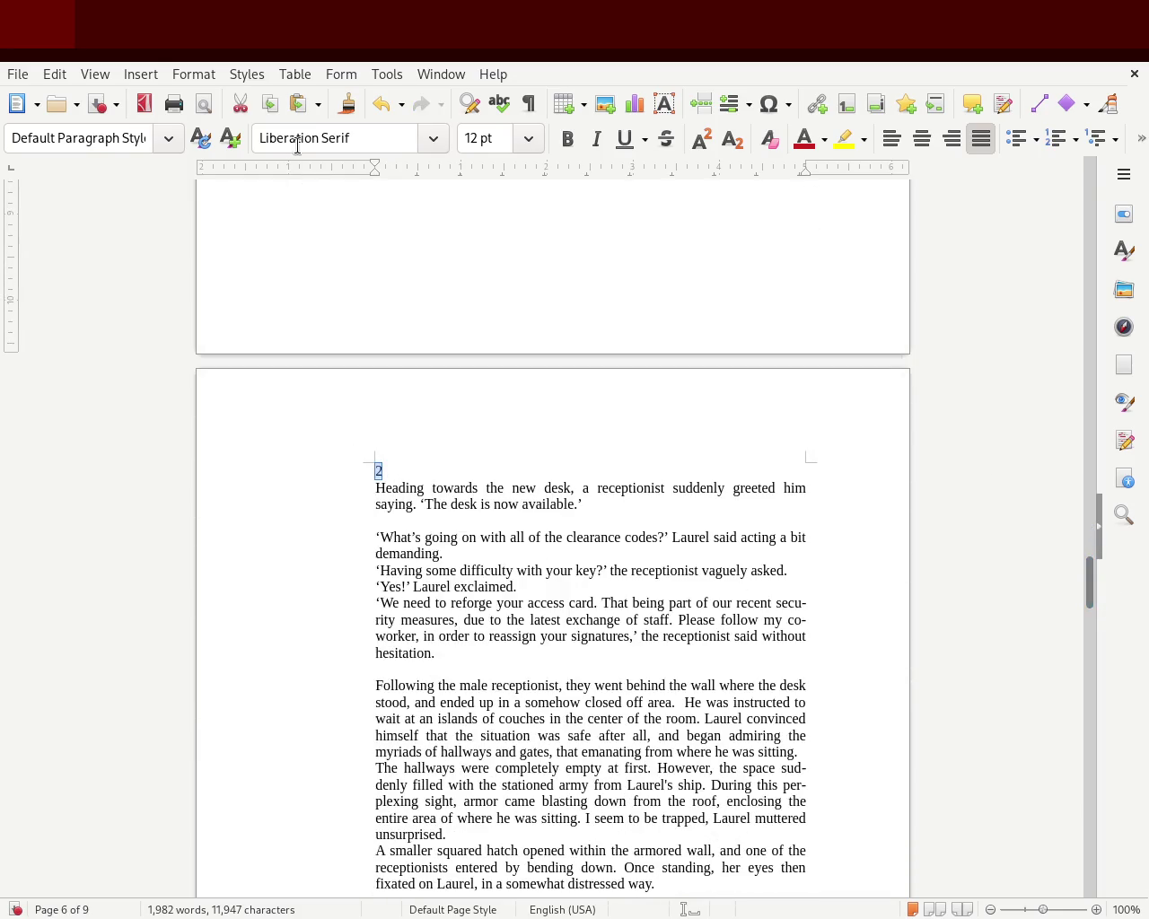
pyautogui.click(171, 146)
pyautogui.click(144, 304)
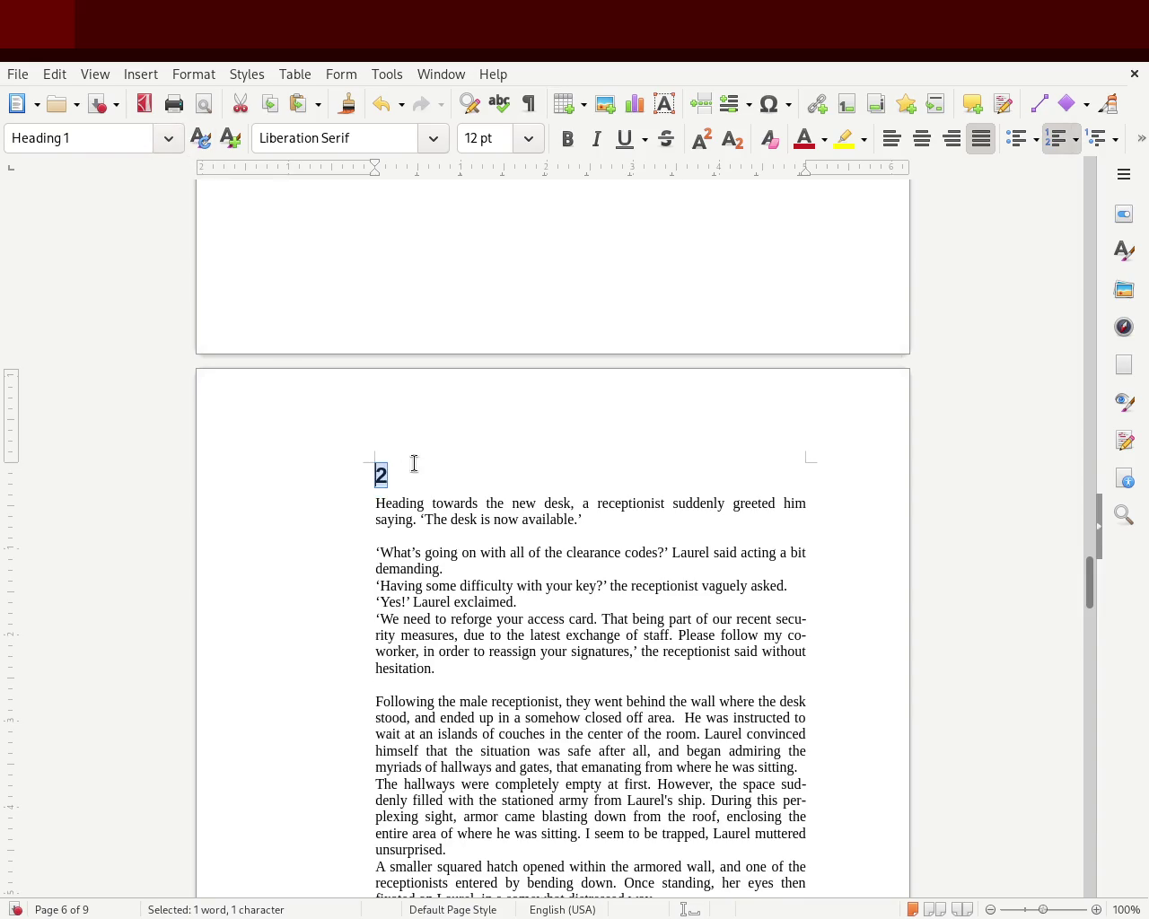
pyautogui.press('Right')
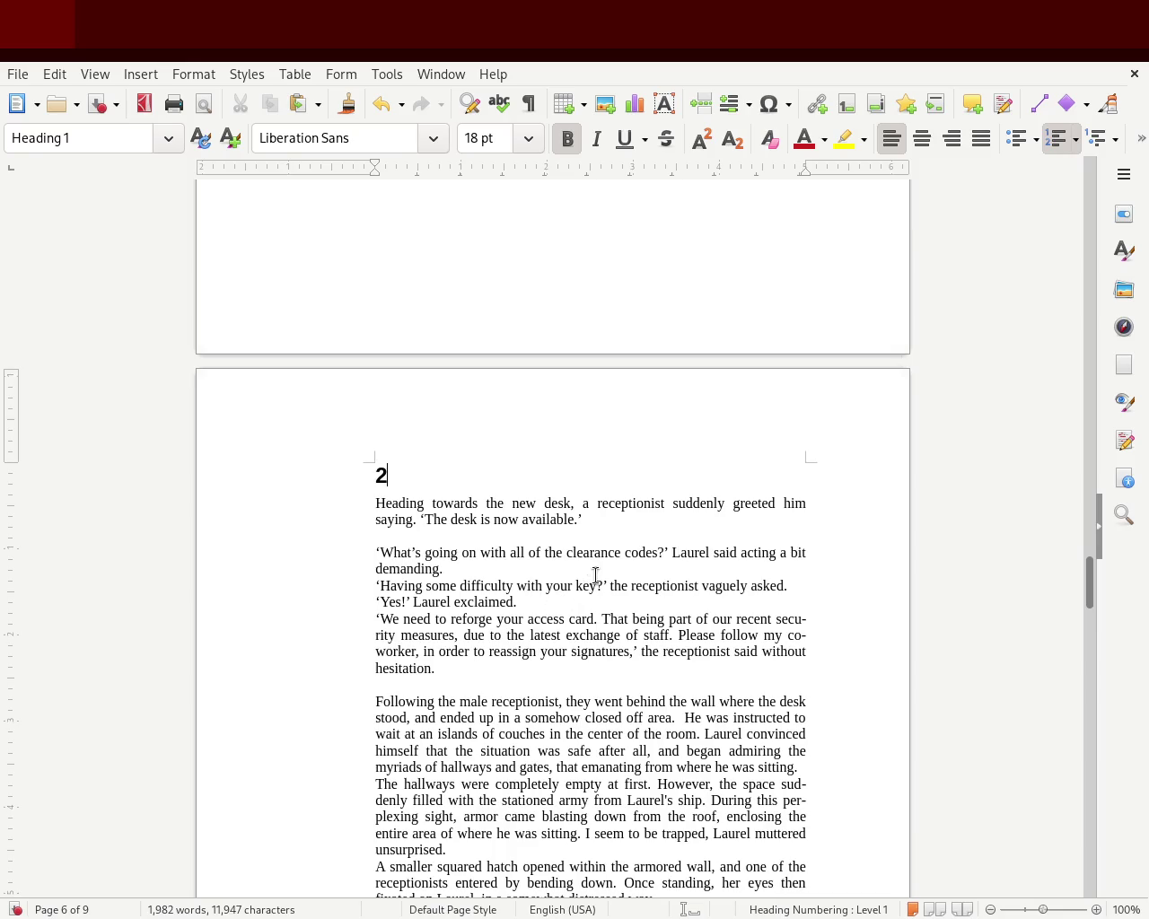
pyautogui.moveTo(456, 666); pyautogui.dragTo(320, 556)
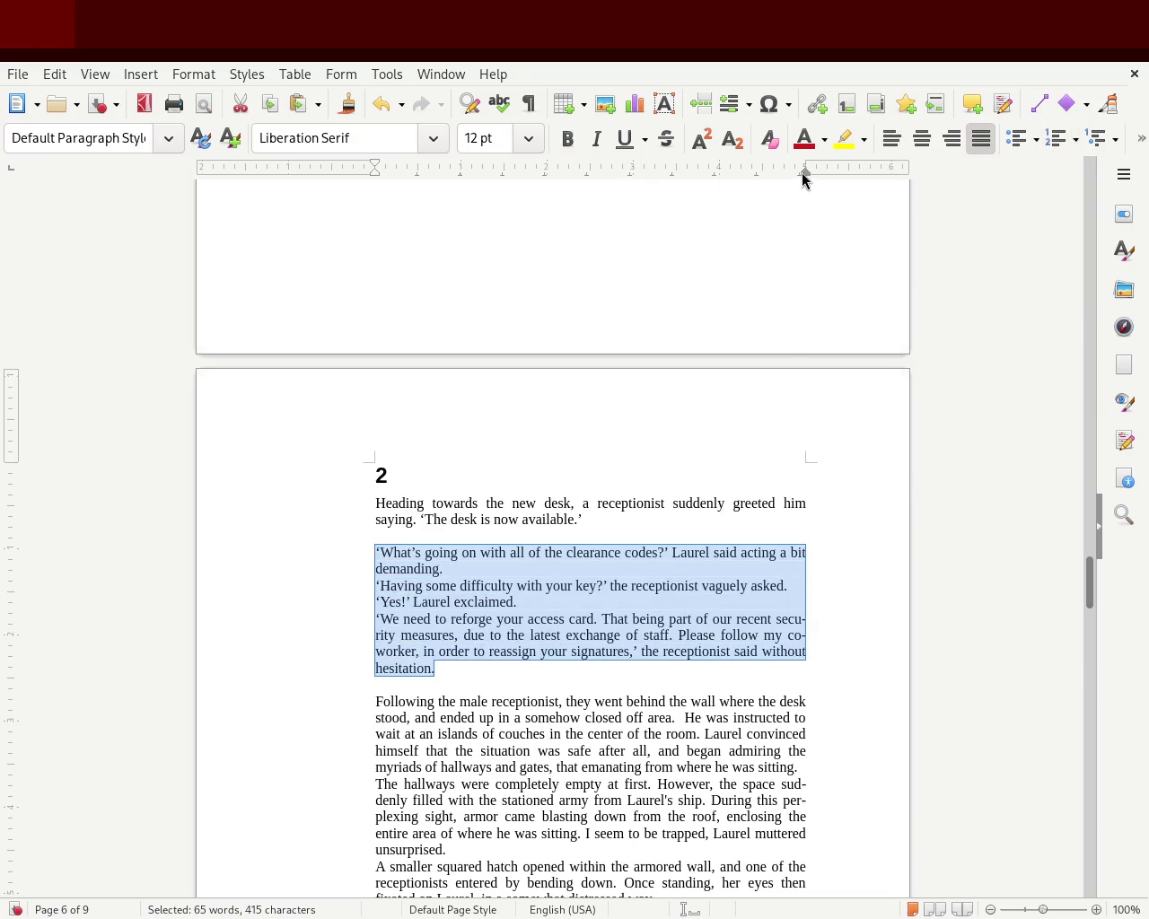
# Pull in the receptionist dialogue's right indent and give its paragraphs first-line indents.
pyautogui.moveTo(802, 177); pyautogui.dragTo(592, 171)
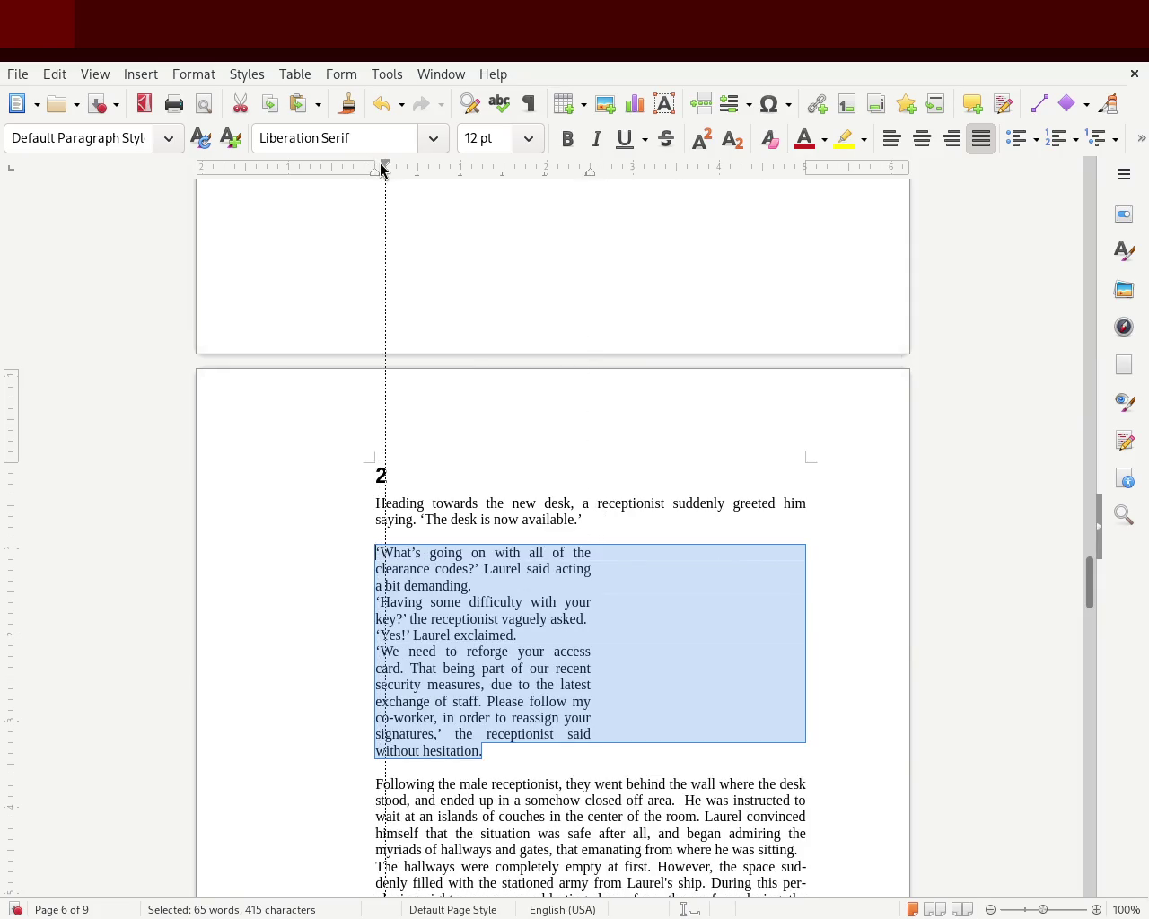
pyautogui.moveTo(379, 163); pyautogui.dragTo(380, 163)
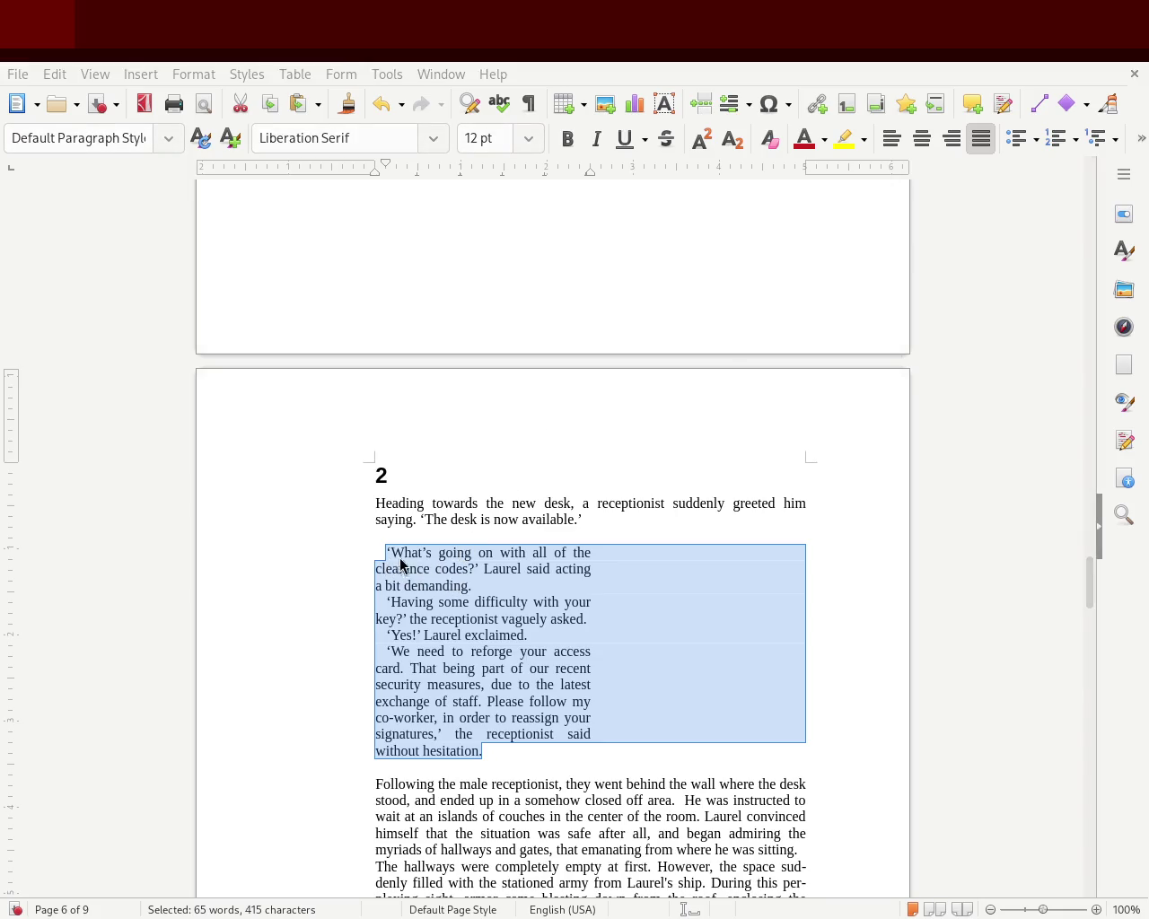
pyautogui.click(337, 485)
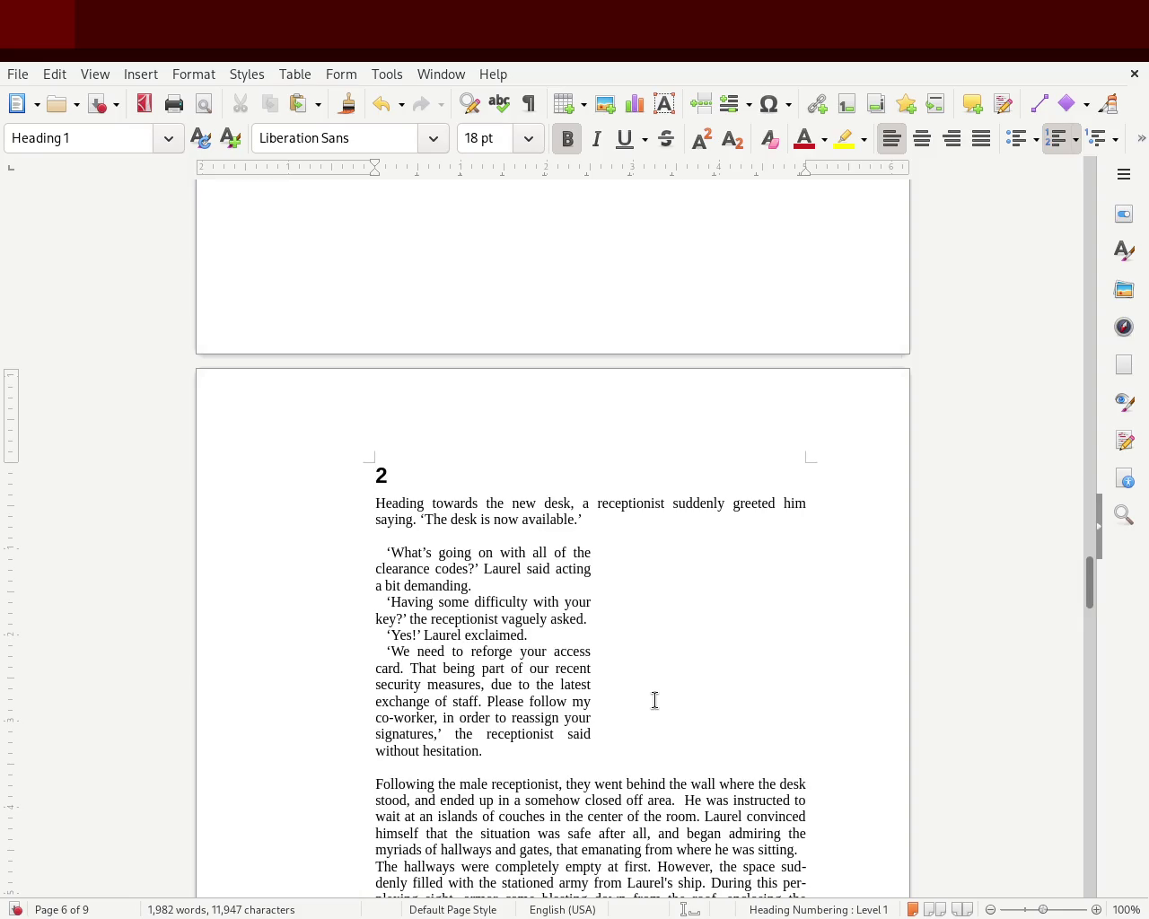
# Indent the first lines of 'The hallways' and 'A smaller squared hatch', deepening both equally.
pyautogui.moveTo(1089, 585); pyautogui.dragTo(1093, 609)
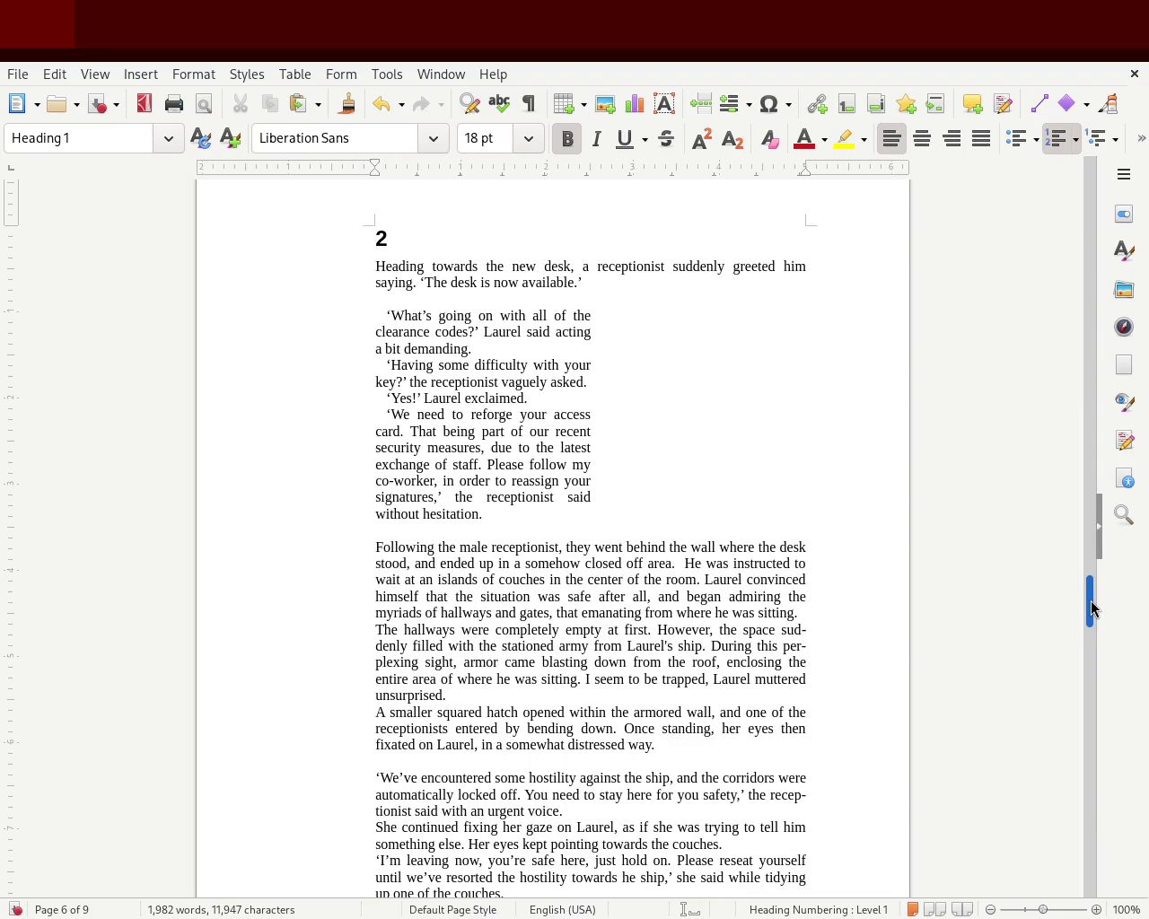
pyautogui.moveTo(1090, 608); pyautogui.dragTo(1088, 626)
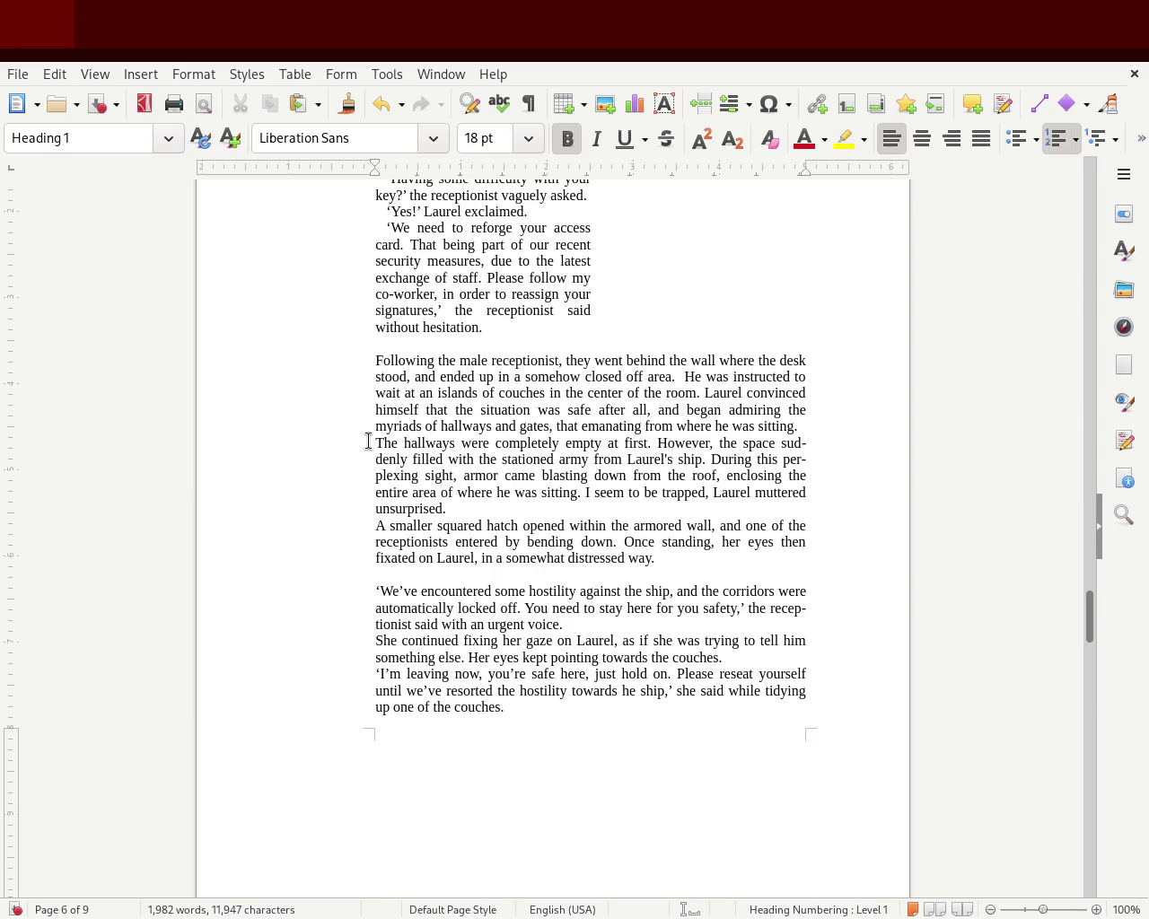
pyautogui.moveTo(375, 162); pyautogui.dragTo(386, 168)
pyautogui.click(252, 392)
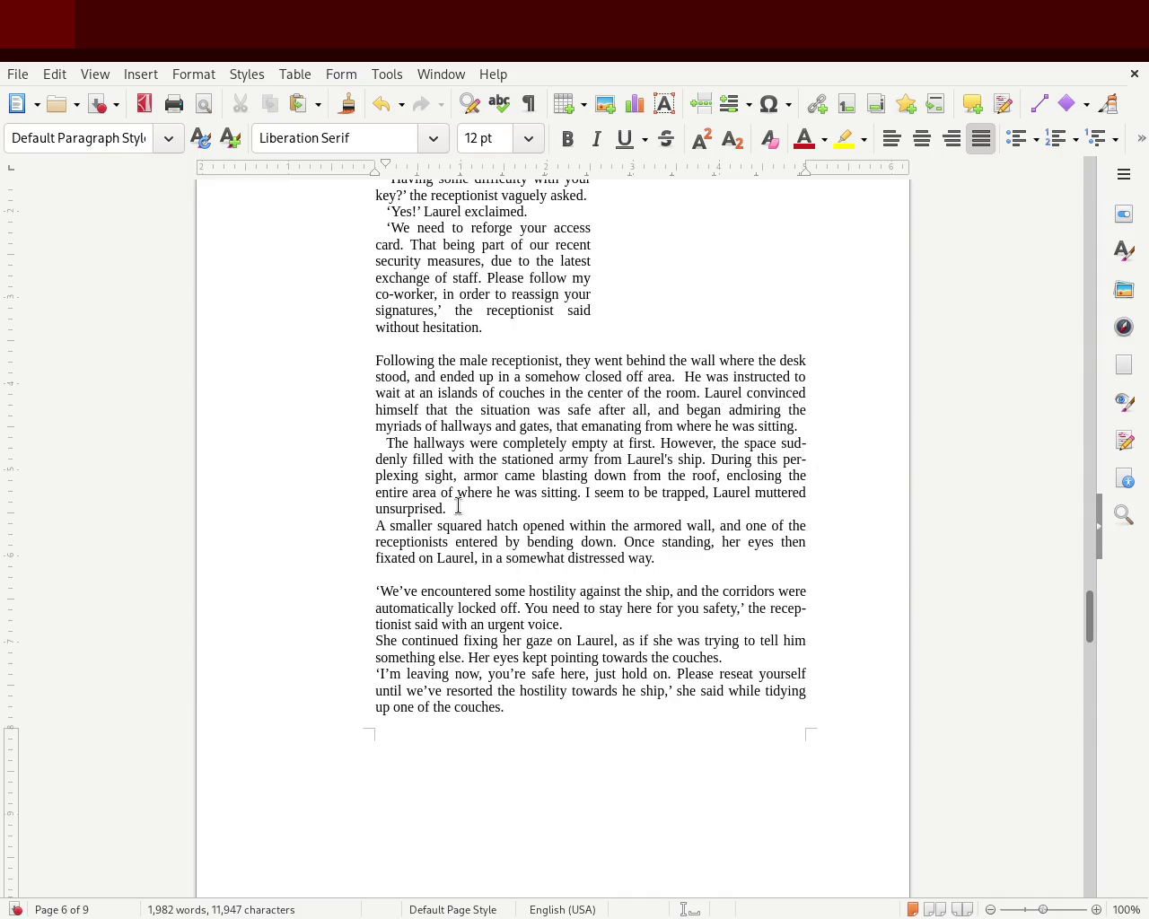
pyautogui.click(373, 525)
pyautogui.moveTo(382, 165); pyautogui.dragTo(385, 165)
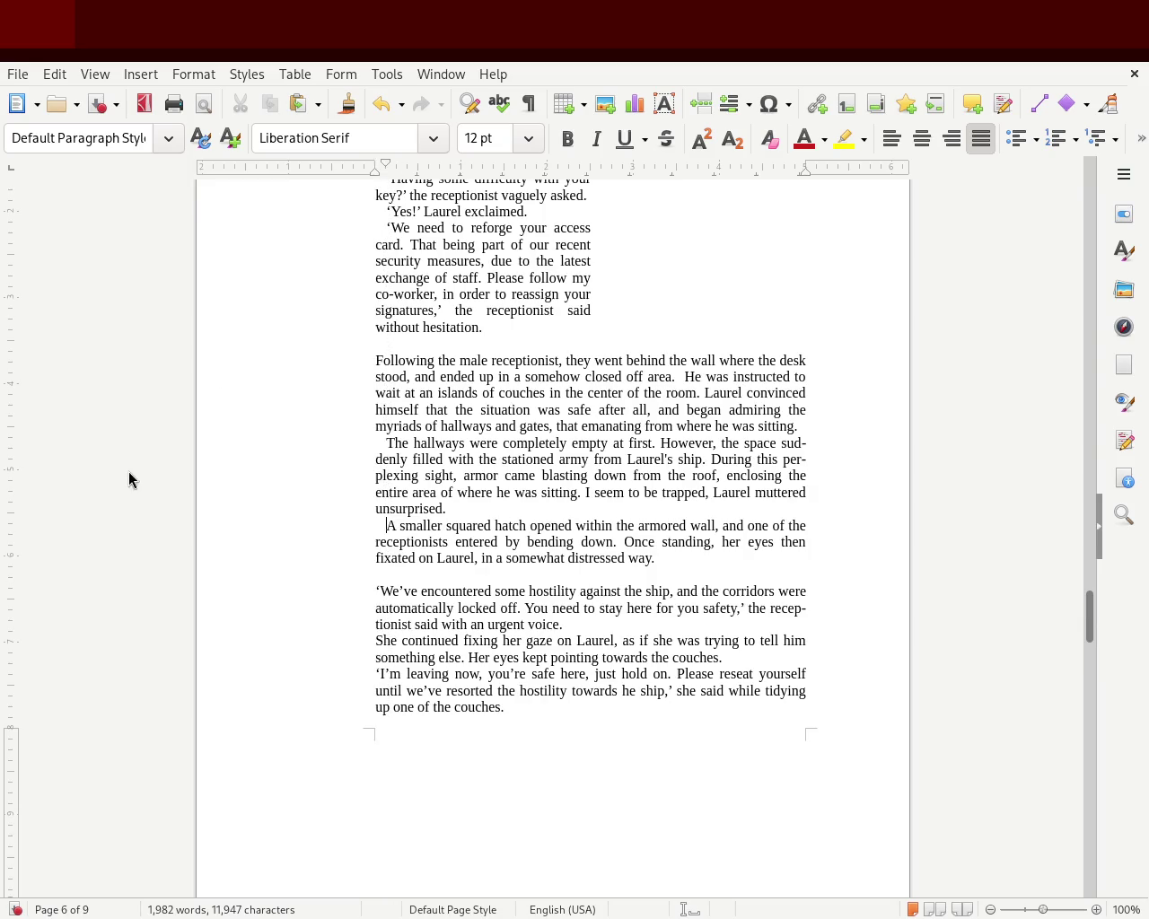
pyautogui.click(363, 468)
pyautogui.moveTo(385, 166); pyautogui.dragTo(395, 171)
pyautogui.click(357, 520)
pyautogui.moveTo(383, 165); pyautogui.dragTo(395, 170)
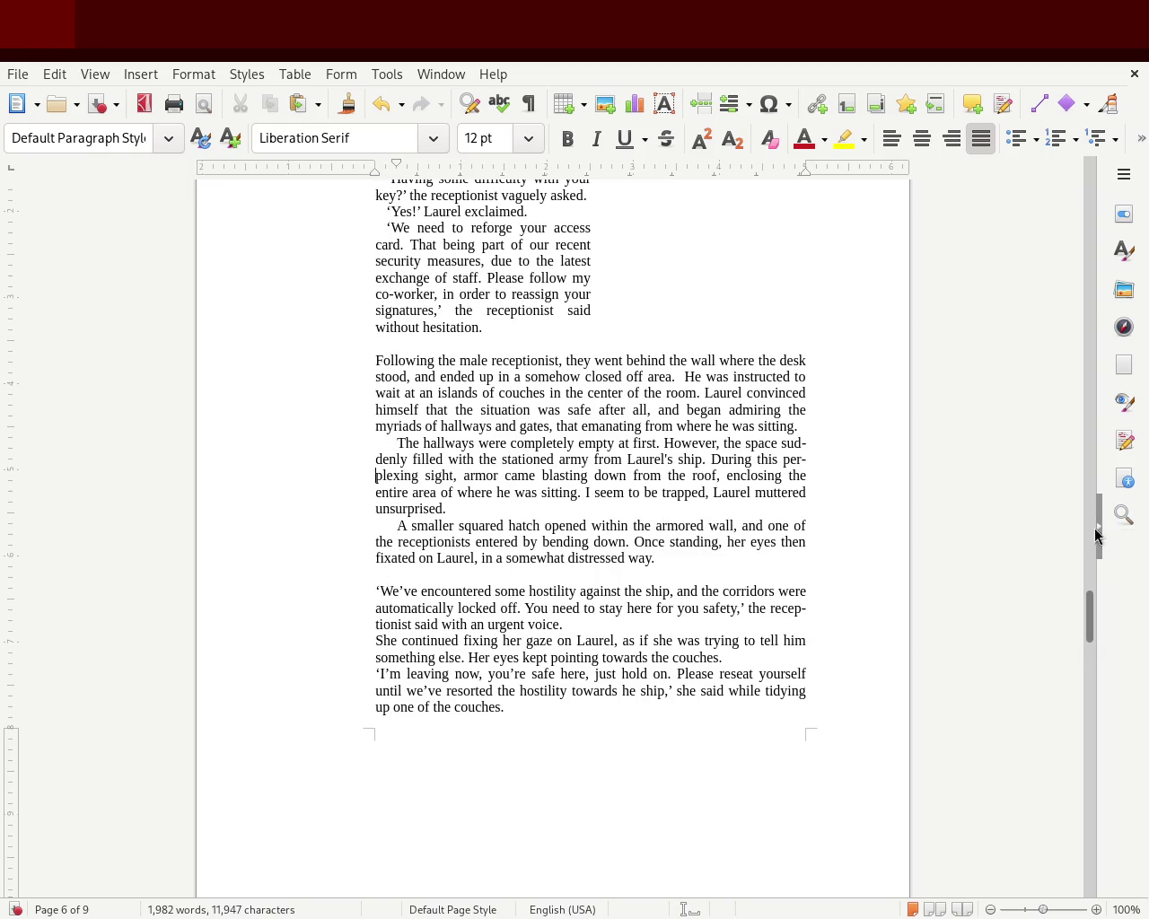
pyautogui.moveTo(1089, 617)
pyautogui.mouseDown()
pyautogui.moveTo(1062, 272)
pyautogui.moveTo(1067, 182)
pyautogui.moveTo(1054, 354)
pyautogui.mouseUp()
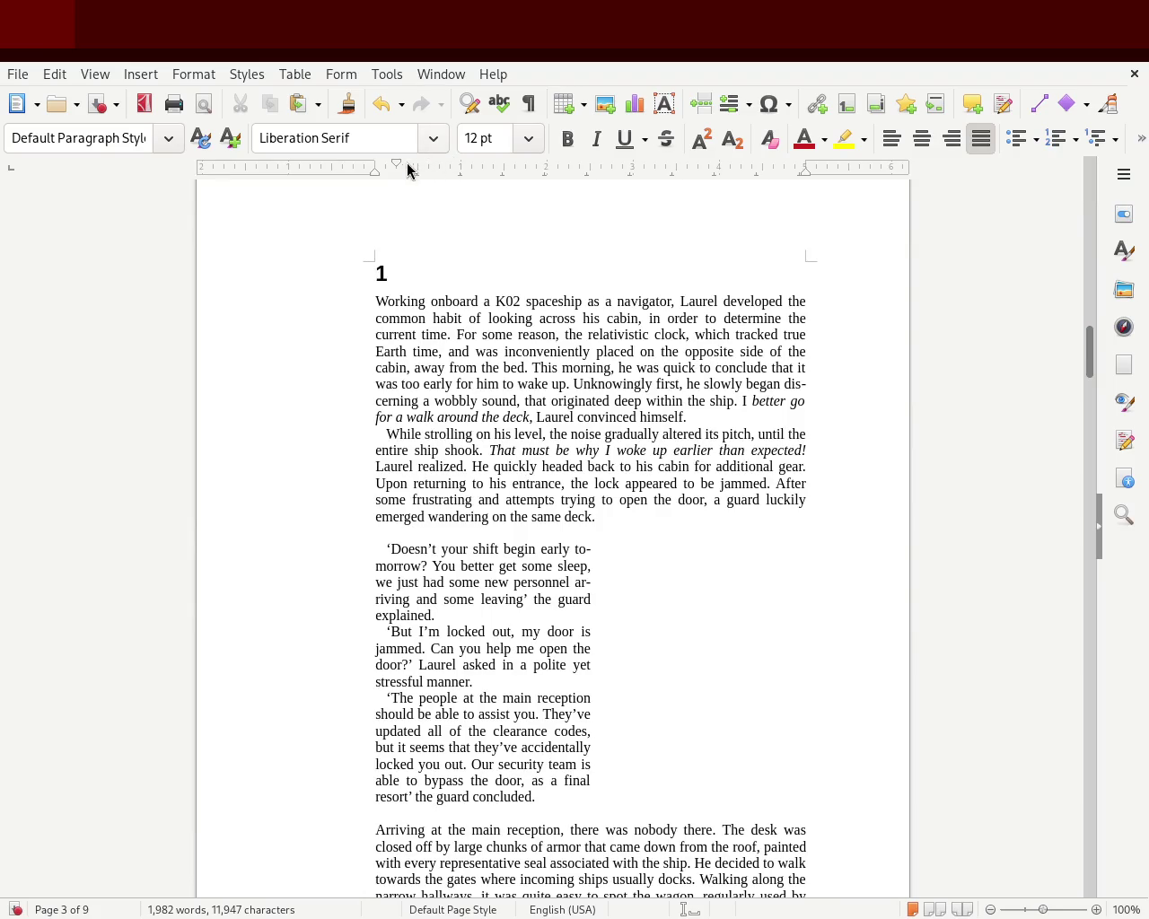
# Deepen the first-line indent of the 'The tip of the compass' paragraph.
pyautogui.moveTo(396, 163); pyautogui.dragTo(396, 167)
pyautogui.moveTo(1088, 336); pyautogui.dragTo(1087, 454)
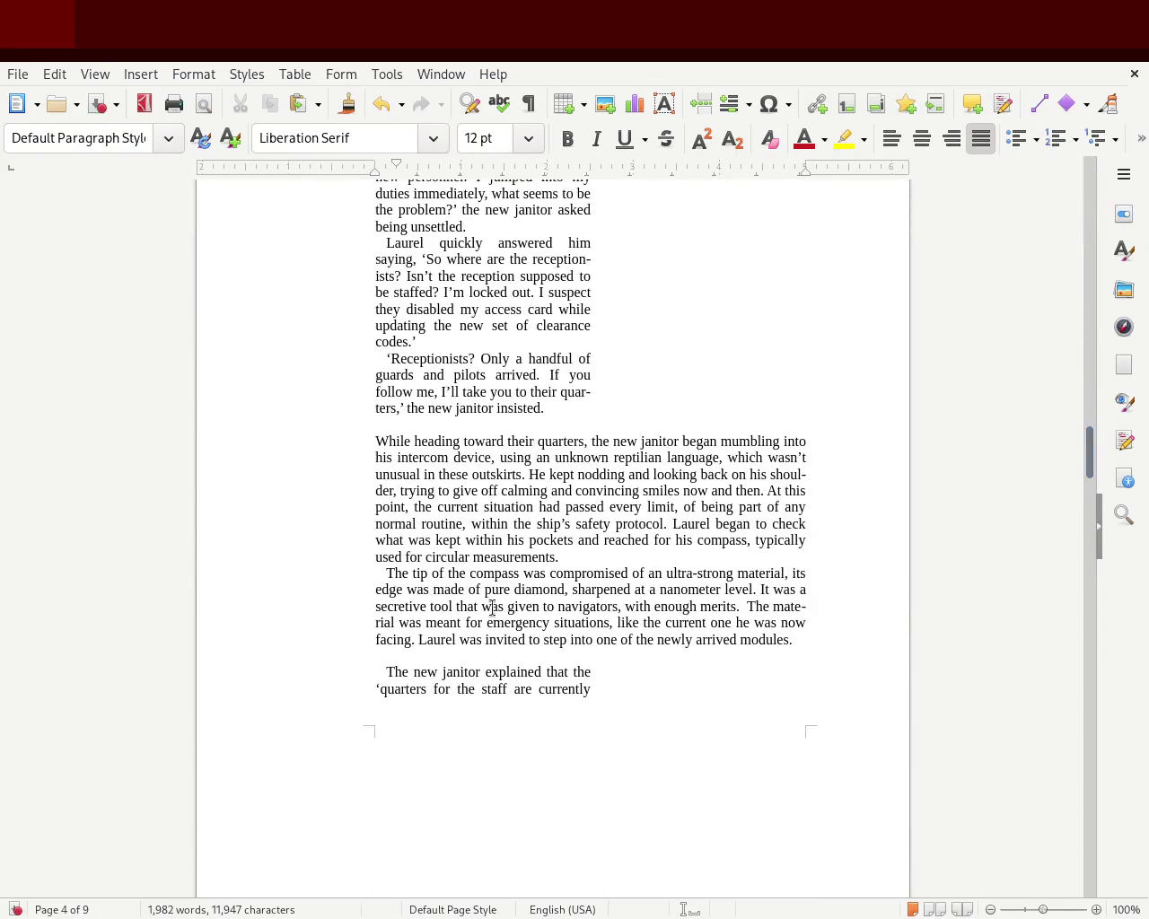
pyautogui.click(379, 573)
pyautogui.moveTo(394, 165); pyautogui.dragTo(406, 167)
pyautogui.moveTo(1087, 459)
pyautogui.mouseDown()
pyautogui.moveTo(1086, 333)
pyautogui.moveTo(1088, 447)
pyautogui.mouseUp()
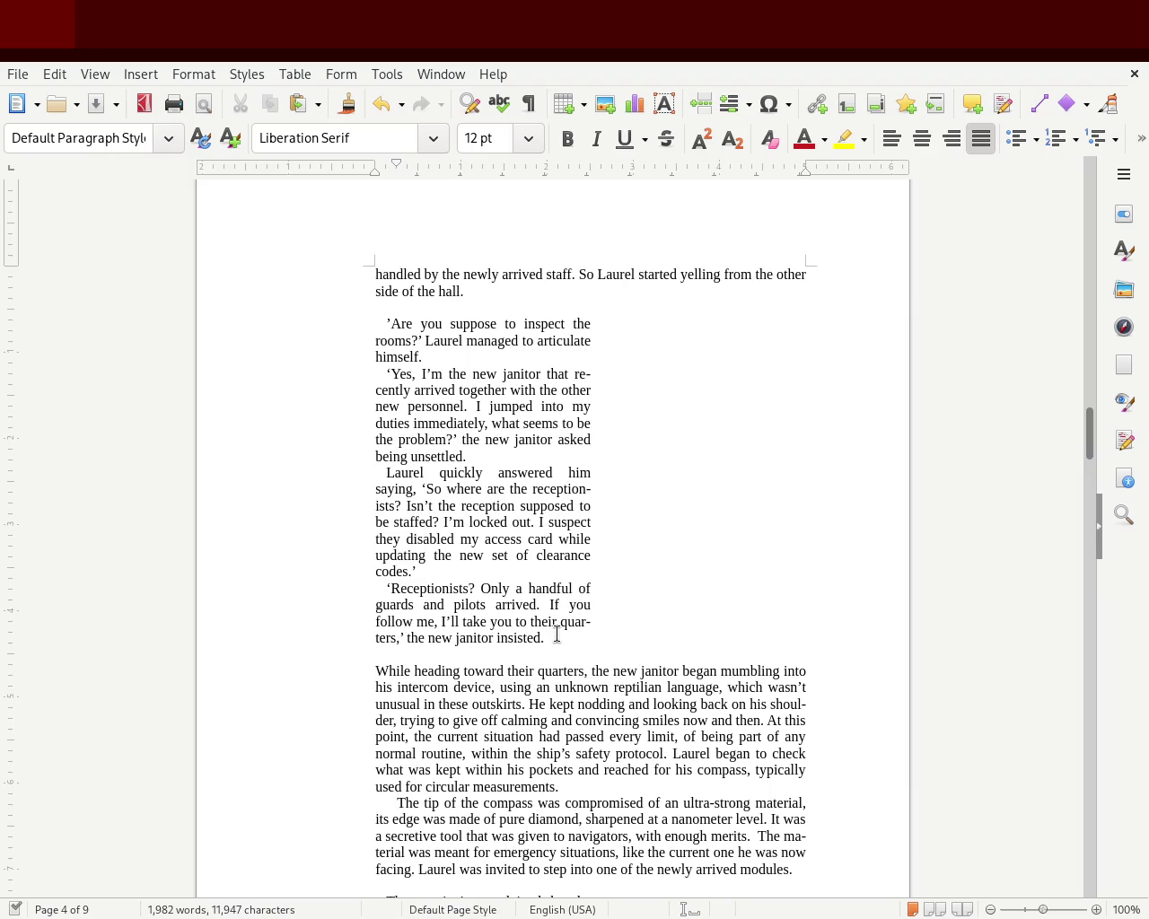
# Try widening page 4's dialogue paragraphs to full width, then undo to keep them narrow.
pyautogui.moveTo(556, 633); pyautogui.dragTo(318, 325)
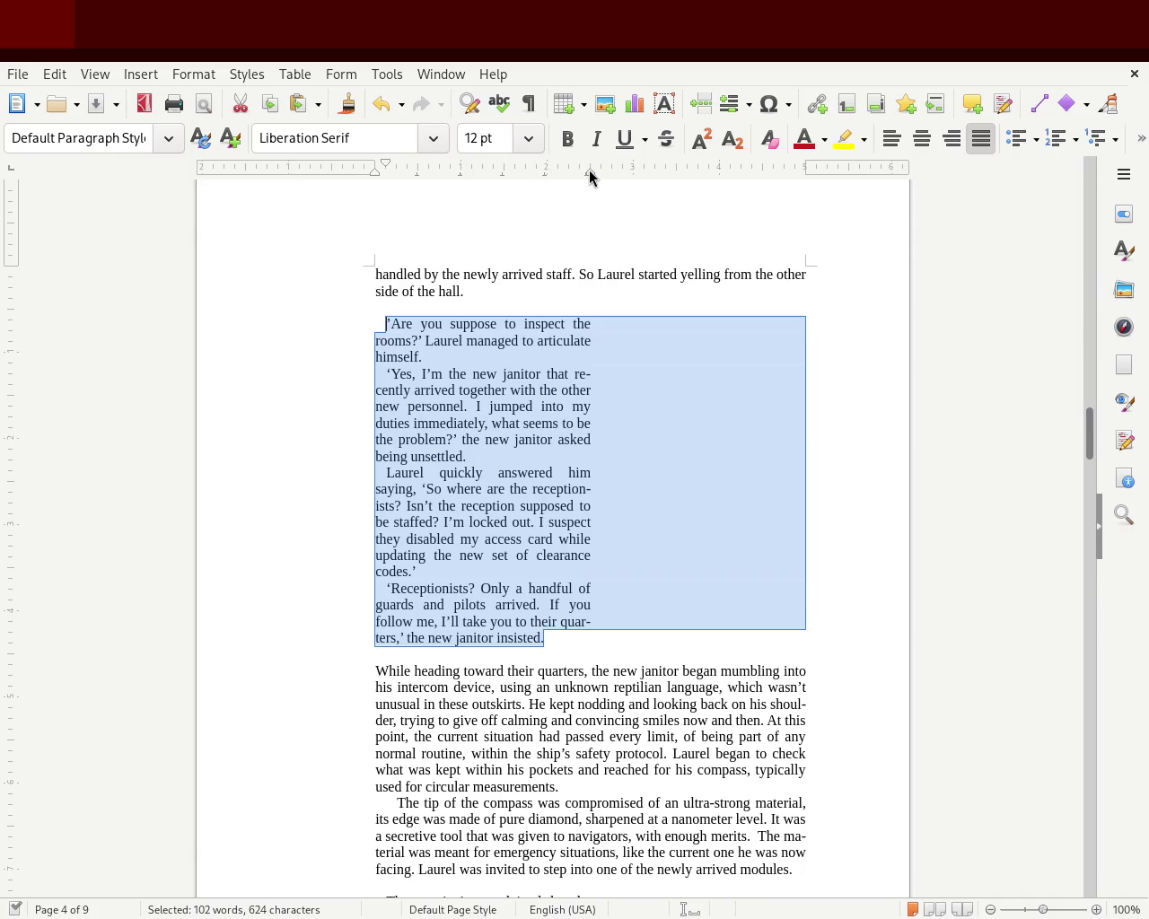
pyautogui.hotkey('ctrl', 'z')
pyautogui.moveTo(590, 172); pyautogui.dragTo(803, 174)
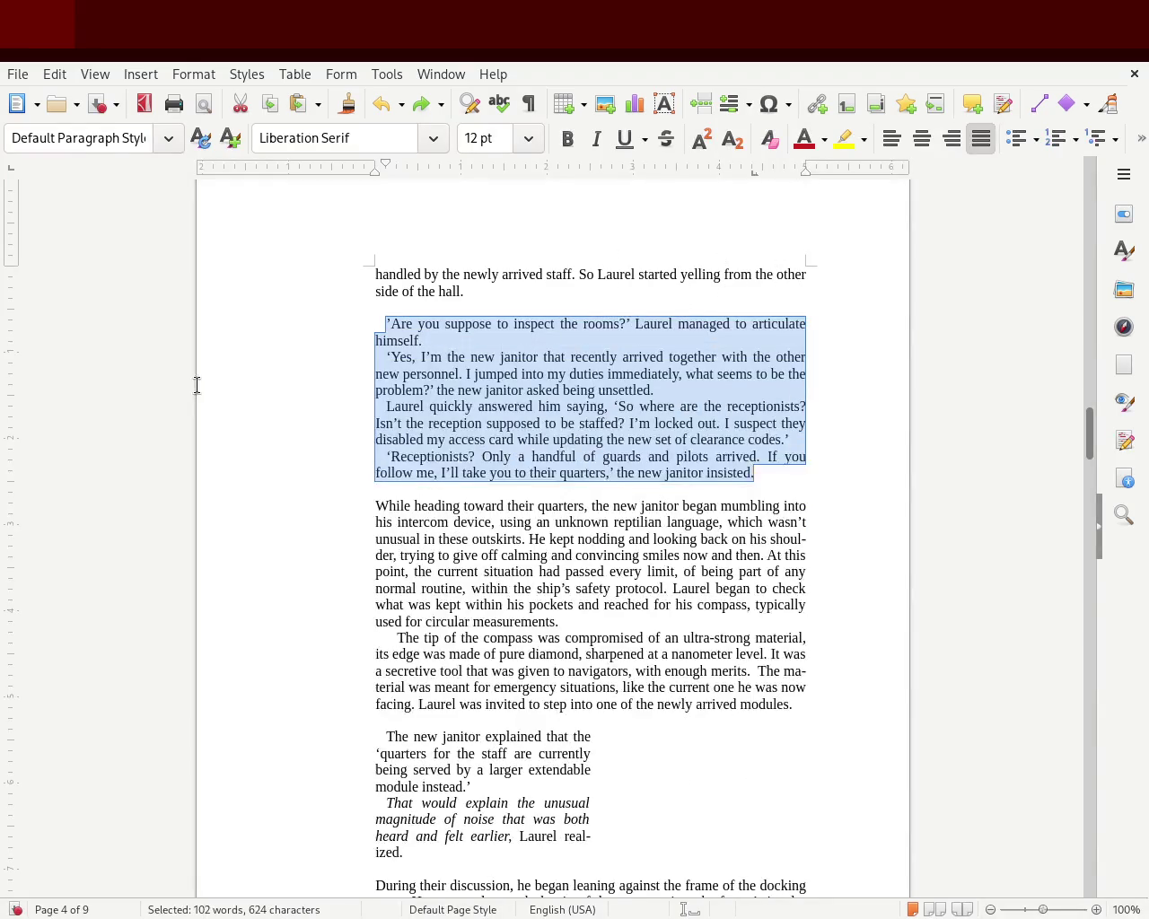
pyautogui.click(195, 386)
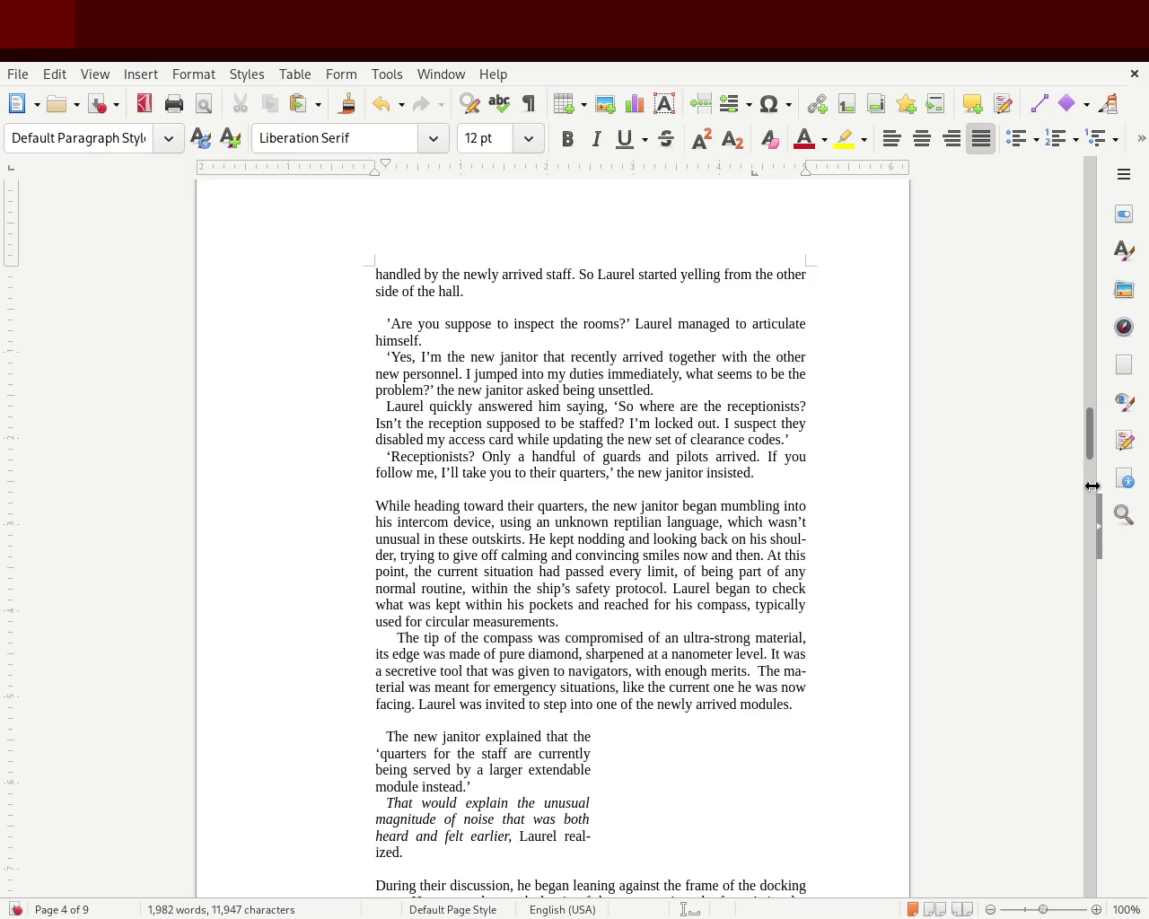
pyautogui.moveTo(1086, 441)
pyautogui.mouseDown()
pyautogui.moveTo(1100, 366)
pyautogui.moveTo(1101, 453)
pyautogui.mouseUp()
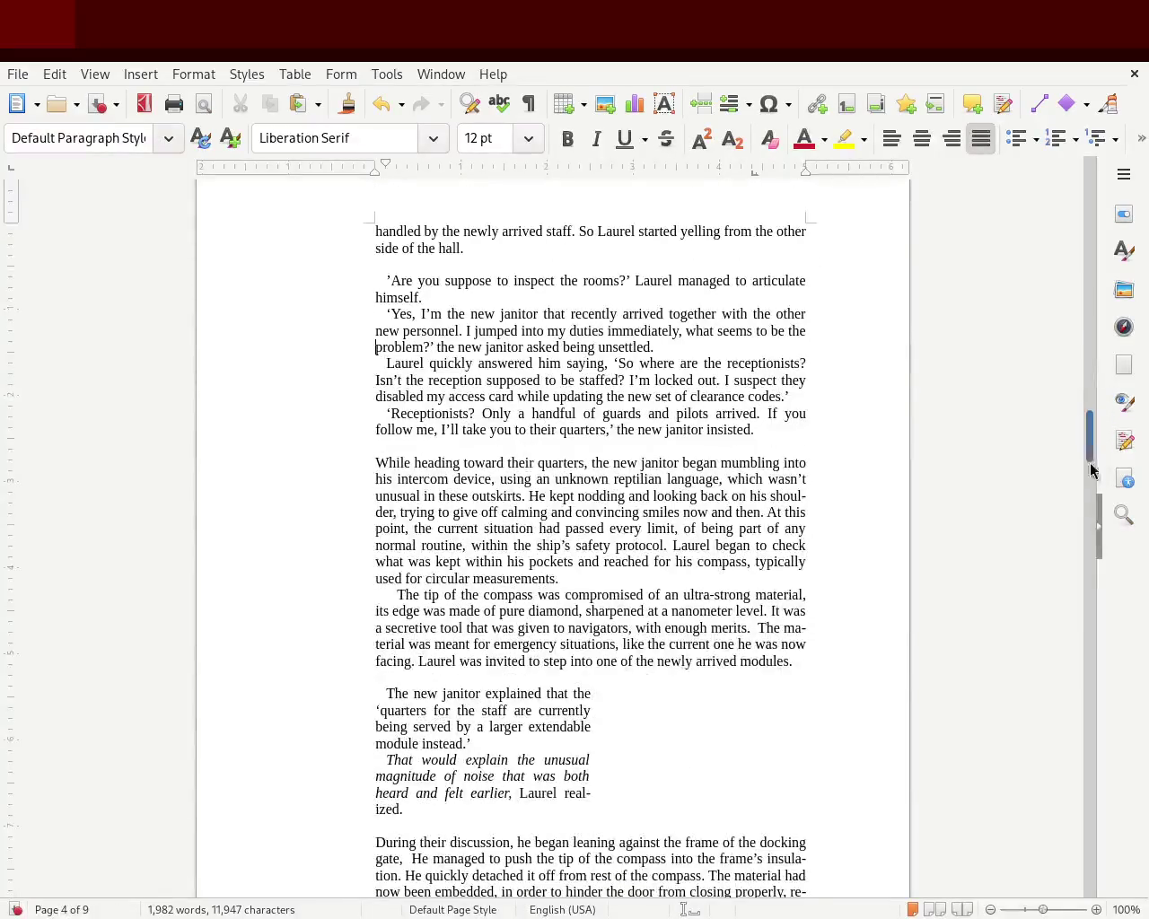
pyautogui.hotkey('ctrl', 'z')
pyautogui.hotkey('ctrl', 'z')
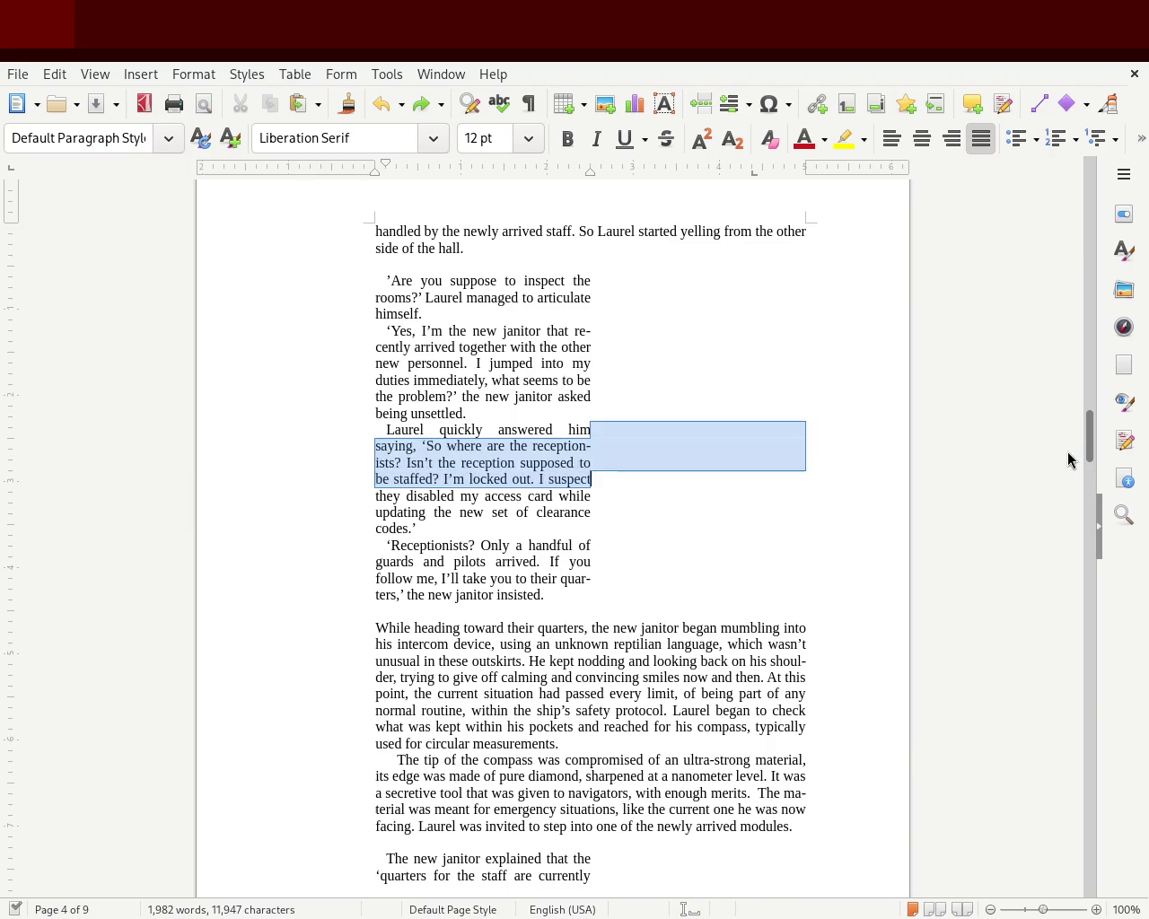
pyautogui.moveTo(1092, 437); pyautogui.dragTo(1080, 361)
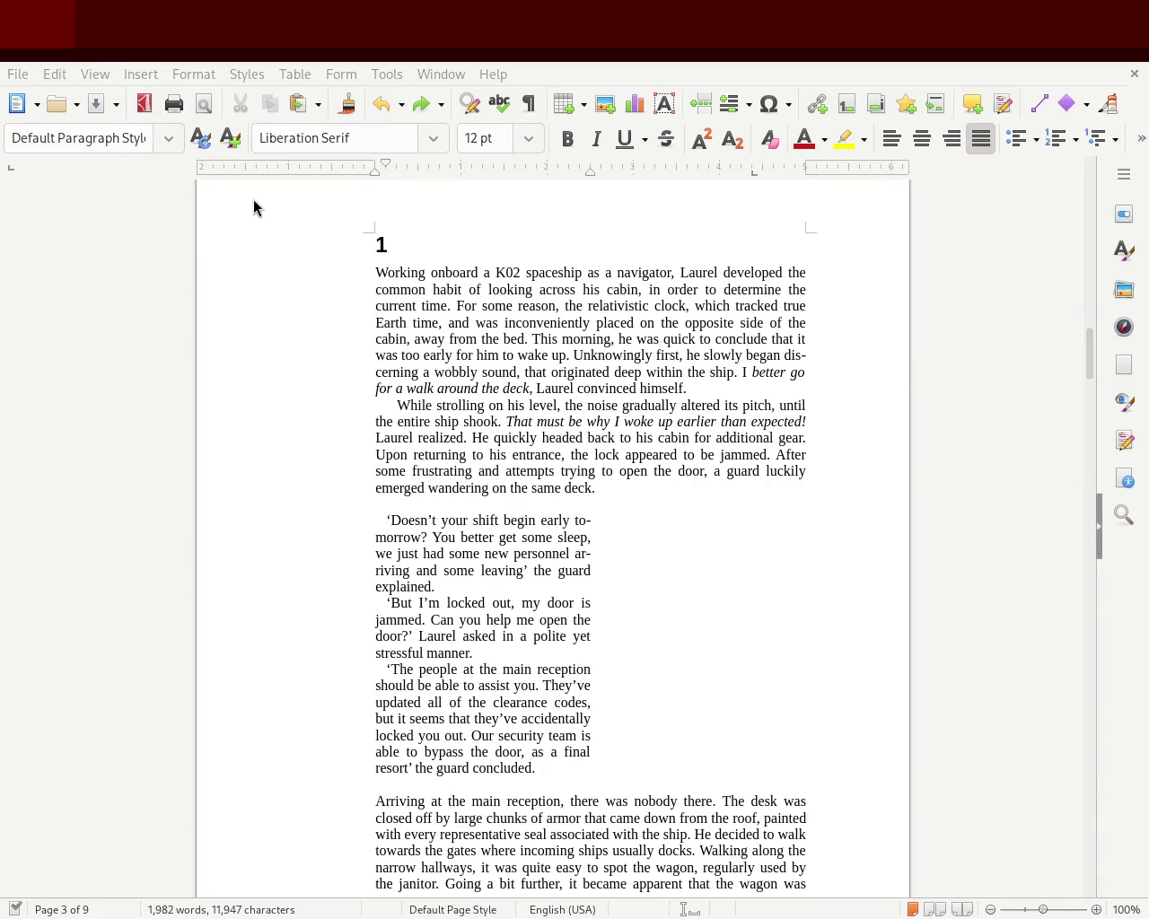
# Delete the empty line after chapter 1's guard dialogue block.
pyautogui.moveTo(369, 258); pyautogui.dragTo(688, 403)
pyautogui.click(515, 503)
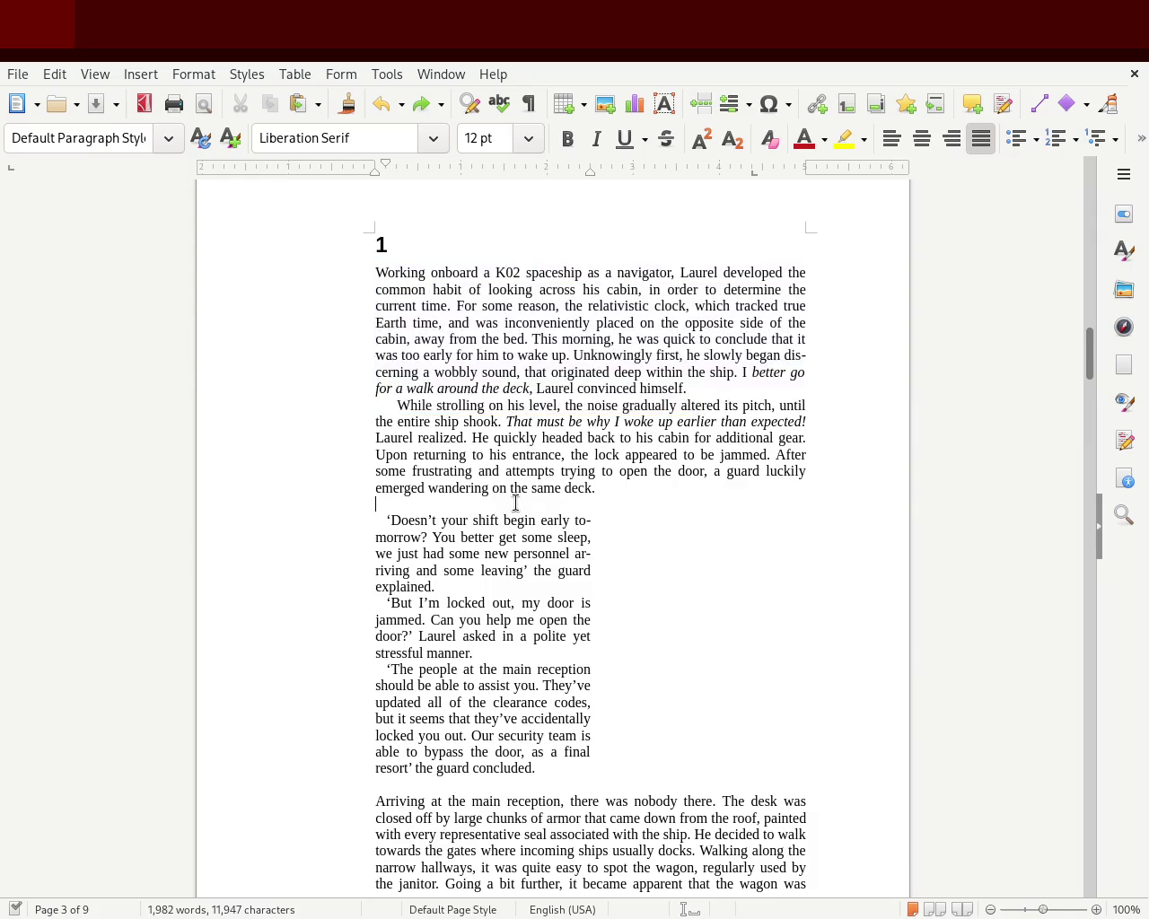
pyautogui.moveTo(369, 508); pyautogui.dragTo(549, 747)
pyautogui.click(539, 767)
pyautogui.moveTo(1090, 341); pyautogui.dragTo(1088, 368)
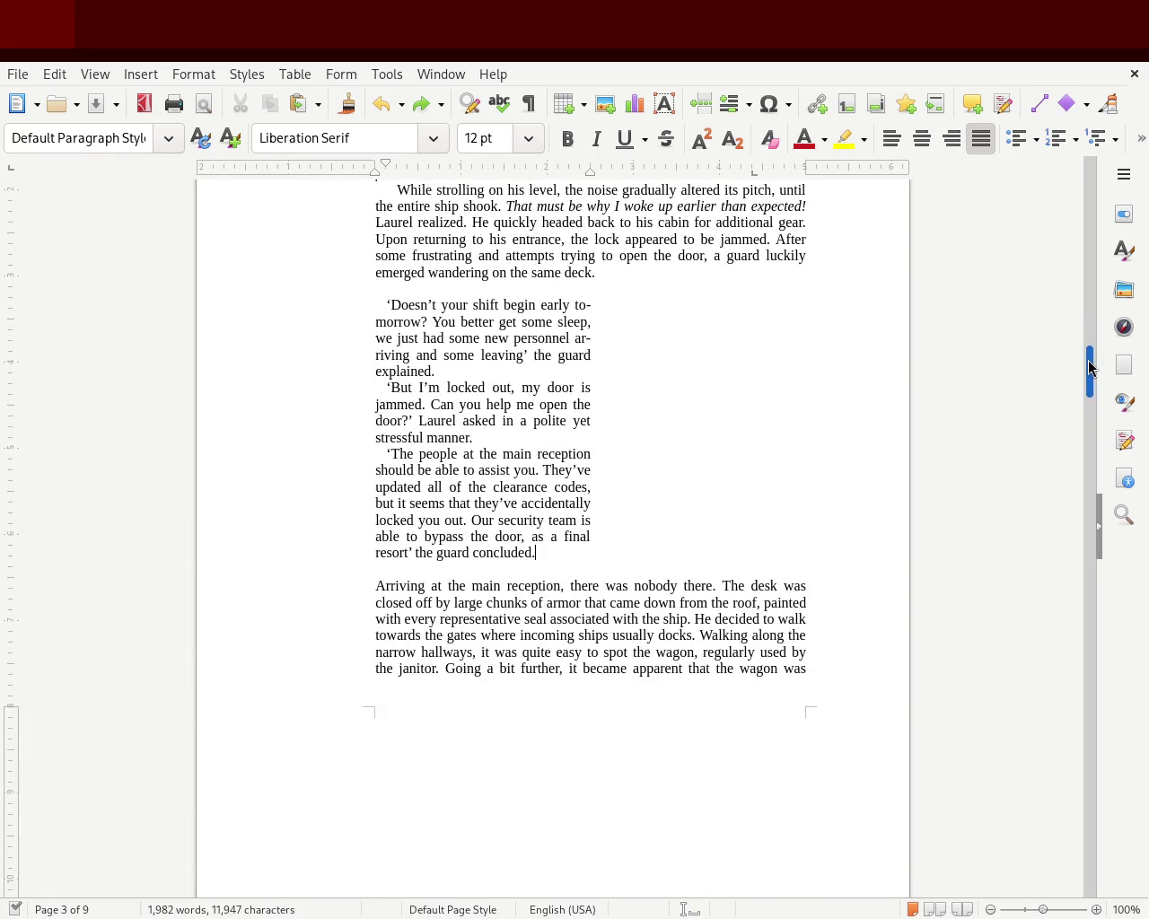
pyautogui.moveTo(1090, 367)
pyautogui.mouseDown()
pyautogui.moveTo(1089, 382)
pyautogui.moveTo(1090, 357)
pyautogui.mouseUp()
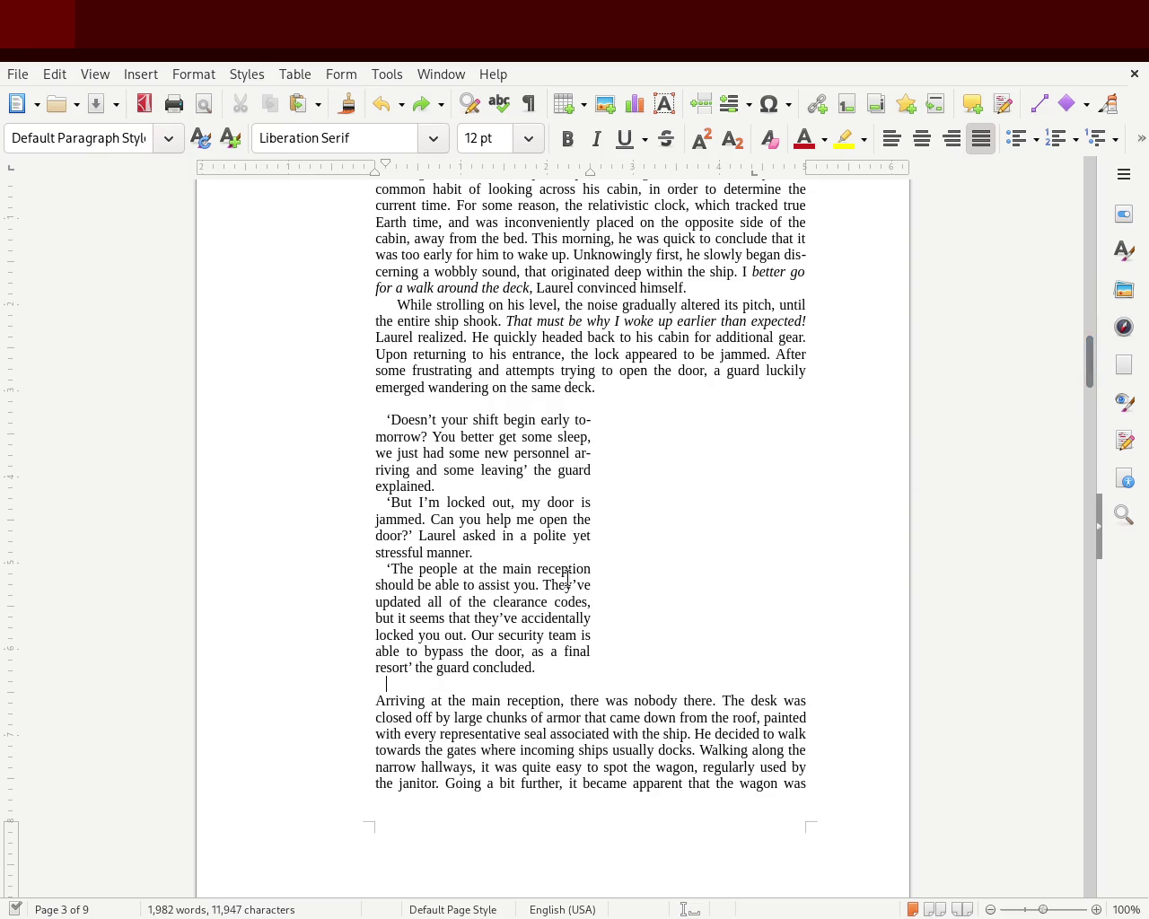
pyautogui.press('BackSpace')
# Delete the empty line before the guard dialogue and check the block's layout.
pyautogui.click(407, 415)
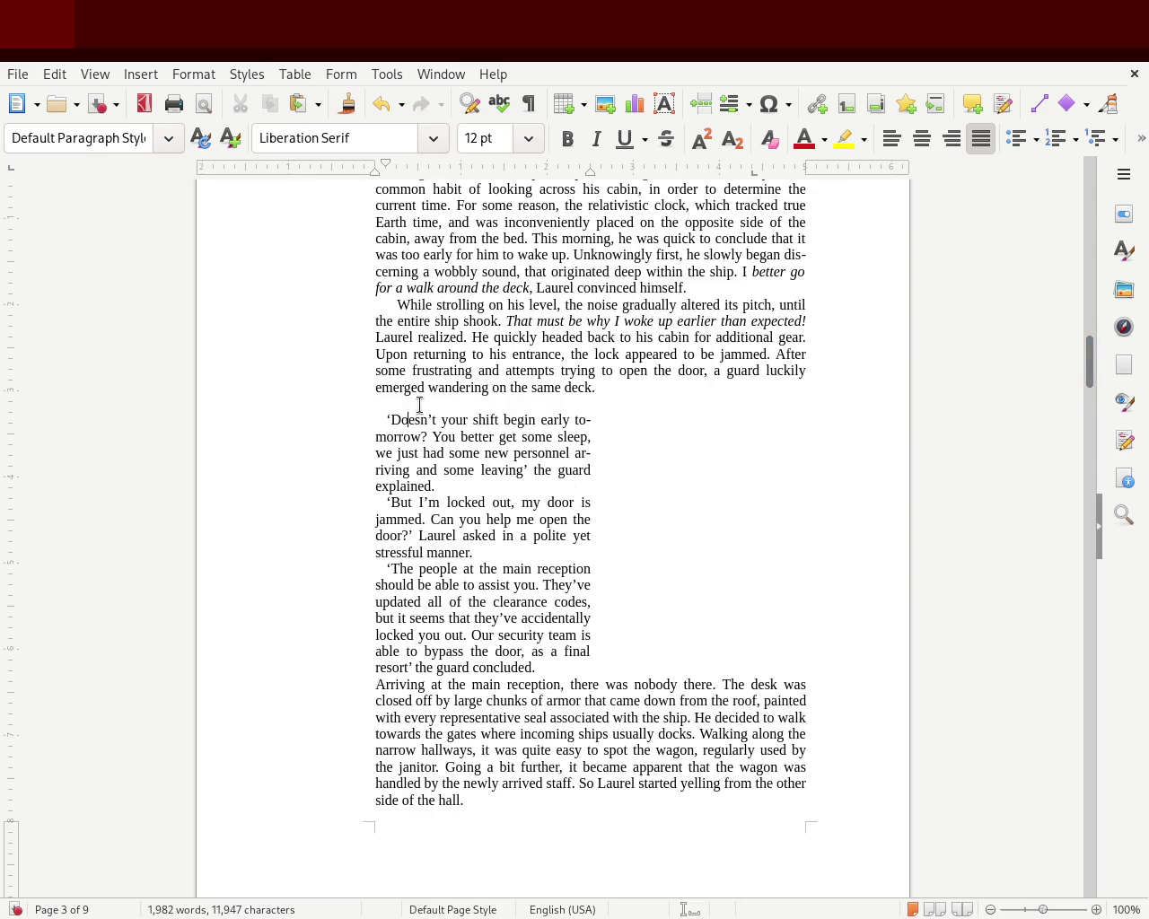
pyautogui.press('BackSpace')
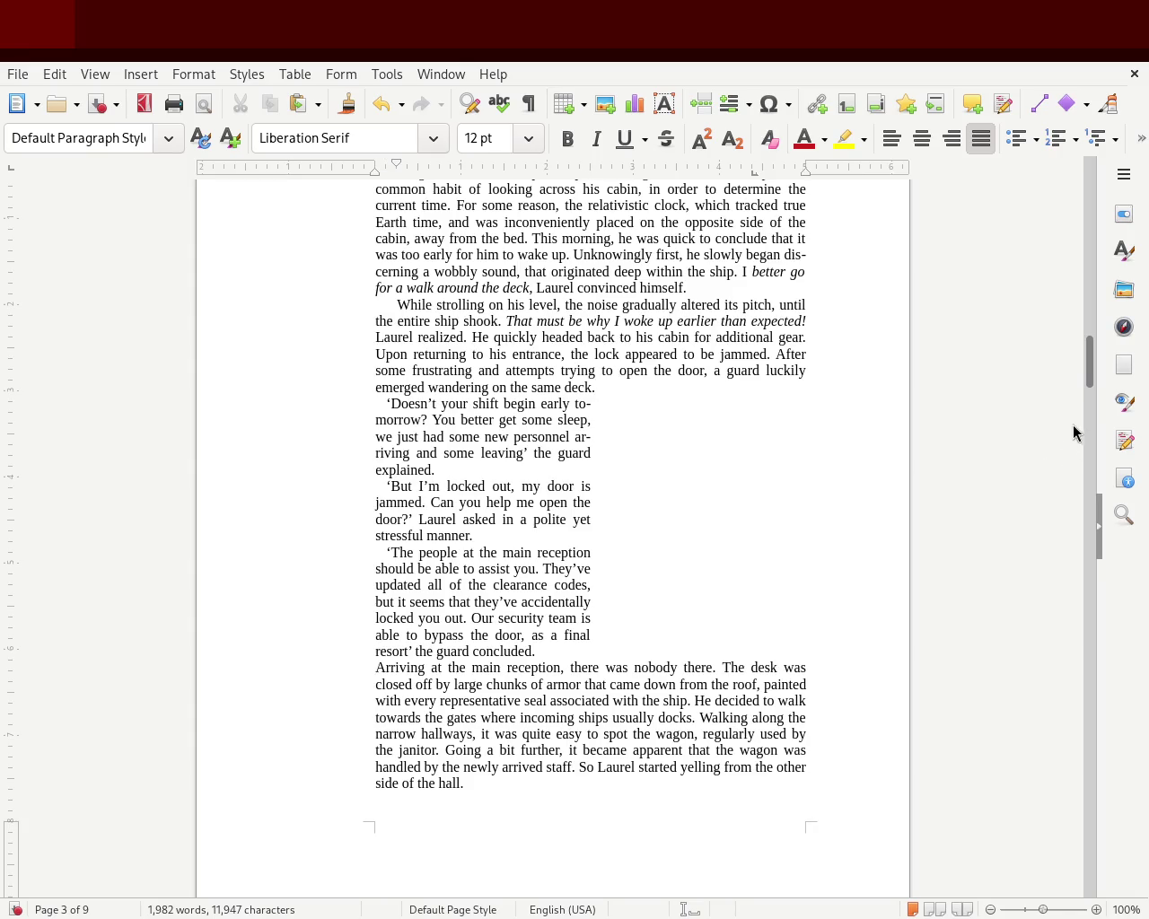
pyautogui.moveTo(1090, 382); pyautogui.dragTo(1088, 362)
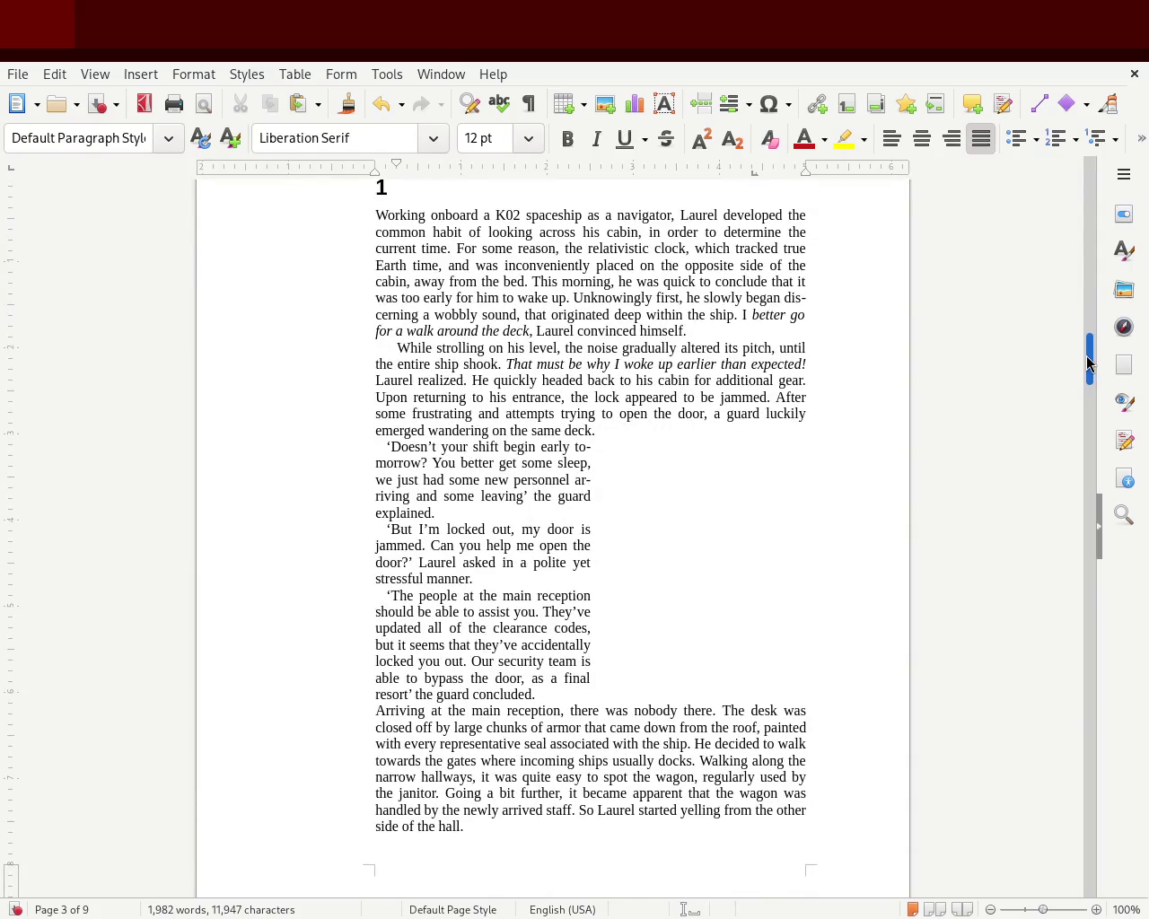
pyautogui.moveTo(1087, 362)
pyautogui.mouseDown()
pyautogui.moveTo(1088, 340)
pyautogui.moveTo(1088, 365)
pyautogui.mouseUp()
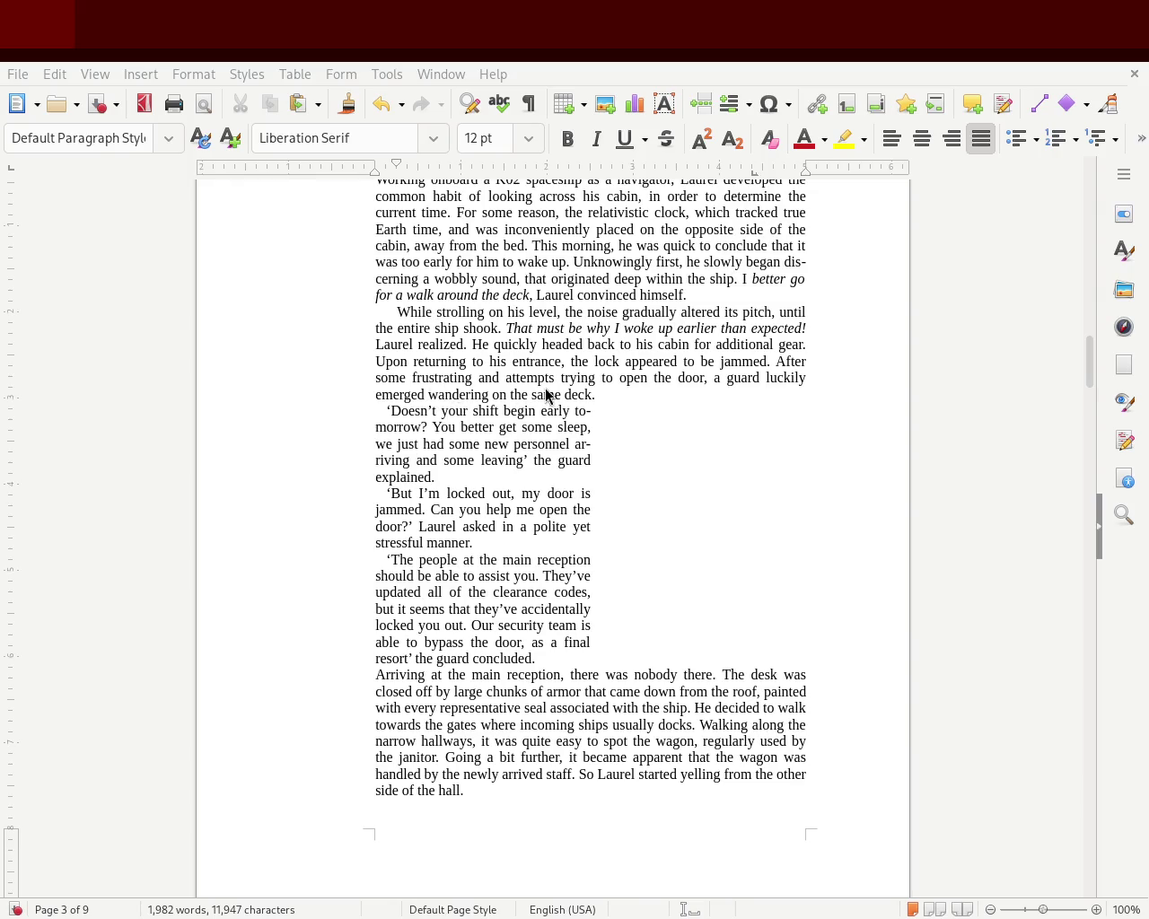
pyautogui.click(596, 396)
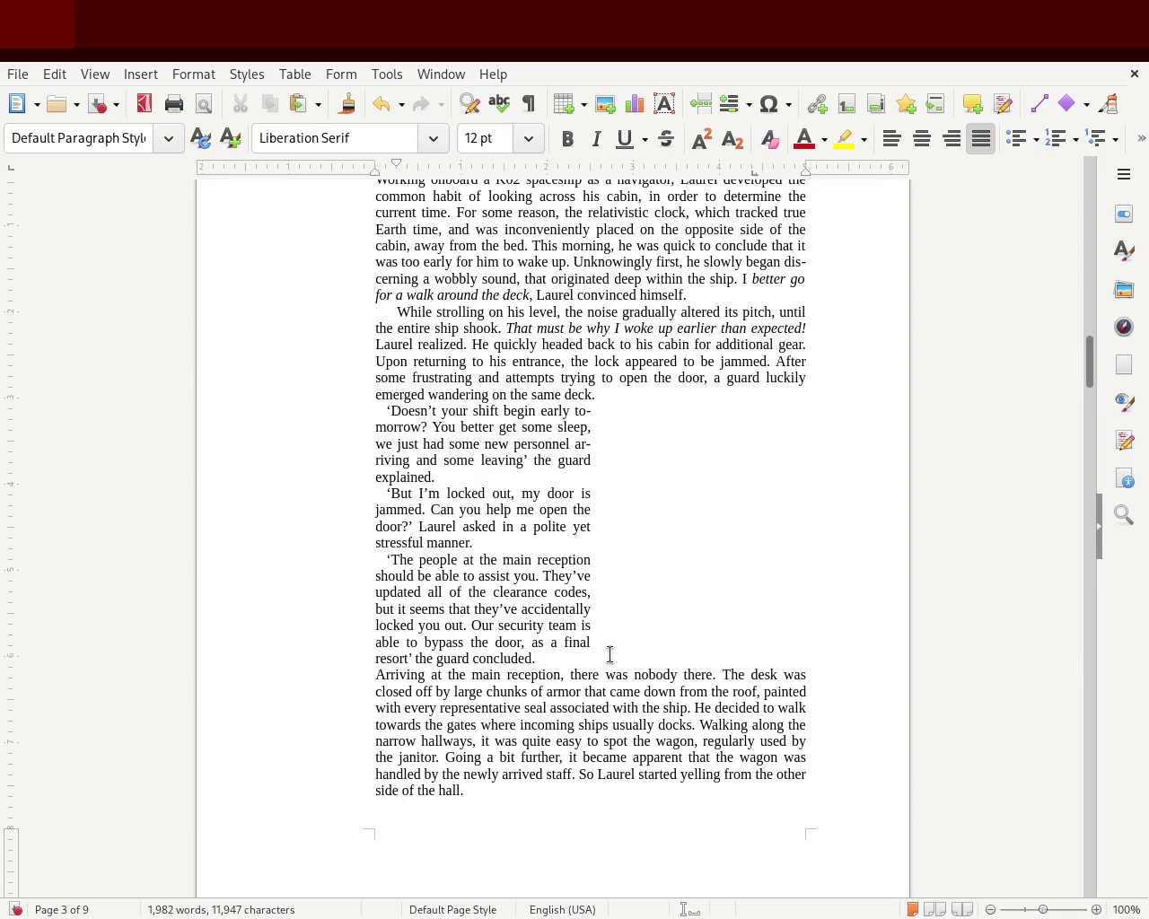
pyautogui.moveTo(607, 651); pyautogui.dragTo(318, 398)
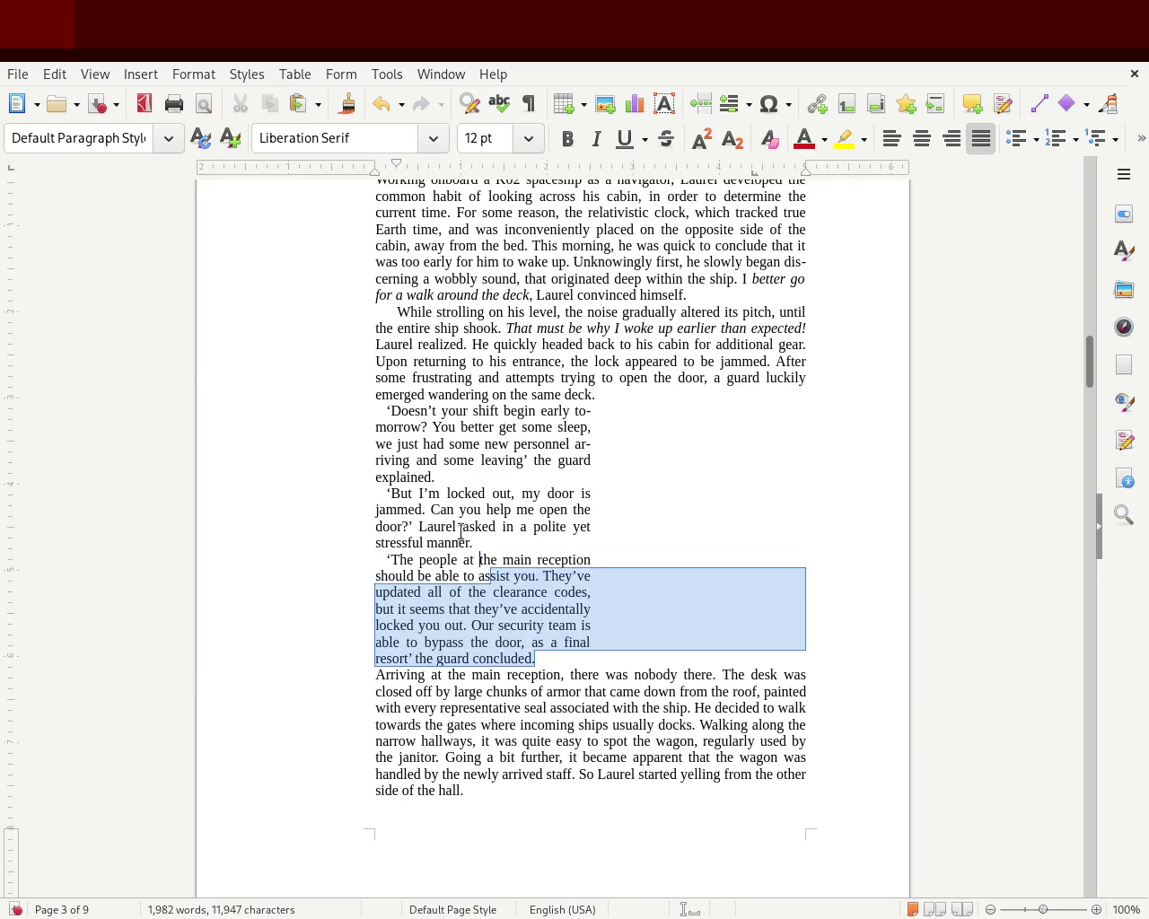
pyautogui.click(876, 381)
pyautogui.moveTo(1088, 353)
pyautogui.mouseDown()
pyautogui.moveTo(1083, 384)
pyautogui.moveTo(1087, 332)
pyautogui.moveTo(1086, 367)
pyautogui.mouseUp()
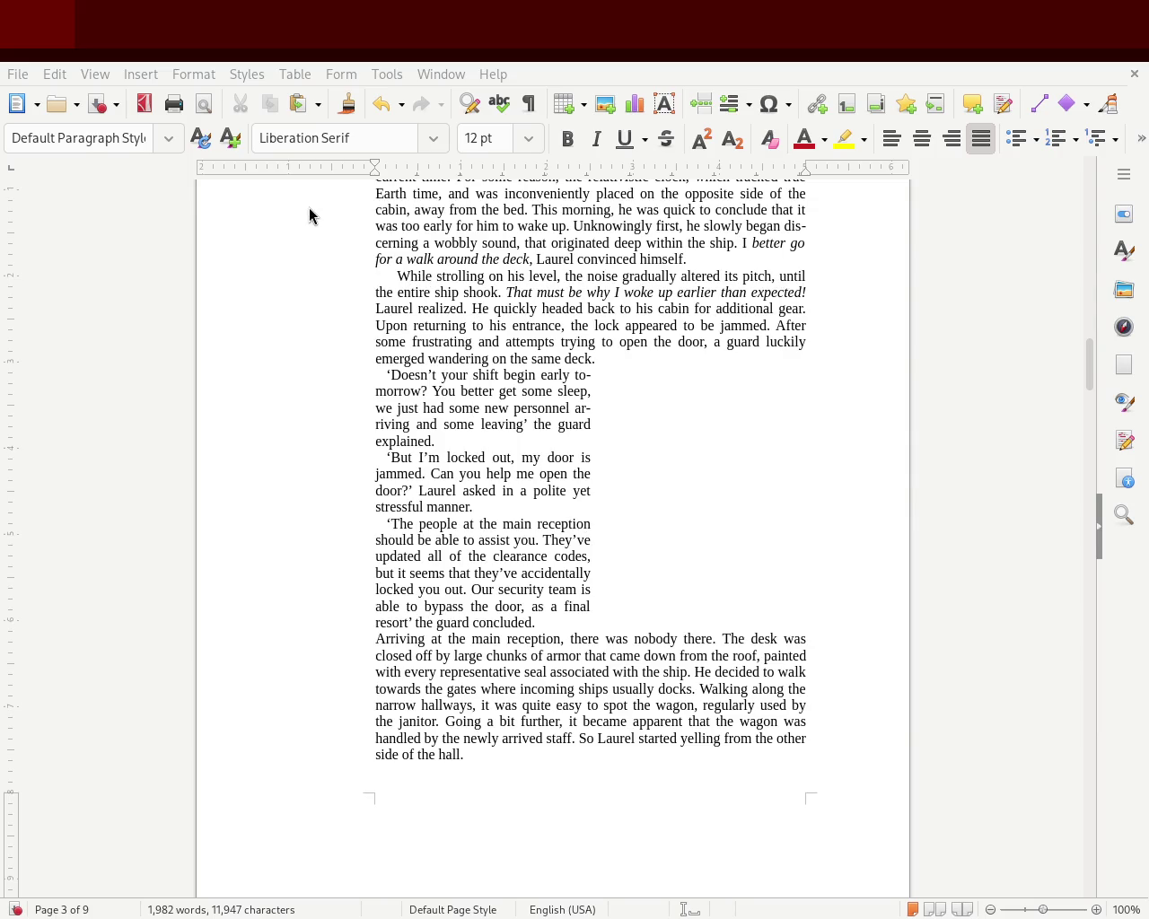
# Save the manuscript and return to the 'Unforeseen Navigation' title page.
pyautogui.hotkey('ctrl', 's')
pyautogui.moveTo(1087, 370)
pyautogui.mouseDown()
pyautogui.moveTo(1087, 289)
pyautogui.moveTo(1053, 375)
pyautogui.mouseUp()
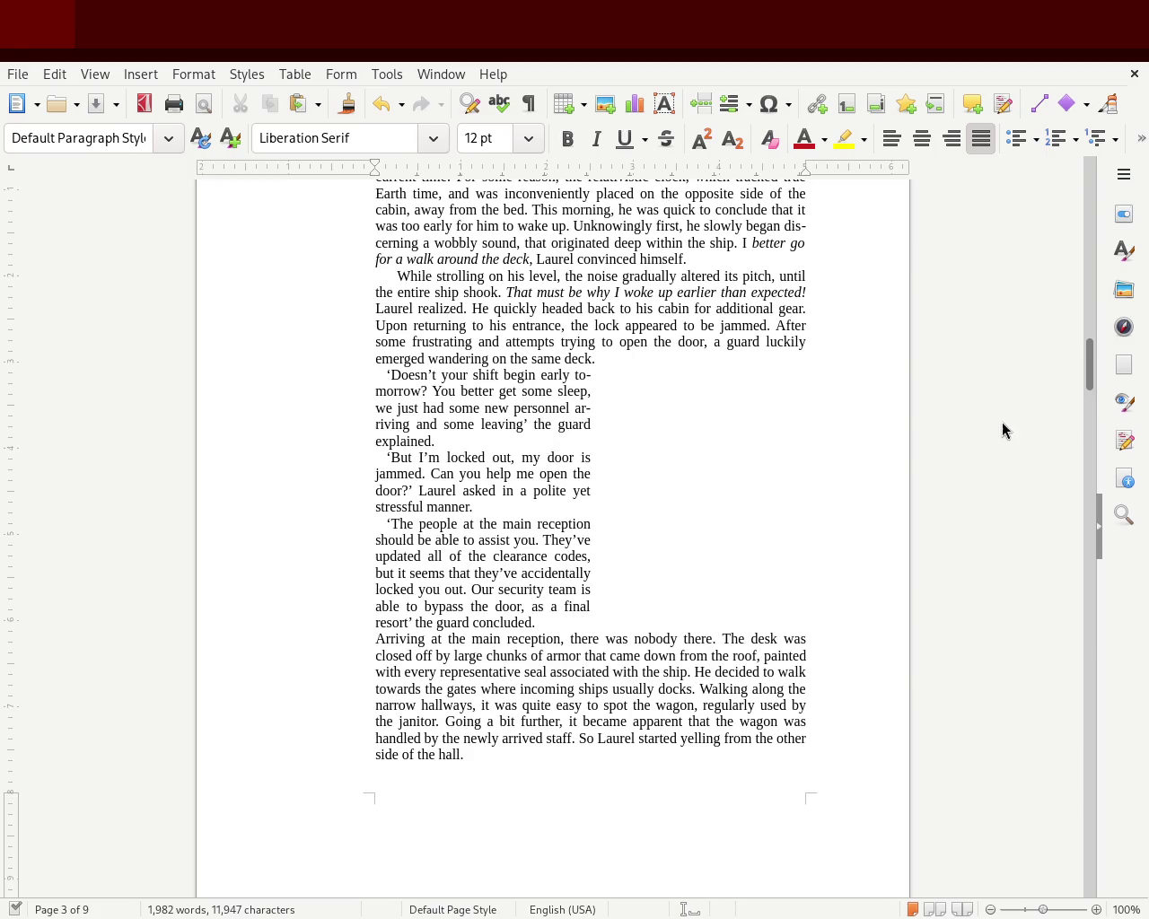
pyautogui.moveTo(1087, 359)
pyautogui.mouseDown()
pyautogui.moveTo(1084, 209)
pyautogui.moveTo(1086, 440)
pyautogui.mouseUp()
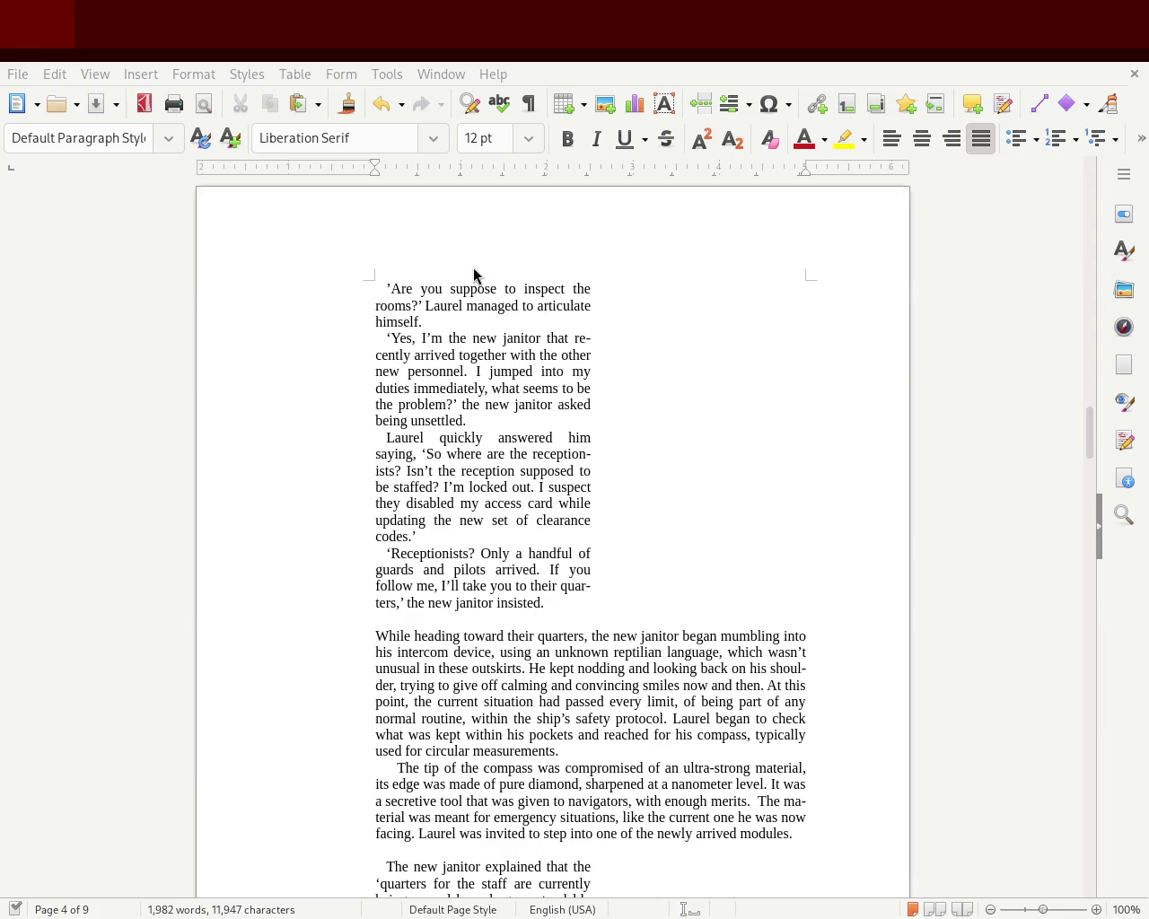
pyautogui.moveTo(1088, 442)
pyautogui.mouseDown()
pyautogui.moveTo(1086, 184)
pyautogui.moveTo(1087, 212)
pyautogui.mouseUp()
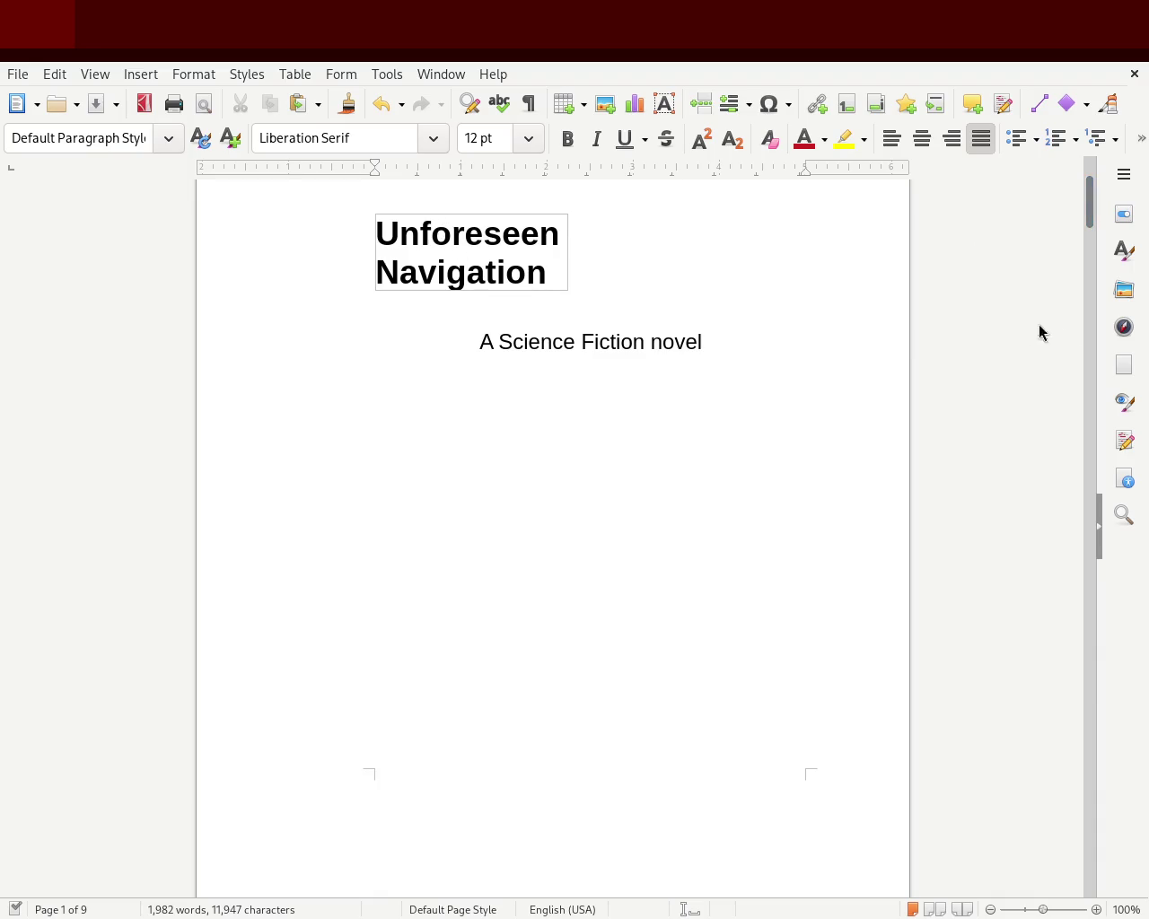
pyautogui.moveTo(1093, 210)
pyautogui.mouseDown()
pyautogui.moveTo(1091, 363)
pyautogui.moveTo(1089, 186)
pyautogui.mouseUp()
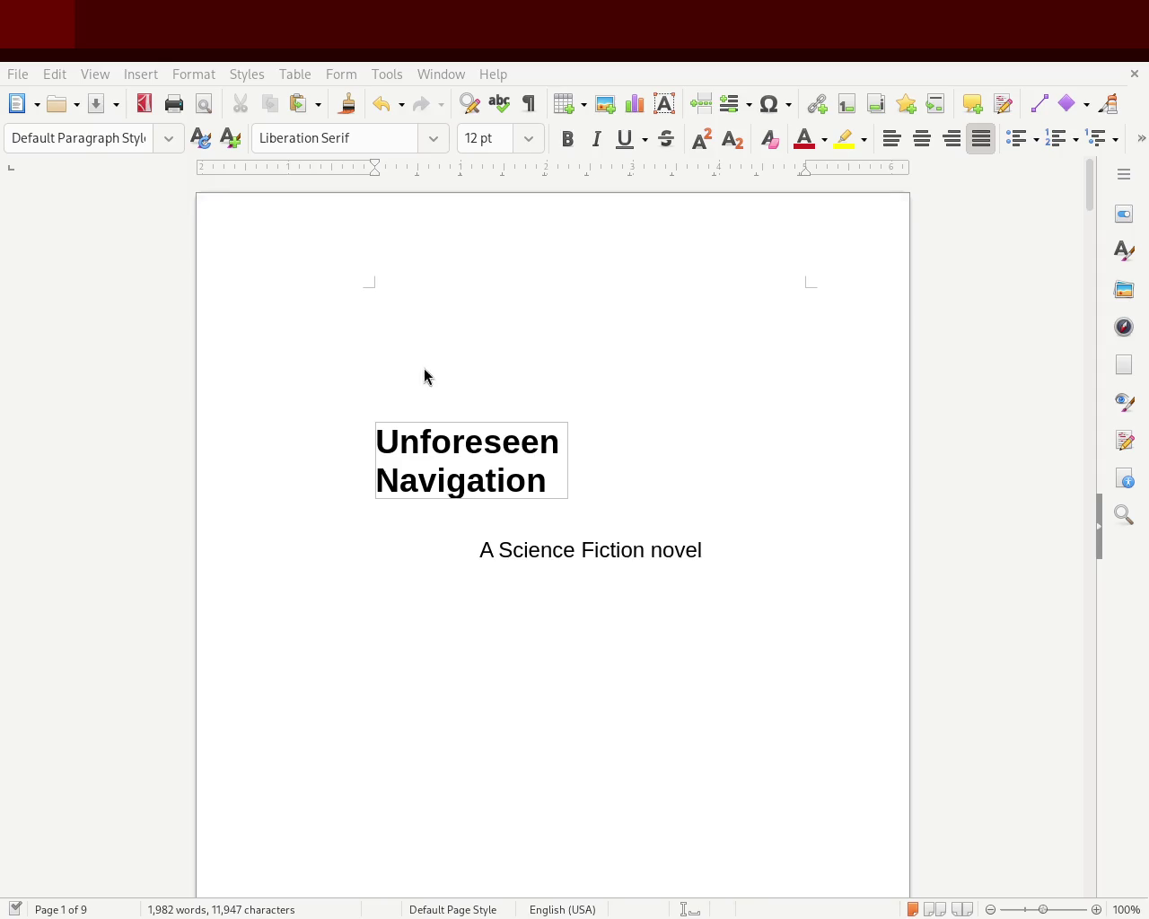
pyautogui.moveTo(1086, 185)
pyautogui.mouseDown()
pyautogui.moveTo(1095, 377)
pyautogui.moveTo(1102, 344)
pyautogui.moveTo(1101, 360)
pyautogui.mouseUp()
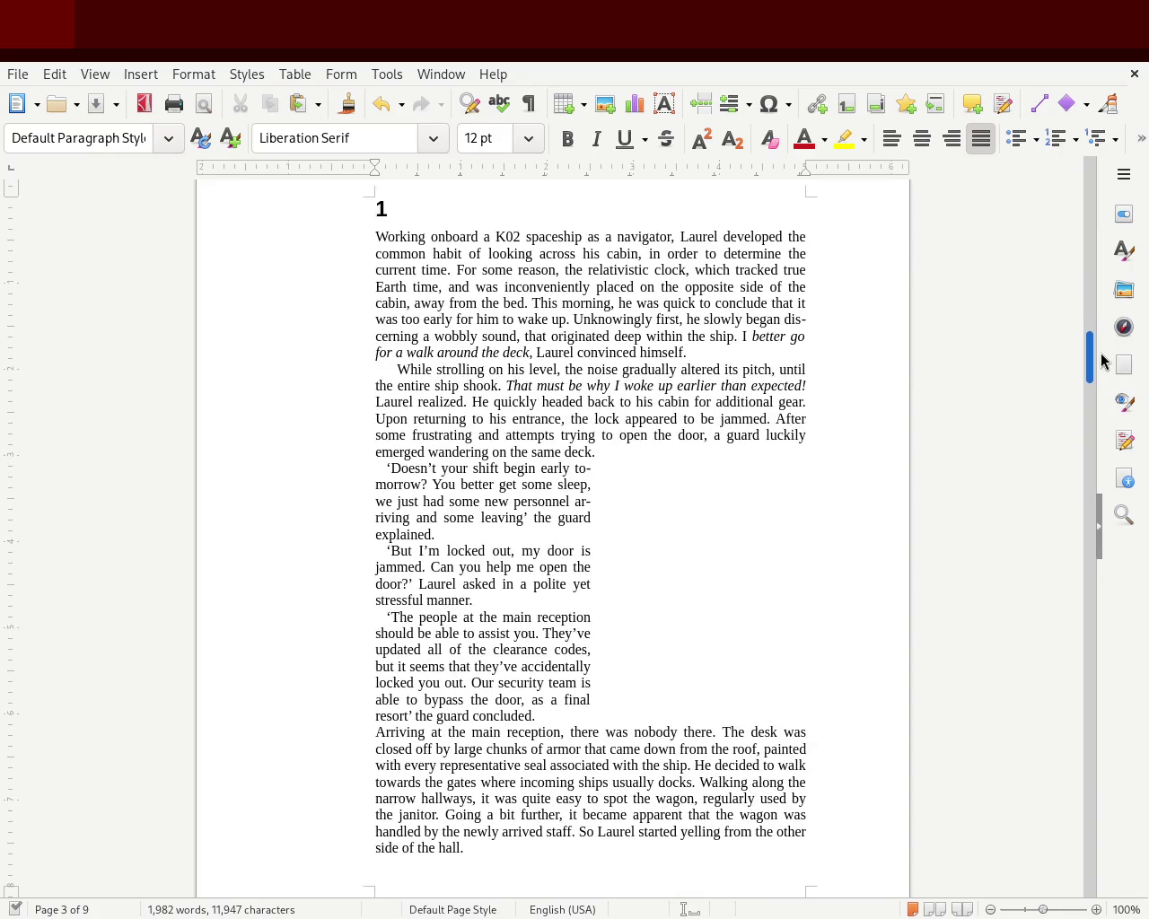
pyautogui.moveTo(1102, 360)
pyautogui.mouseDown()
pyautogui.moveTo(1105, 167)
pyautogui.moveTo(1101, 368)
pyautogui.moveTo(1101, 356)
pyautogui.mouseUp()
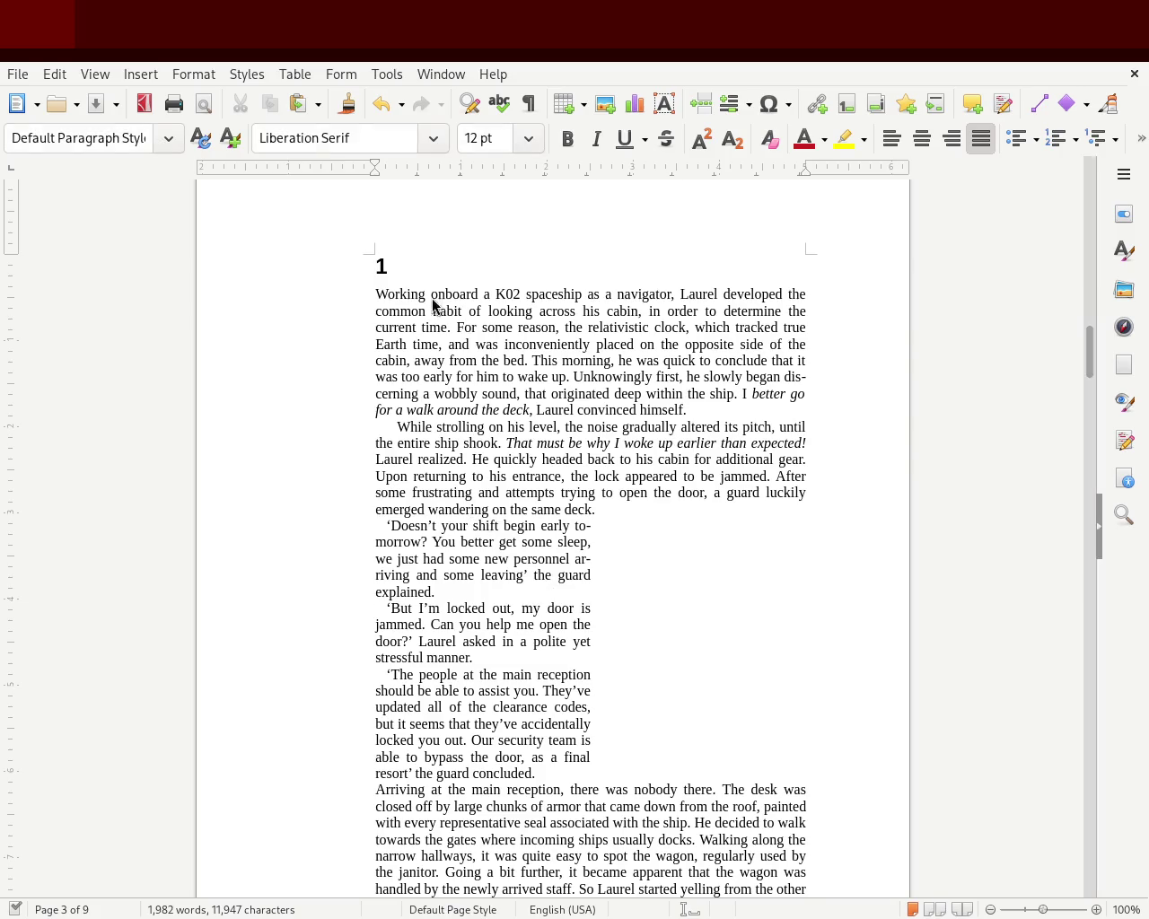
pyautogui.moveTo(1090, 351)
pyautogui.mouseDown()
pyautogui.moveTo(1080, 196)
pyautogui.moveTo(1074, 272)
pyautogui.mouseUp()
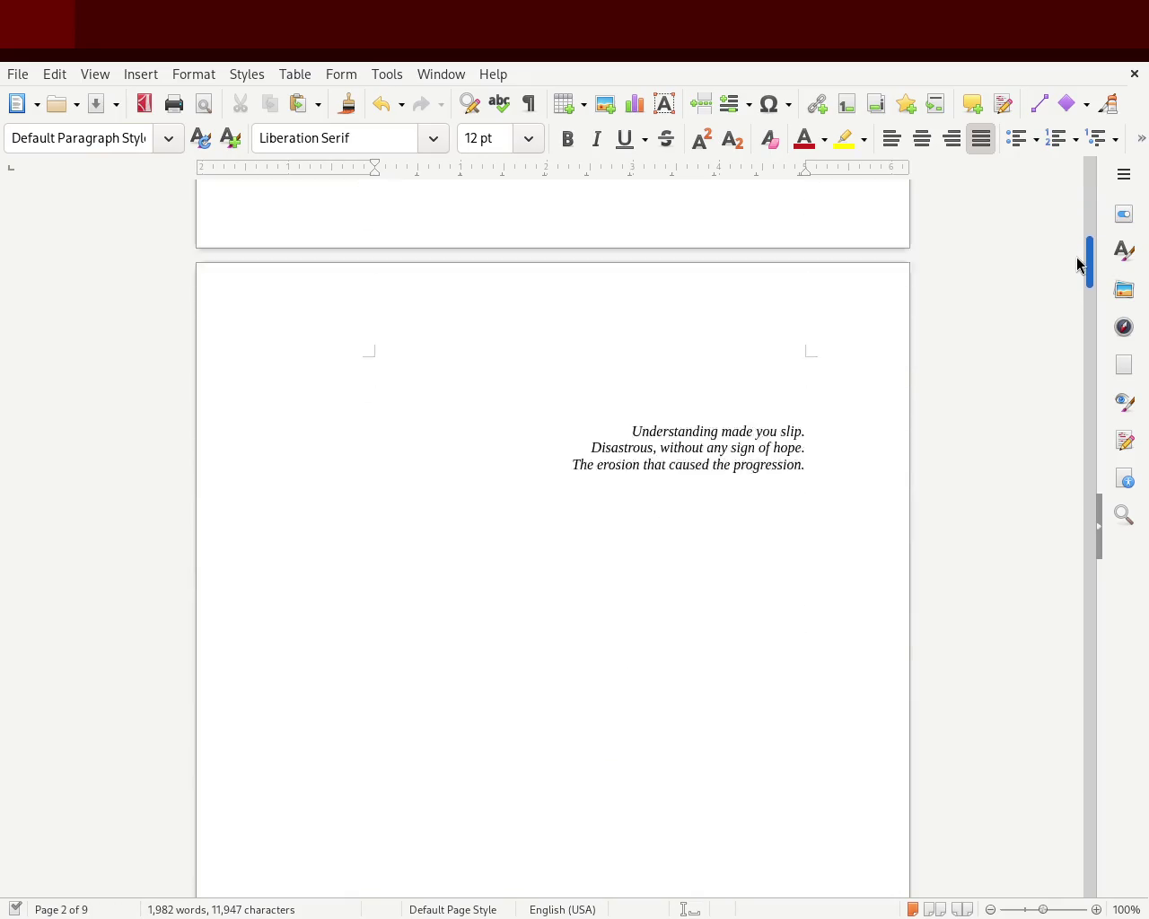
pyautogui.moveTo(1073, 272); pyautogui.dragTo(1071, 365)
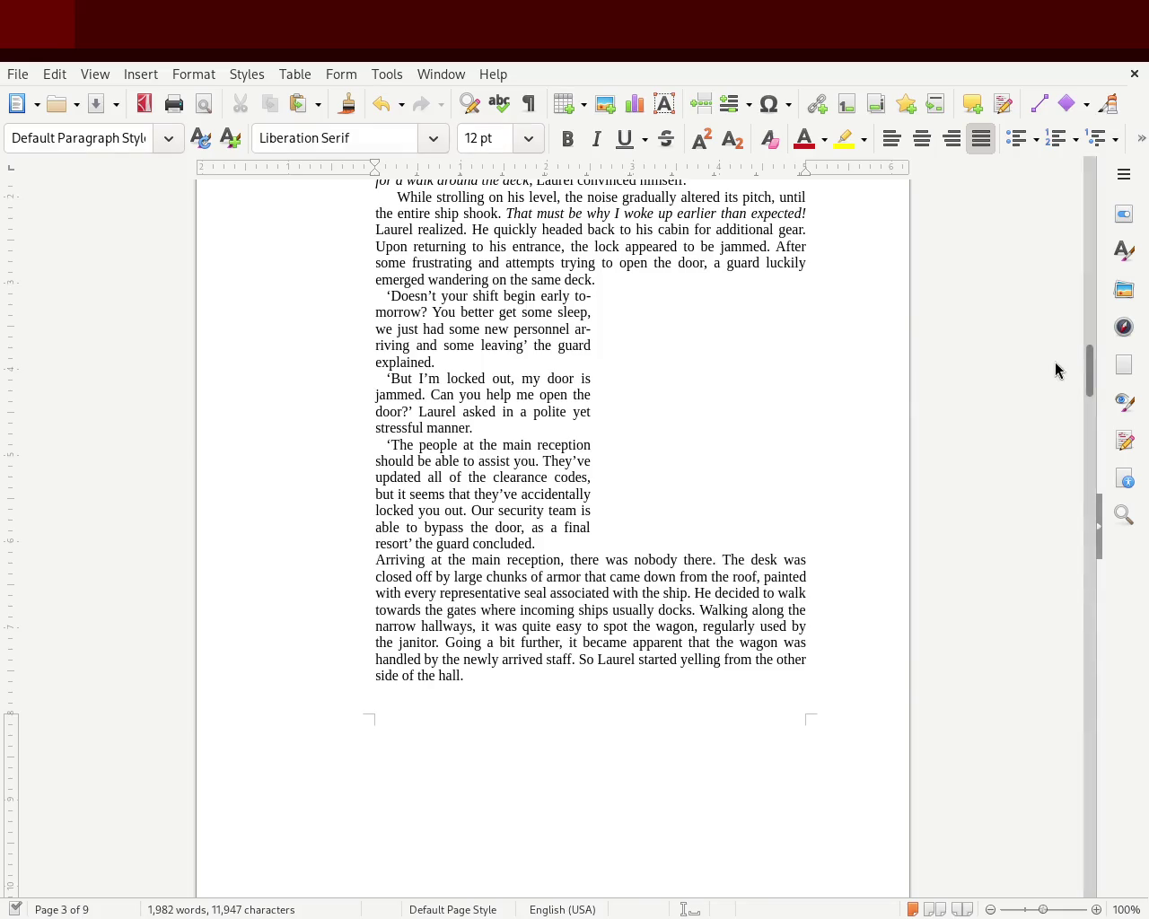
pyautogui.moveTo(1087, 372)
pyautogui.mouseDown()
pyautogui.moveTo(1086, 180)
pyautogui.moveTo(1090, 467)
pyautogui.mouseUp()
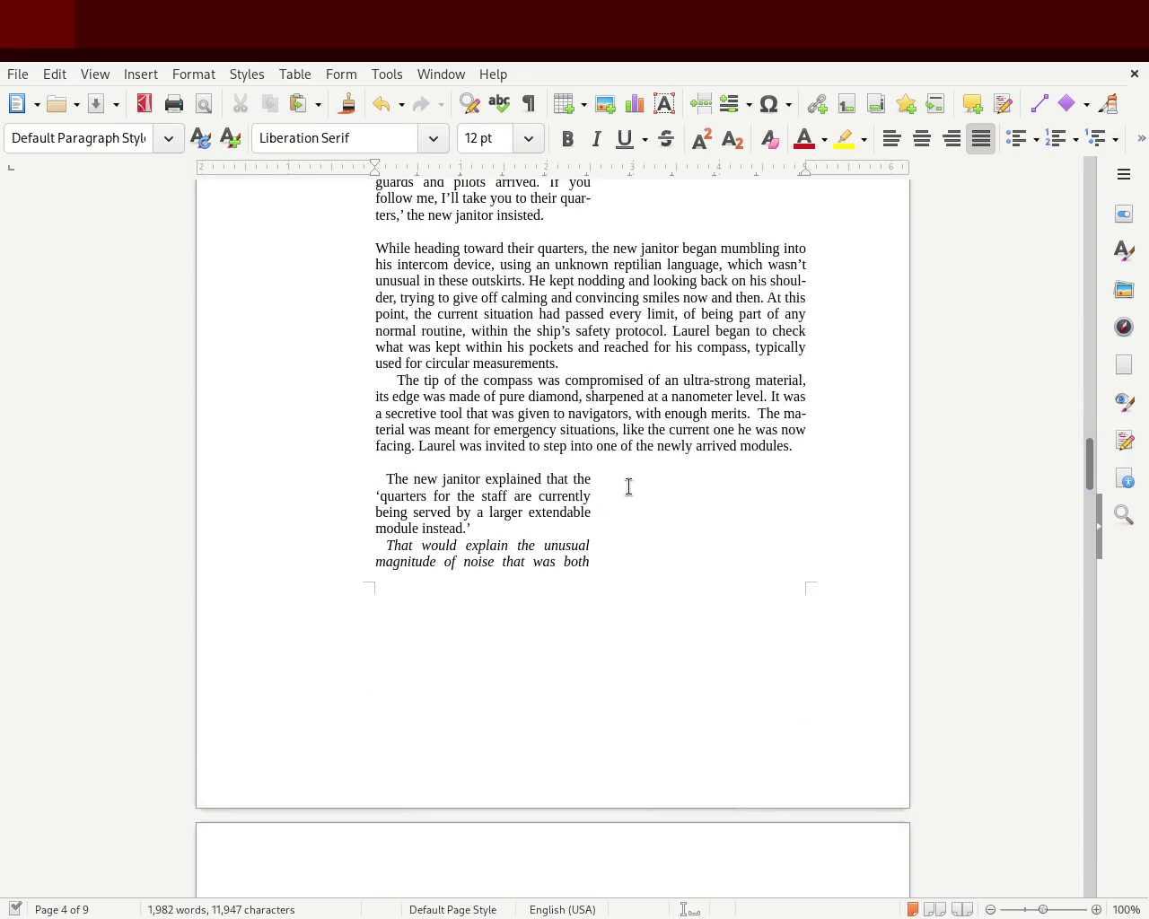
pyautogui.moveTo(1093, 479)
pyautogui.mouseDown()
pyautogui.moveTo(1084, 522)
pyautogui.moveTo(1086, 410)
pyautogui.moveTo(1072, 485)
pyautogui.moveTo(1083, 431)
pyautogui.moveTo(1085, 446)
pyautogui.mouseUp()
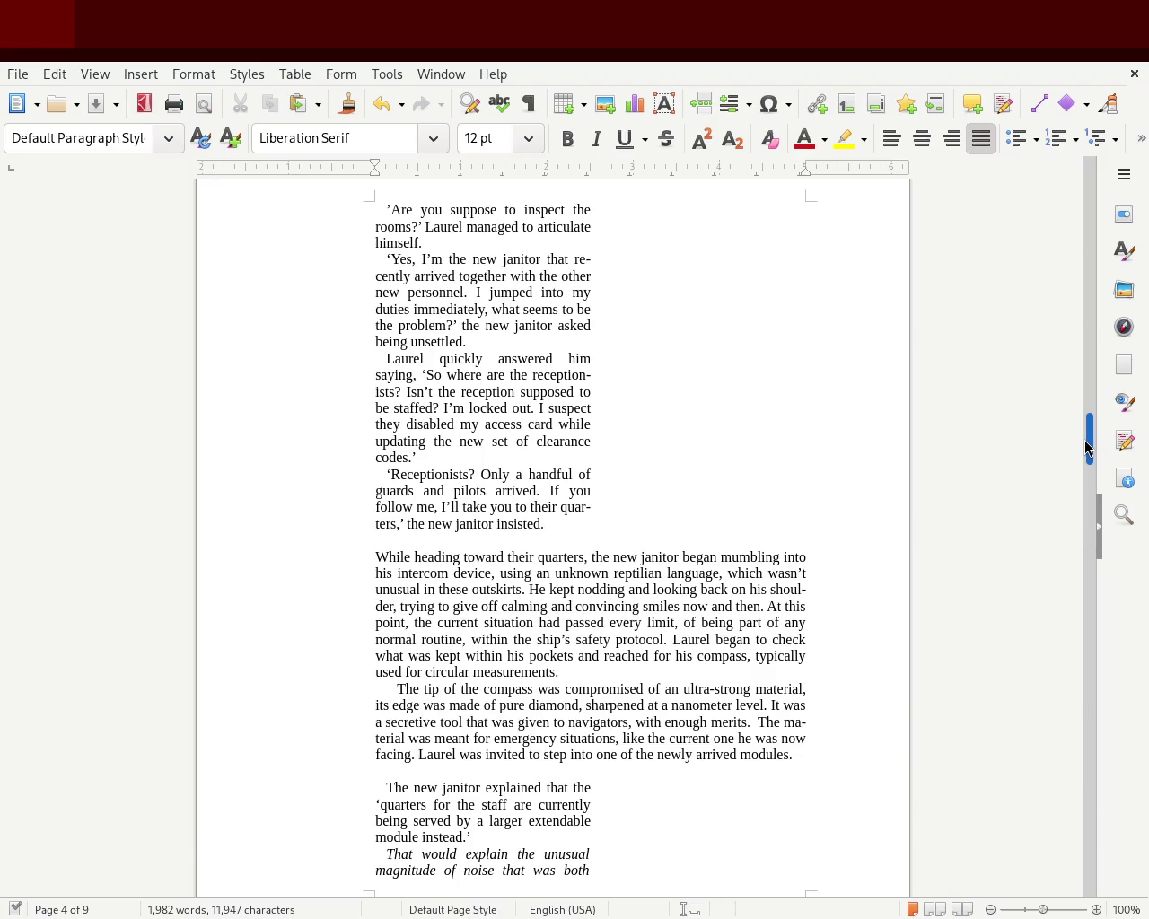
pyautogui.moveTo(1084, 441)
pyautogui.mouseDown()
pyautogui.moveTo(1087, 185)
pyautogui.moveTo(1076, 200)
pyautogui.moveTo(1074, 187)
pyautogui.moveTo(1061, 368)
pyautogui.mouseUp()
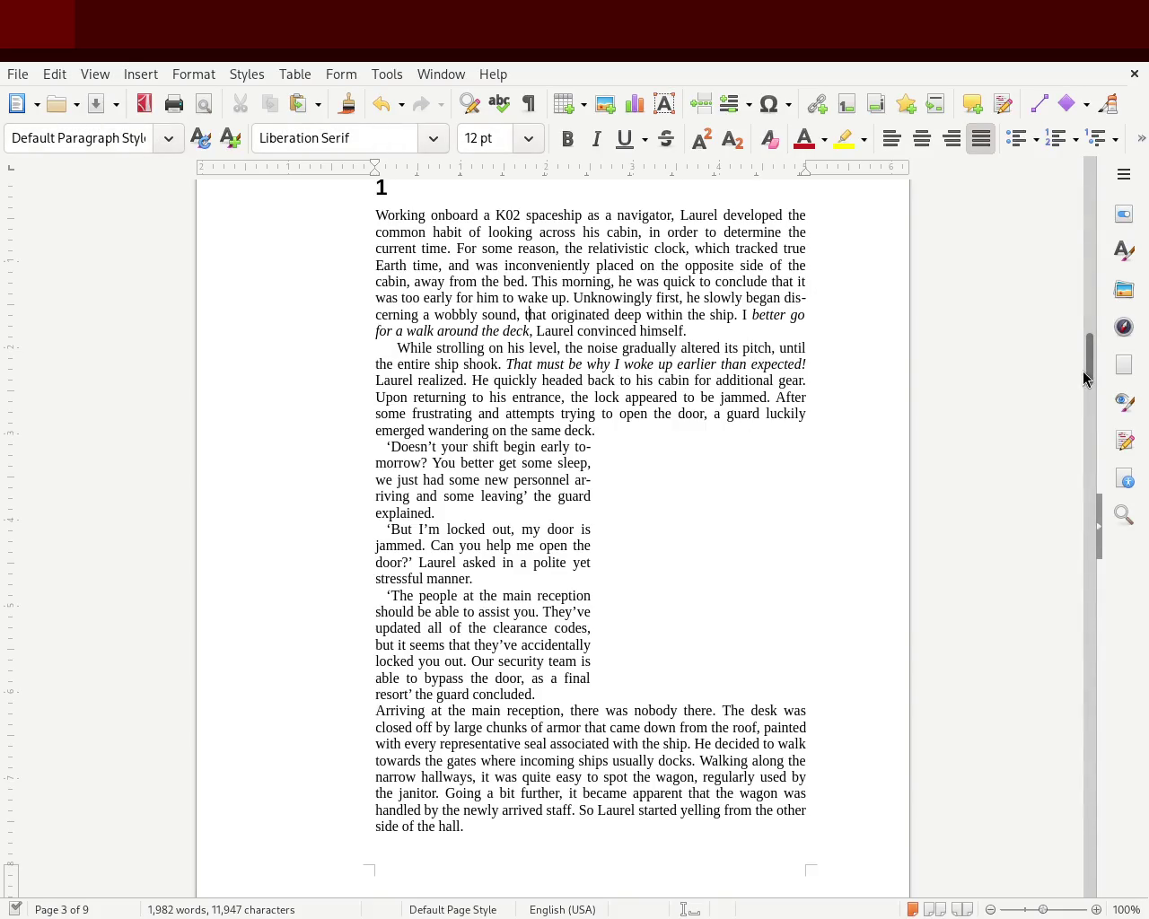
pyautogui.moveTo(1084, 377)
pyautogui.mouseDown()
pyautogui.moveTo(1089, 396)
pyautogui.moveTo(1102, 179)
pyautogui.moveTo(1096, 359)
pyautogui.mouseUp()
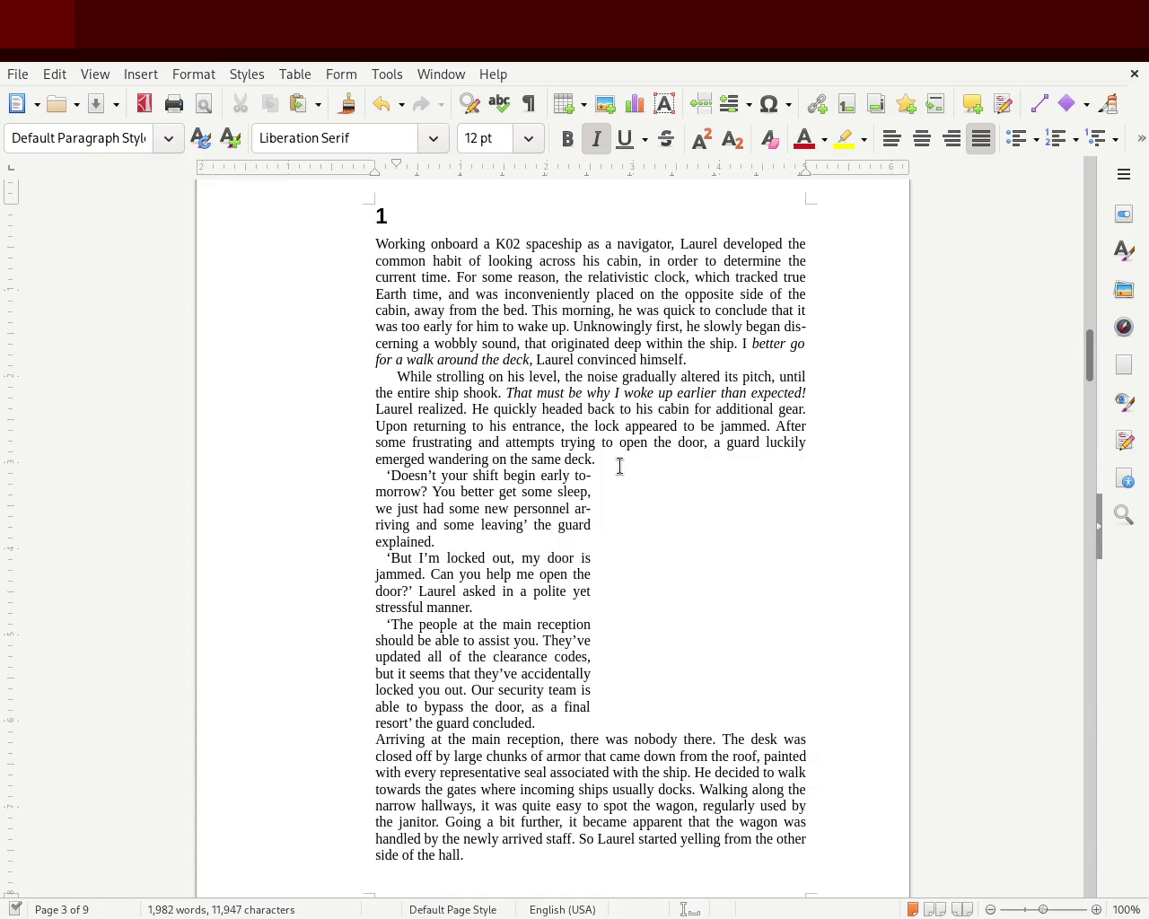
pyautogui.click(768, 532)
# Add blank lines before and after the guard's dialogue block and remove the empty line after 'side of the hall.'.
pyautogui.press('Return')
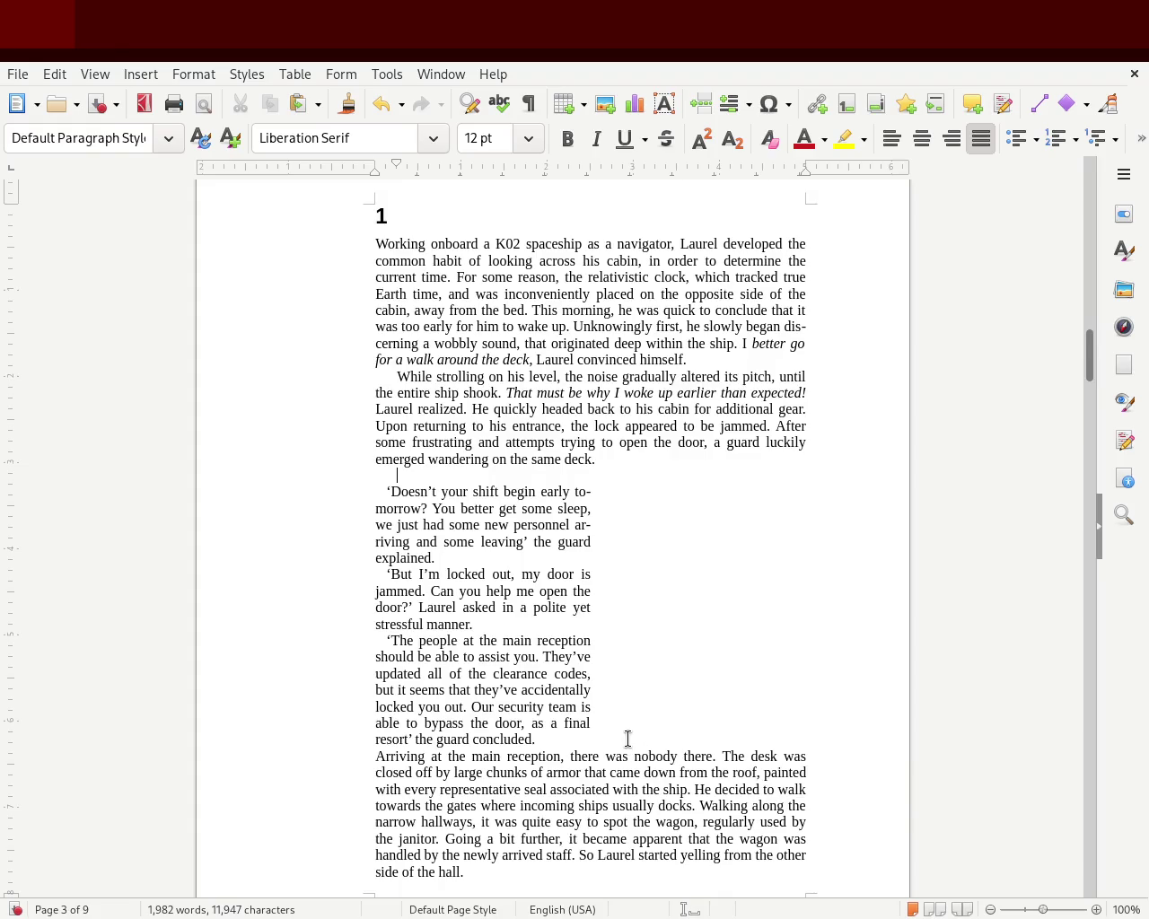
pyautogui.press('Return')
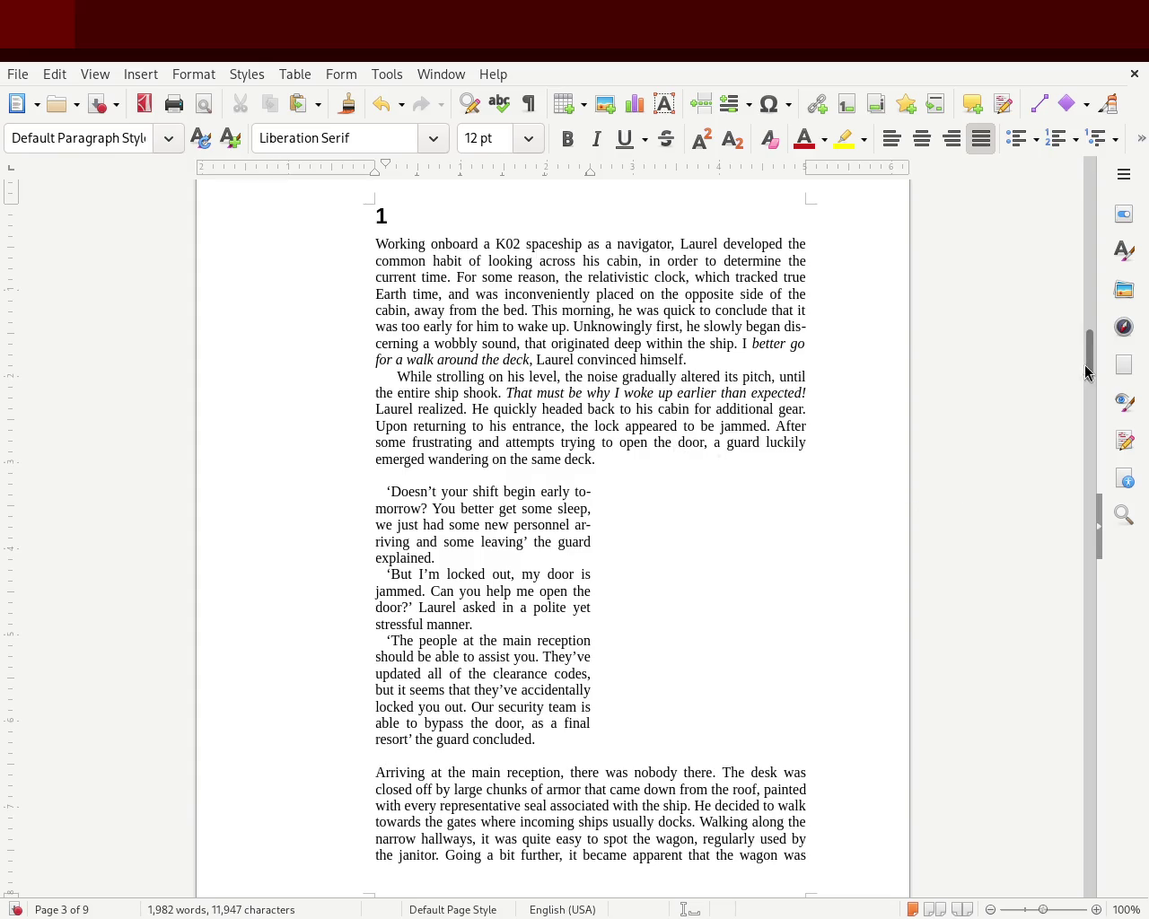
pyautogui.moveTo(1089, 357)
pyautogui.mouseDown()
pyautogui.moveTo(1085, 319)
pyautogui.moveTo(1062, 434)
pyautogui.mouseUp()
pyautogui.scroll(4, 1061, 434)
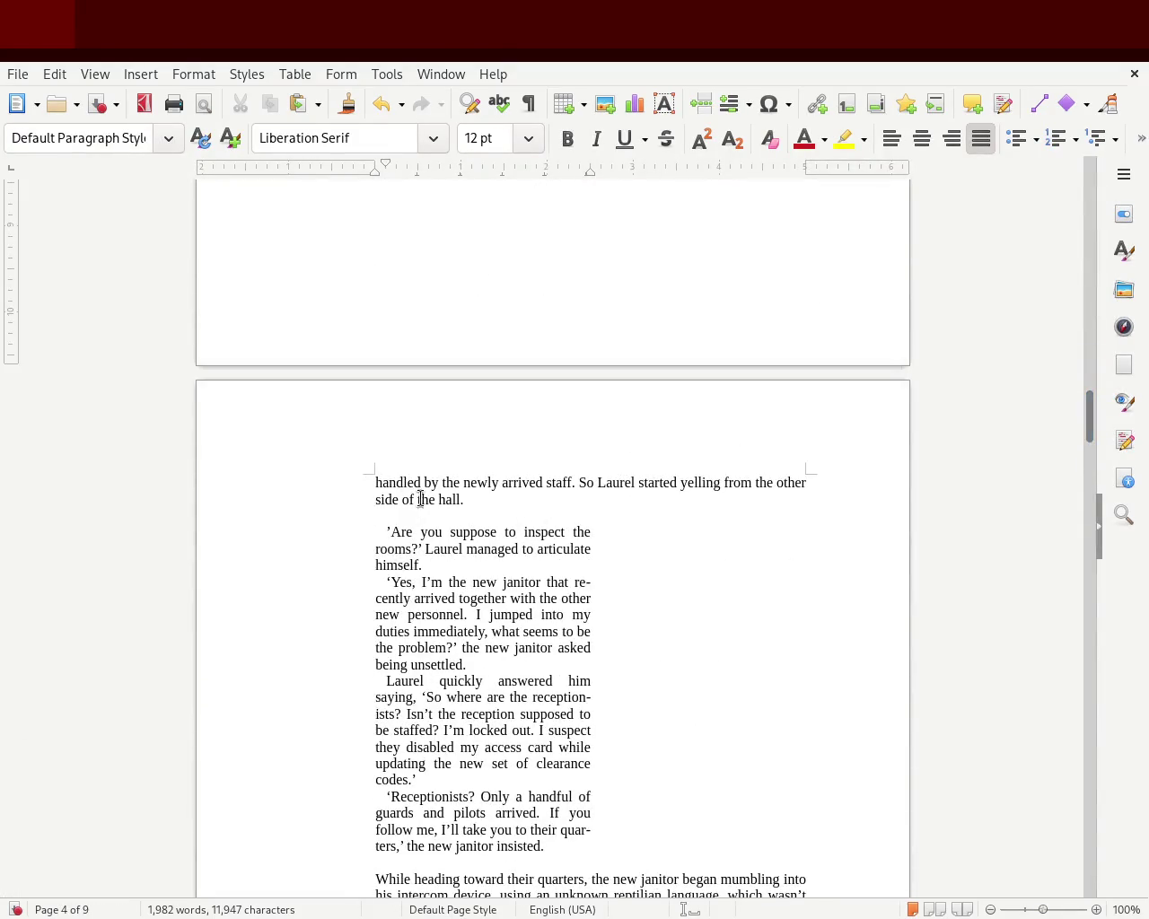
pyautogui.press('BackSpace')
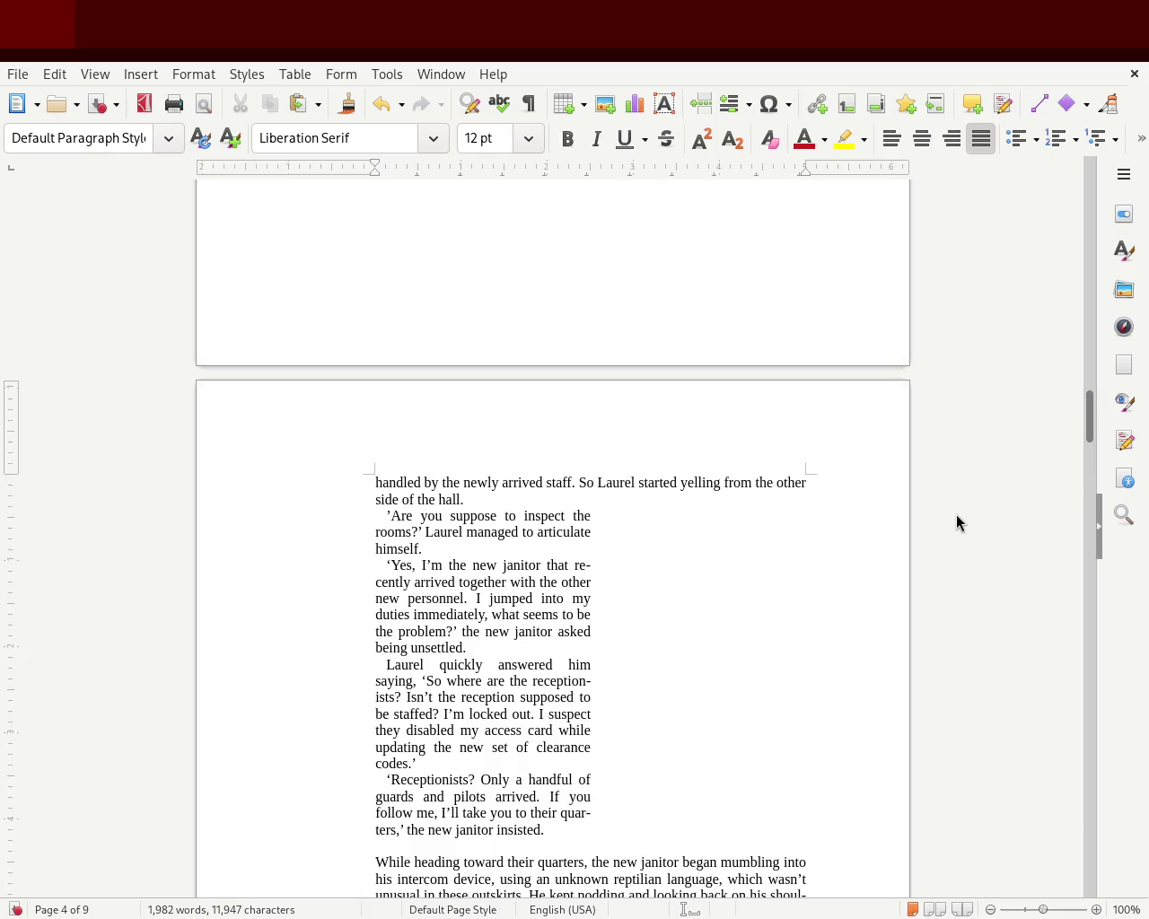
# Delete stray empty lines above the 'The new janitor' and 'While' paragraphs and after 'side of the hall.'.
pyautogui.moveTo(1086, 418)
pyautogui.mouseDown()
pyautogui.moveTo(1082, 457)
pyautogui.moveTo(1083, 429)
pyautogui.mouseUp()
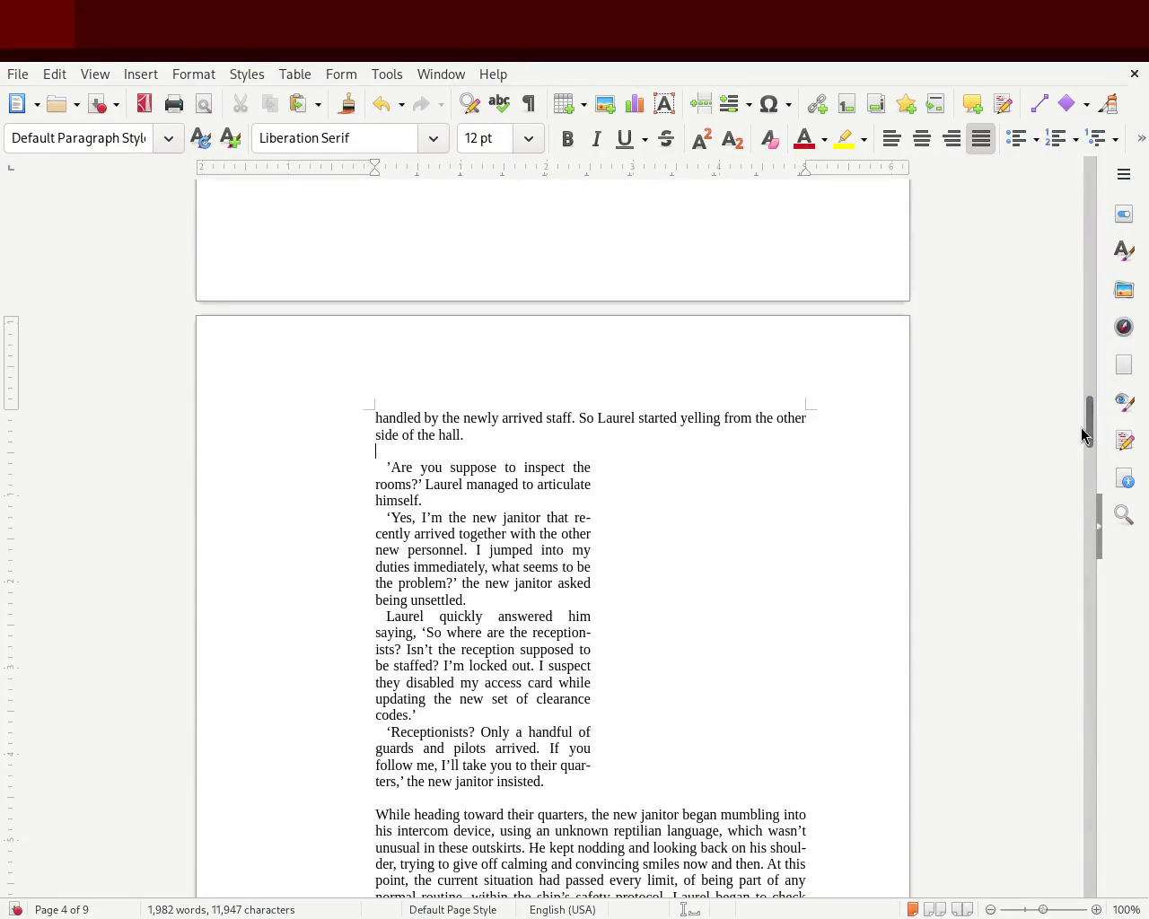
pyautogui.moveTo(1085, 422); pyautogui.dragTo(1081, 453)
pyautogui.press('Delete')
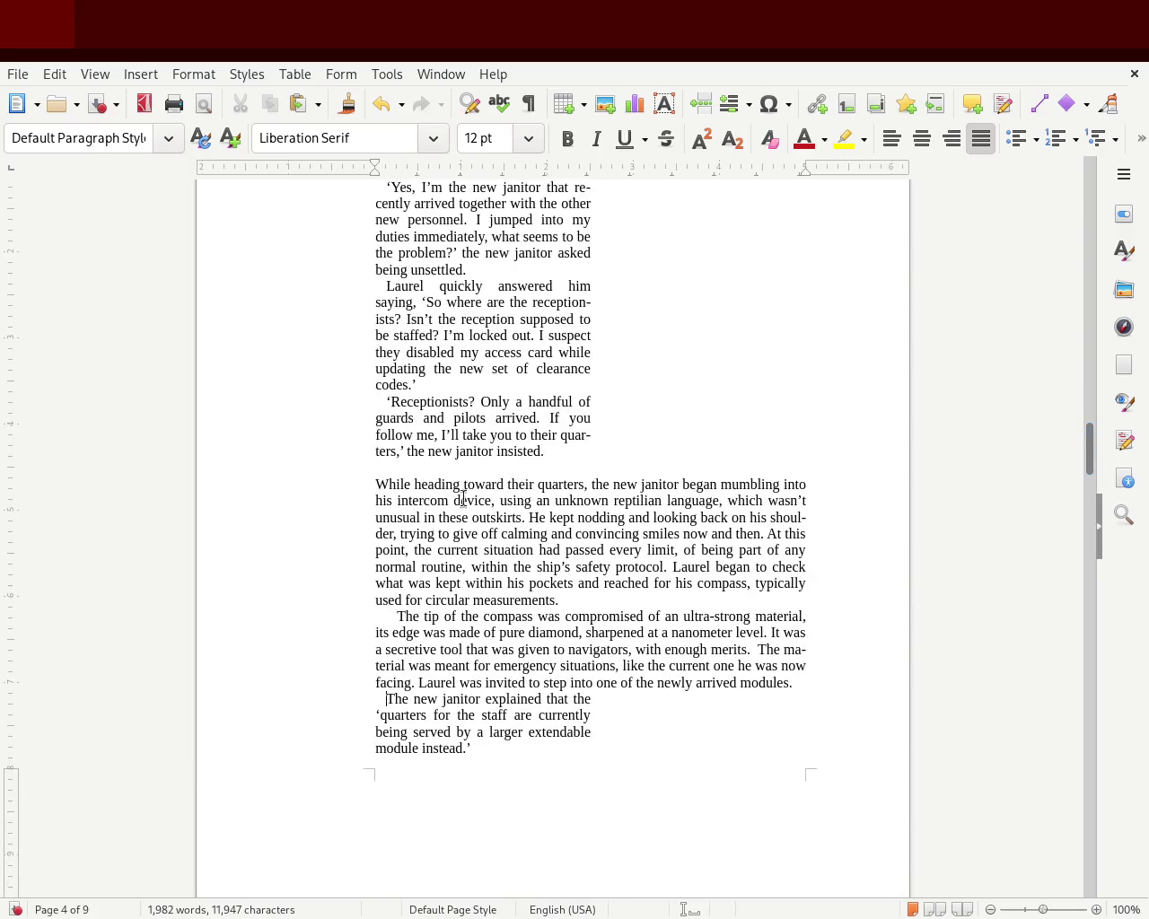
pyautogui.press('Delete')
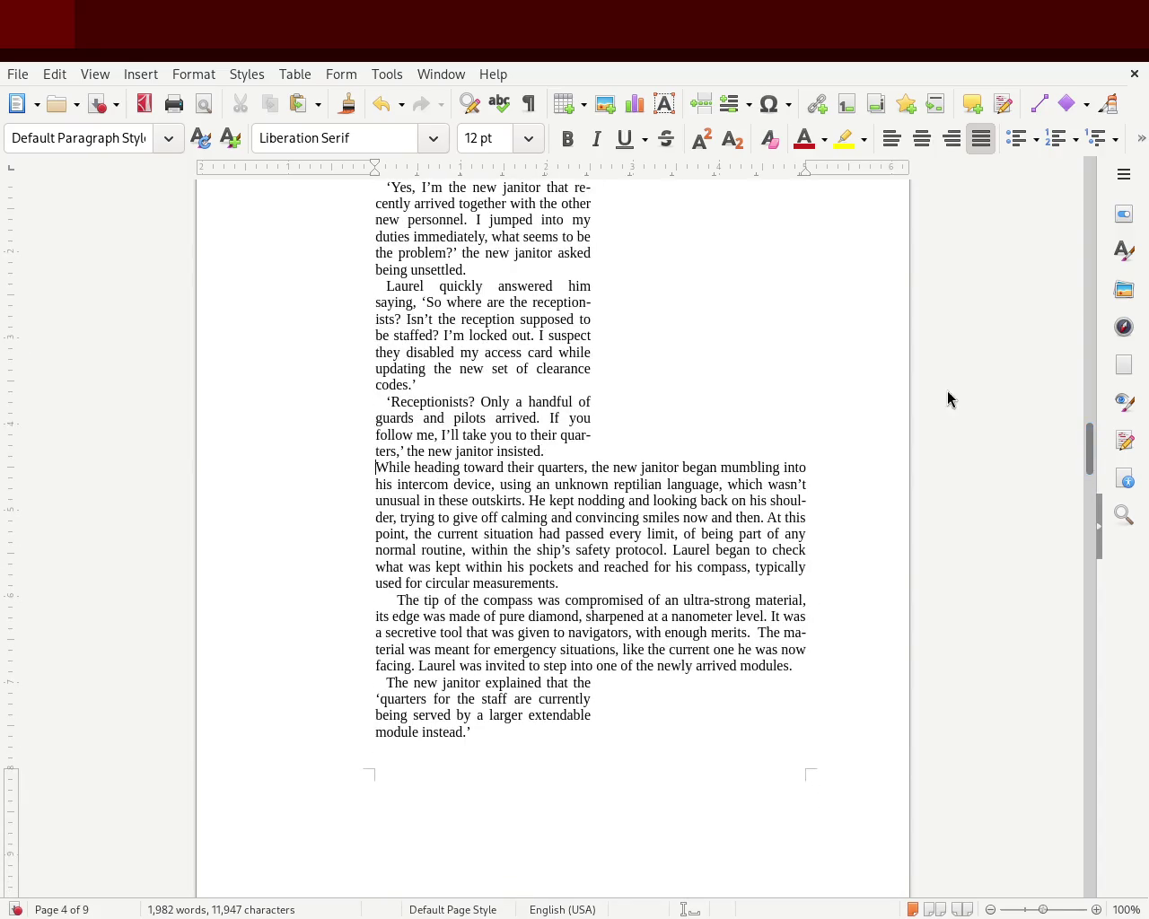
pyautogui.moveTo(1093, 448)
pyautogui.mouseDown()
pyautogui.moveTo(1089, 423)
pyautogui.moveTo(1070, 510)
pyautogui.moveTo(1088, 436)
pyautogui.mouseUp()
pyautogui.click(439, 410)
pyautogui.press('BackSpace')
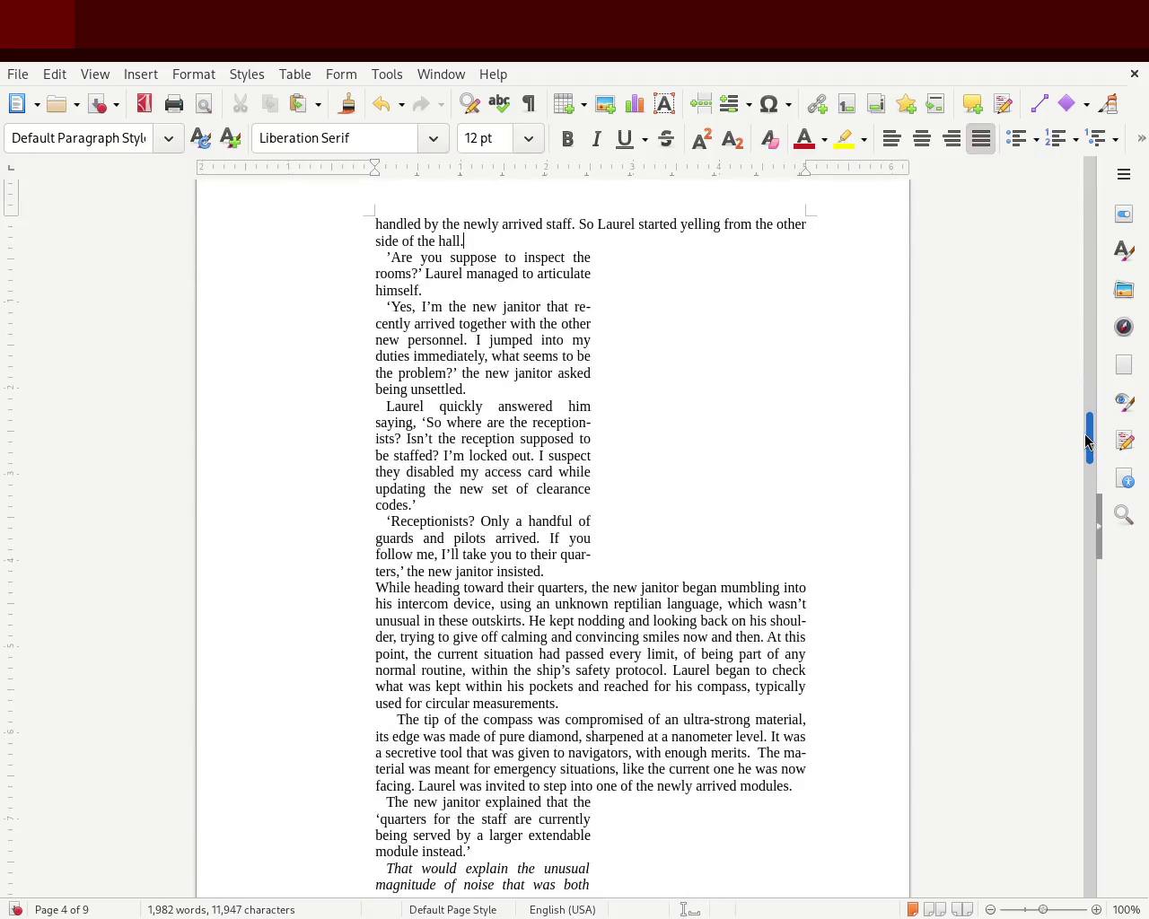
# Add blank lines after 'insisted.', 'side of the hall.' and 'newly arrived modules.', then save.
pyautogui.press('Return')
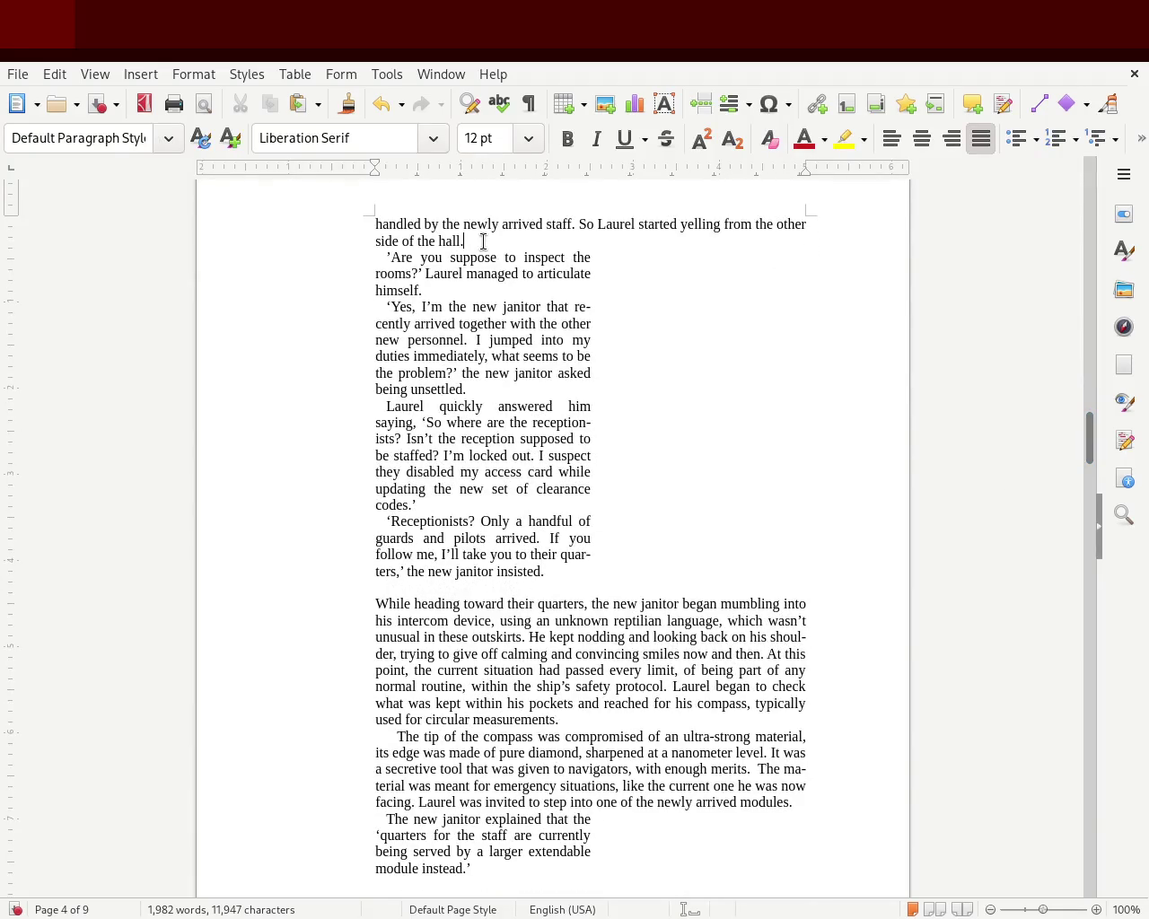
pyautogui.press('Return')
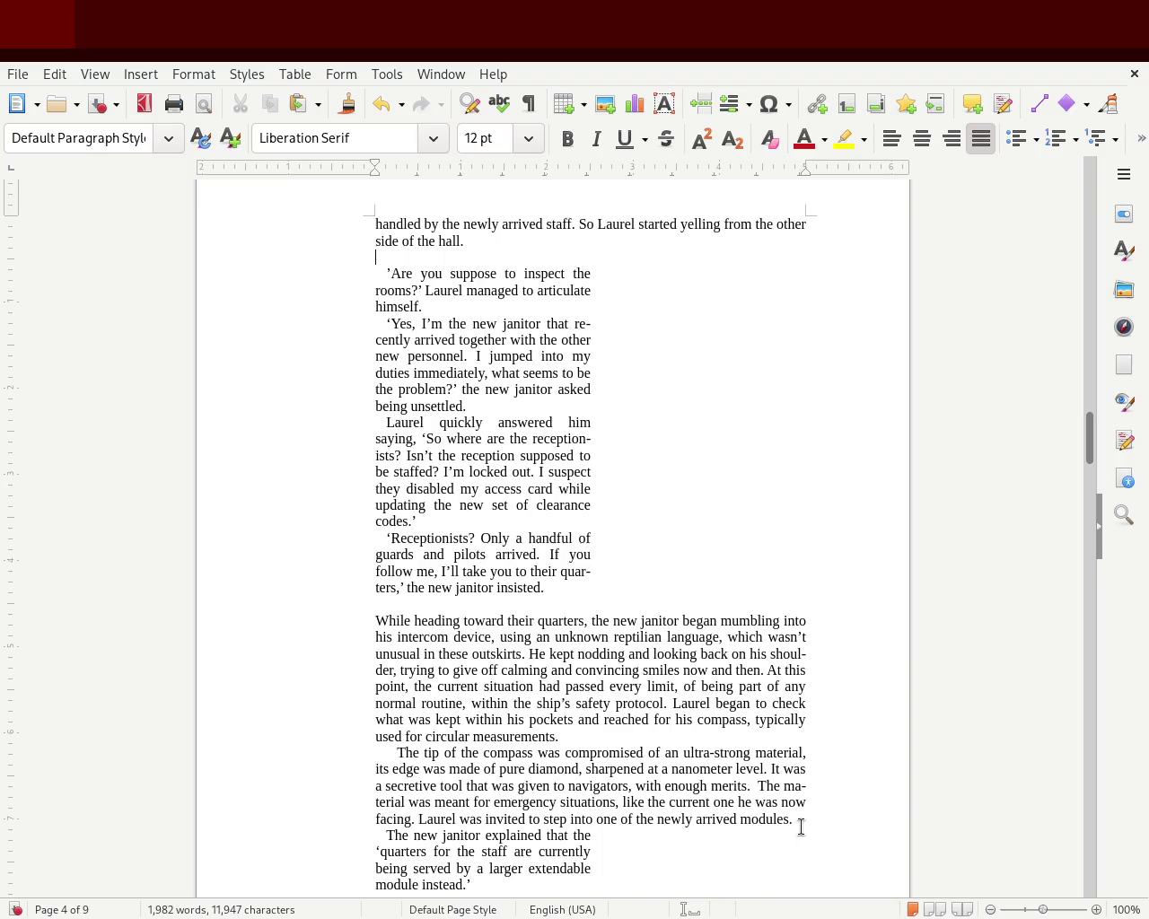
pyautogui.click(801, 820)
pyautogui.press('Return')
pyautogui.hotkey('ctrl', 's')
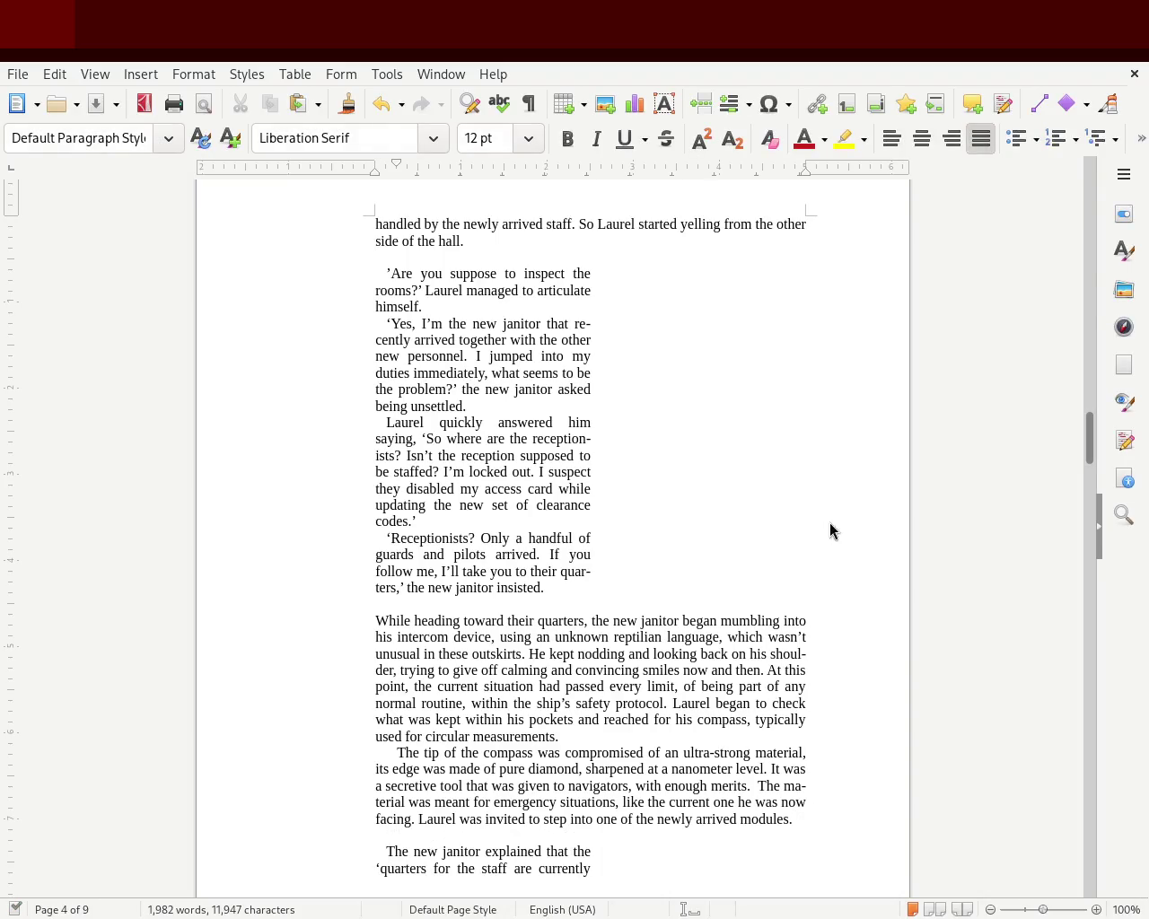
pyautogui.moveTo(1087, 436)
pyautogui.mouseDown()
pyautogui.moveTo(1072, 256)
pyautogui.moveTo(1077, 376)
pyautogui.mouseUp()
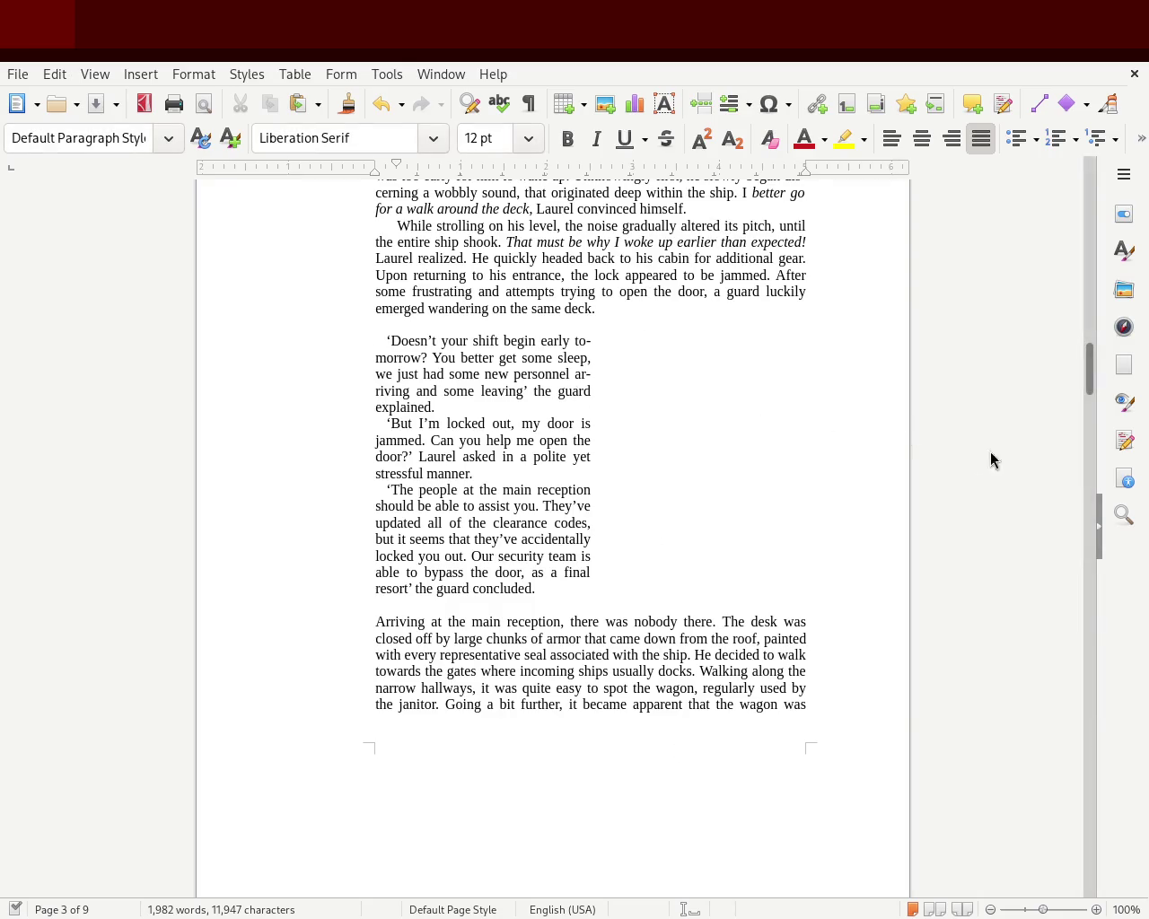
# Scroll past the title pages down to page 6 and select chapter 2's opening paragraph.
pyautogui.moveTo(1086, 374); pyautogui.dragTo(1077, 249)
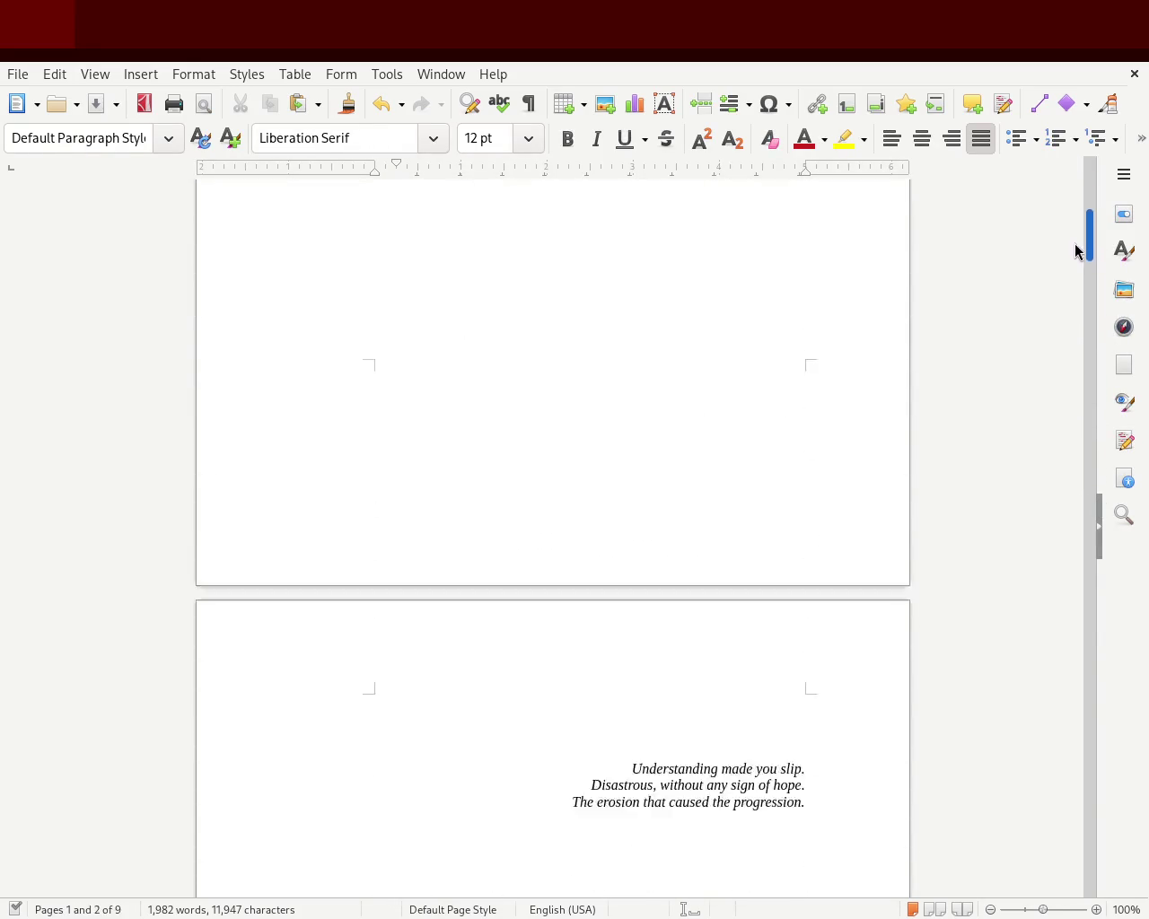
pyautogui.moveTo(1077, 249); pyautogui.dragTo(1079, 380)
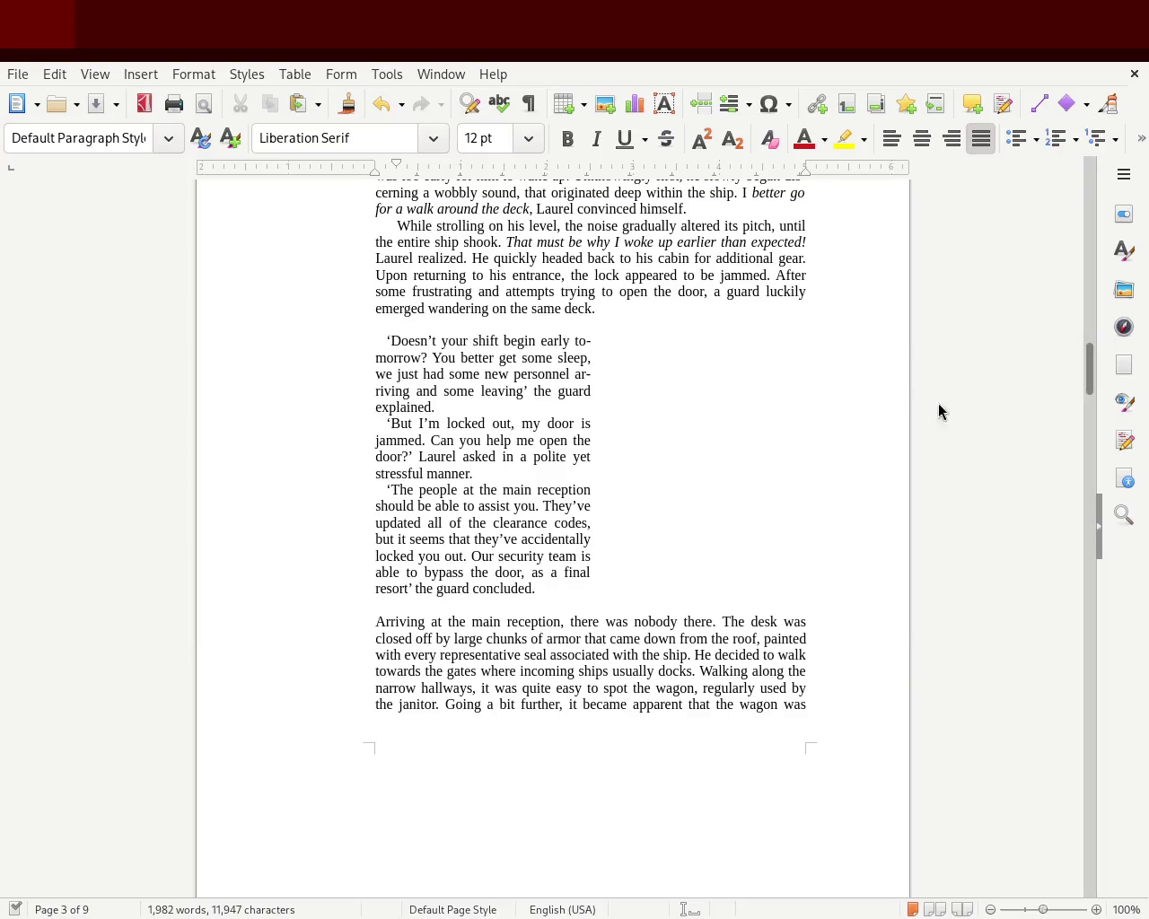
pyautogui.moveTo(1084, 375)
pyautogui.mouseDown()
pyautogui.moveTo(1095, 195)
pyautogui.moveTo(1104, 314)
pyautogui.moveTo(1088, 377)
pyautogui.moveTo(1084, 569)
pyautogui.moveTo(1081, 419)
pyautogui.moveTo(1072, 603)
pyautogui.mouseUp()
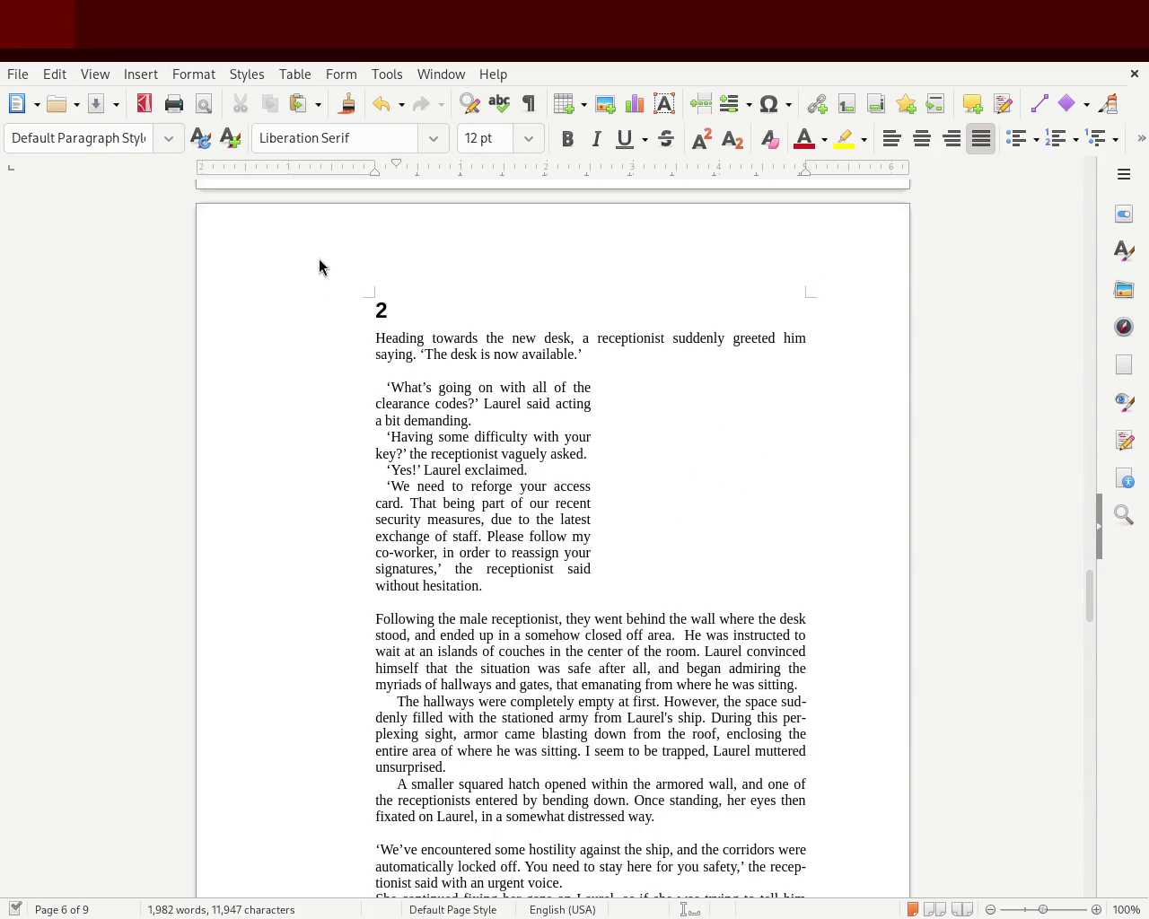
pyautogui.scroll(5, 1089, 591)
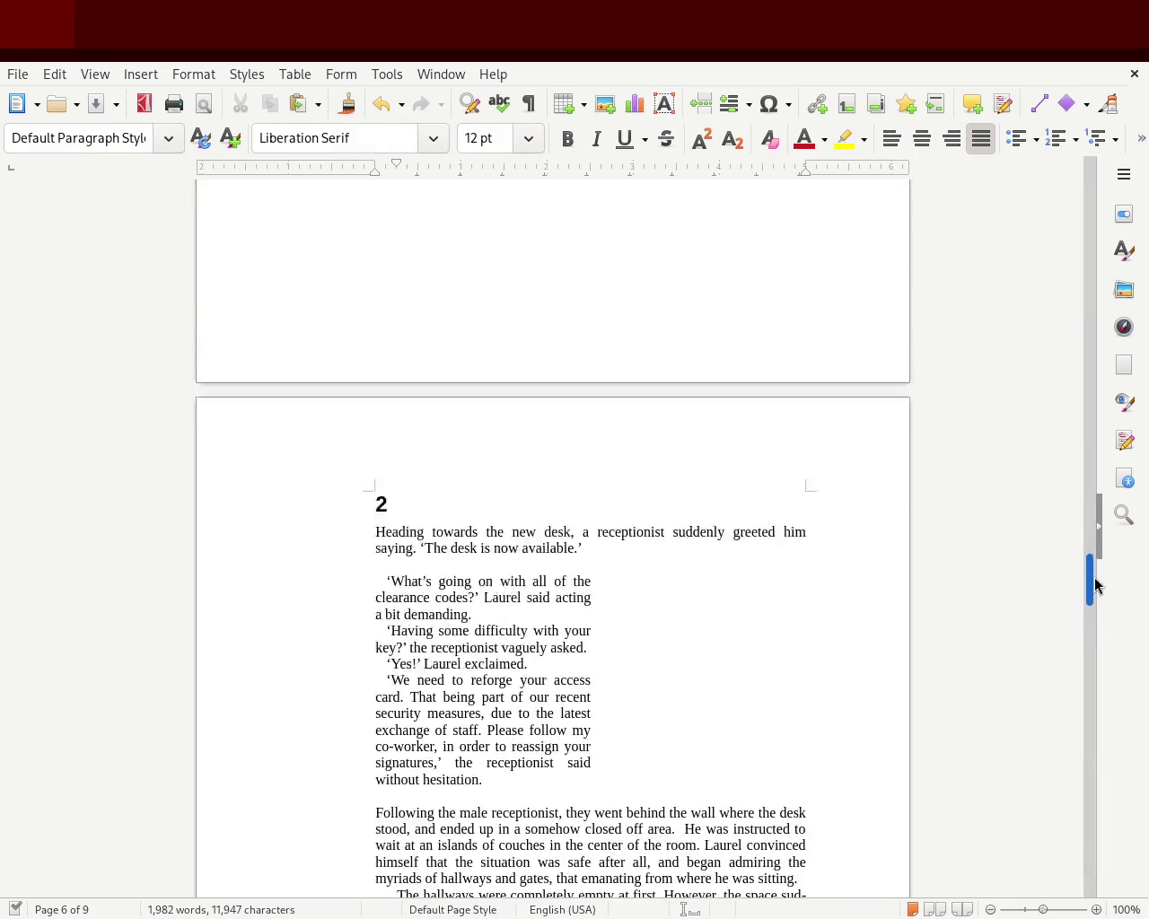
pyautogui.moveTo(1090, 585)
pyautogui.mouseDown()
pyautogui.moveTo(1088, 706)
pyautogui.moveTo(1122, 187)
pyautogui.moveTo(1092, 452)
pyautogui.moveTo(1095, 428)
pyautogui.moveTo(1093, 608)
pyautogui.mouseUp()
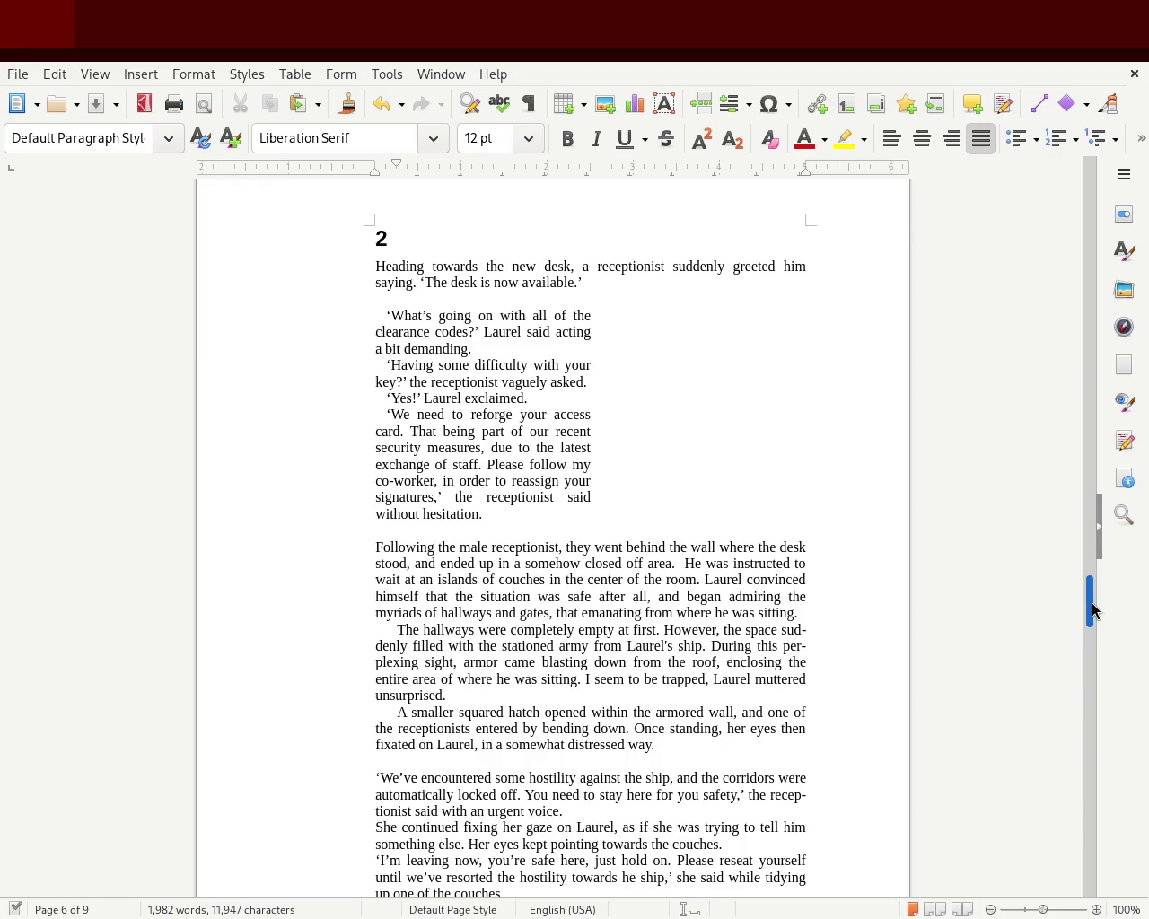
pyautogui.moveTo(599, 282); pyautogui.dragTo(315, 257)
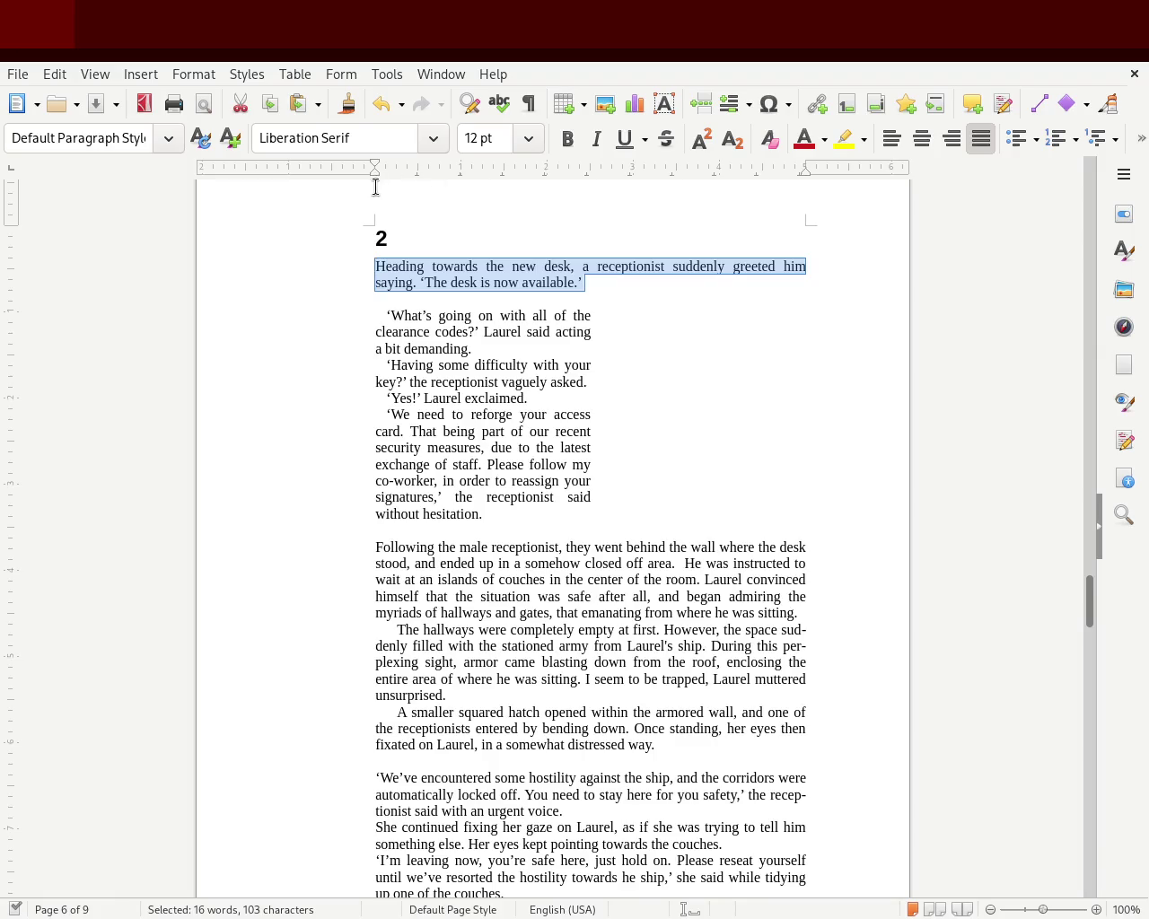
# Narrow chapter 2's opening paragraph from the right to match the dialogue block's width.
pyautogui.moveTo(377, 170); pyautogui.dragTo(386, 165)
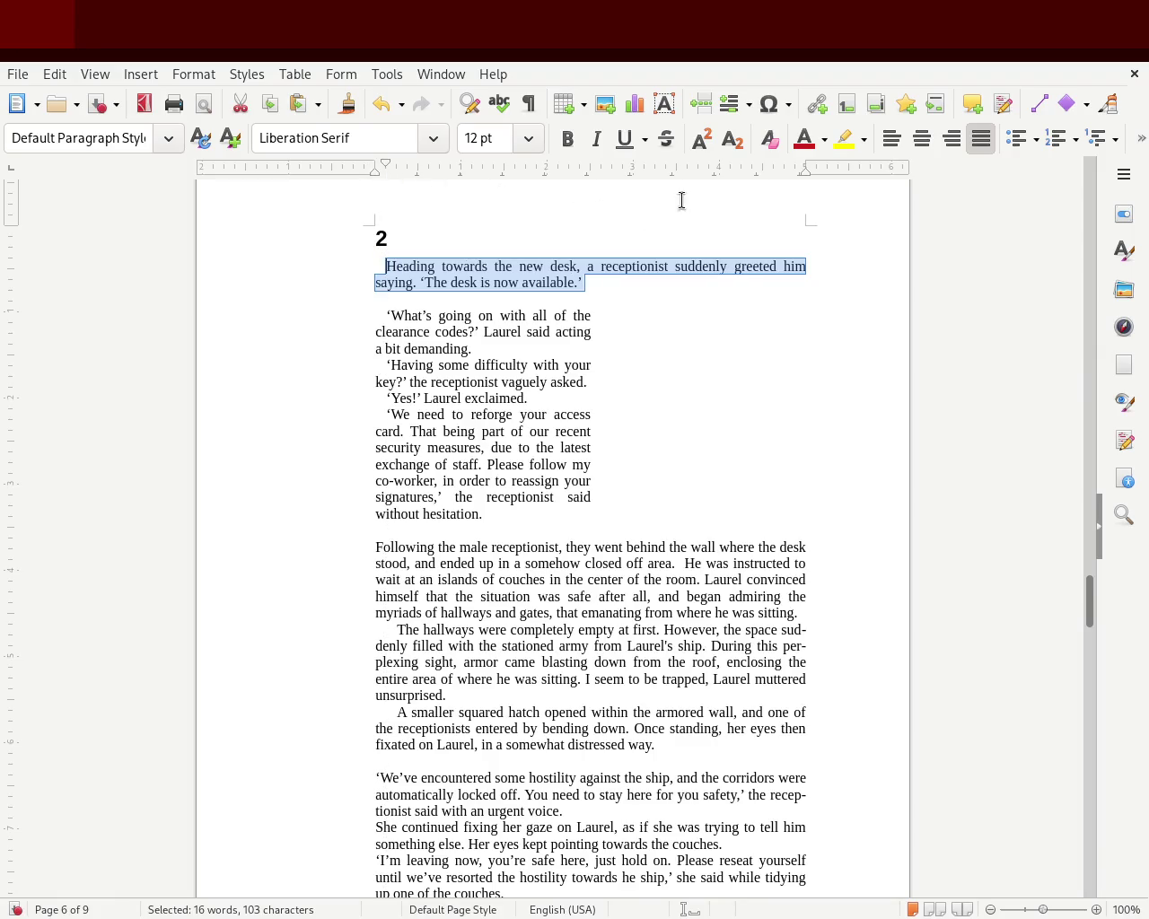
pyautogui.moveTo(803, 172); pyautogui.dragTo(658, 182)
pyautogui.moveTo(585, 188); pyautogui.dragTo(587, 188)
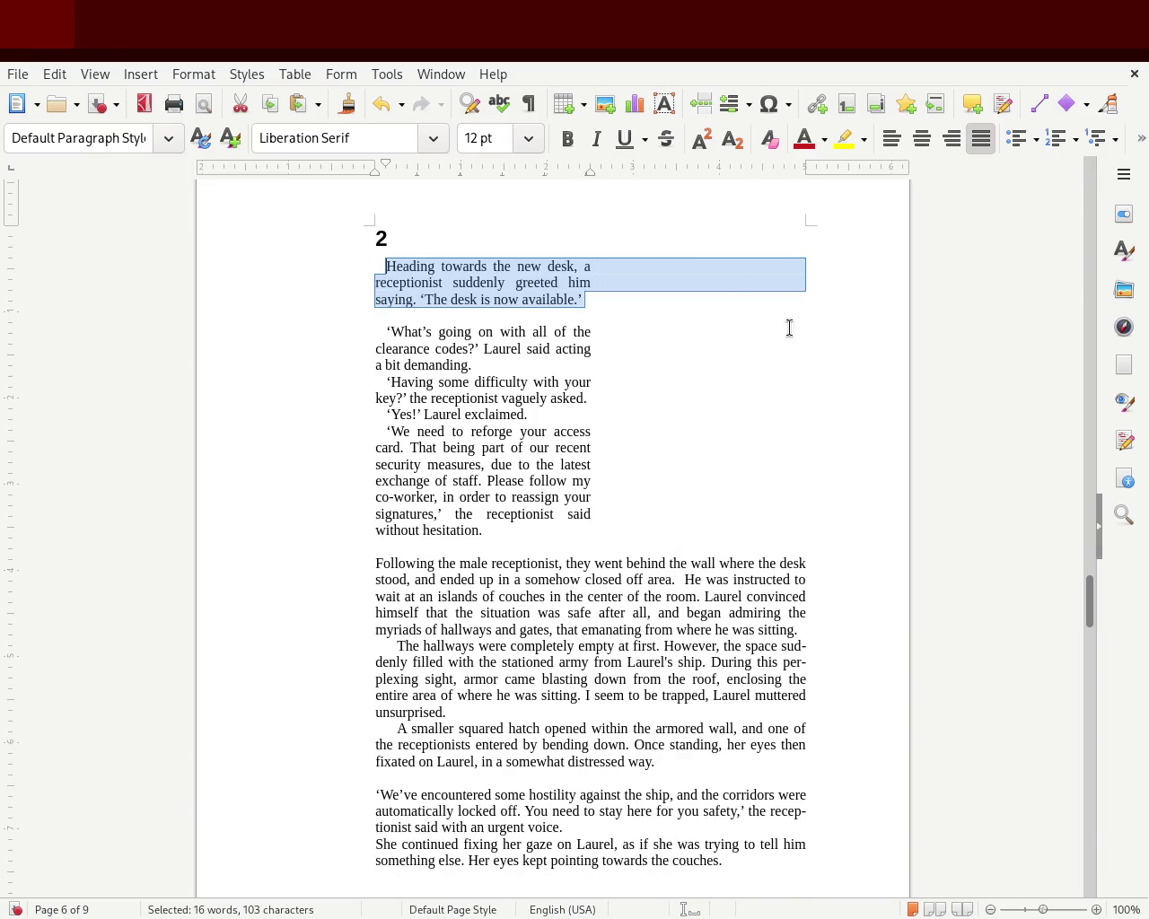
pyautogui.click(714, 350)
# Remove the empty line after 'available.' and save the manuscript.
pyautogui.click(559, 316)
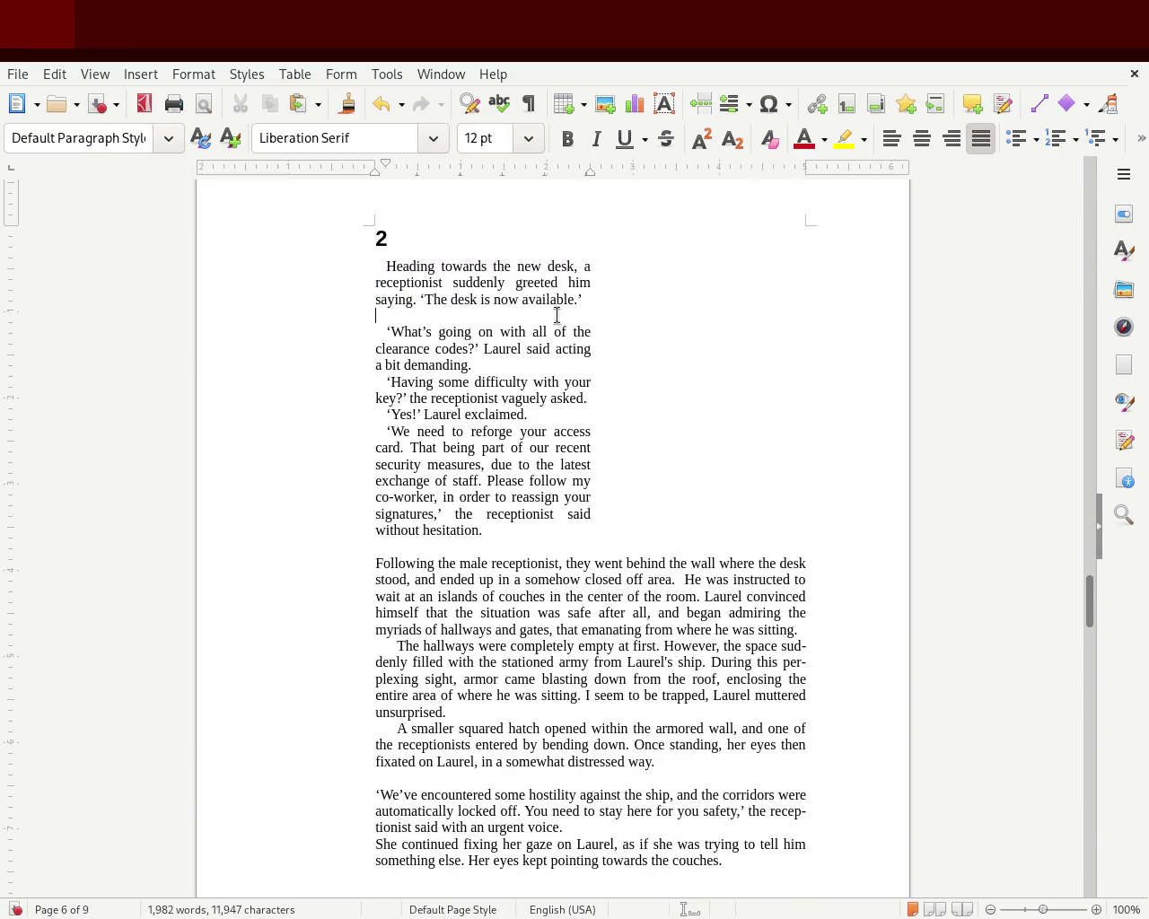
pyautogui.press('BackSpace')
pyautogui.hotkey('ctrl', 's')
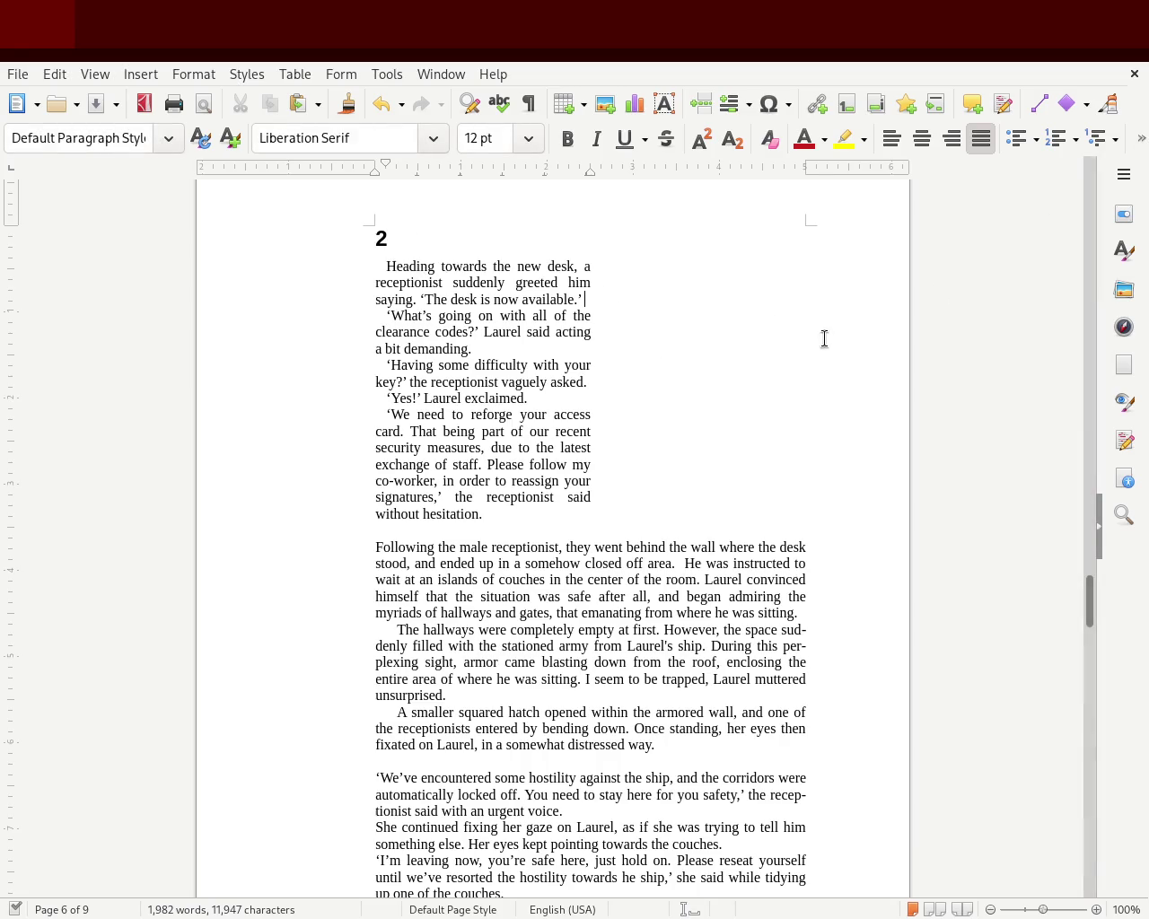
pyautogui.moveTo(1083, 590); pyautogui.dragTo(1084, 623)
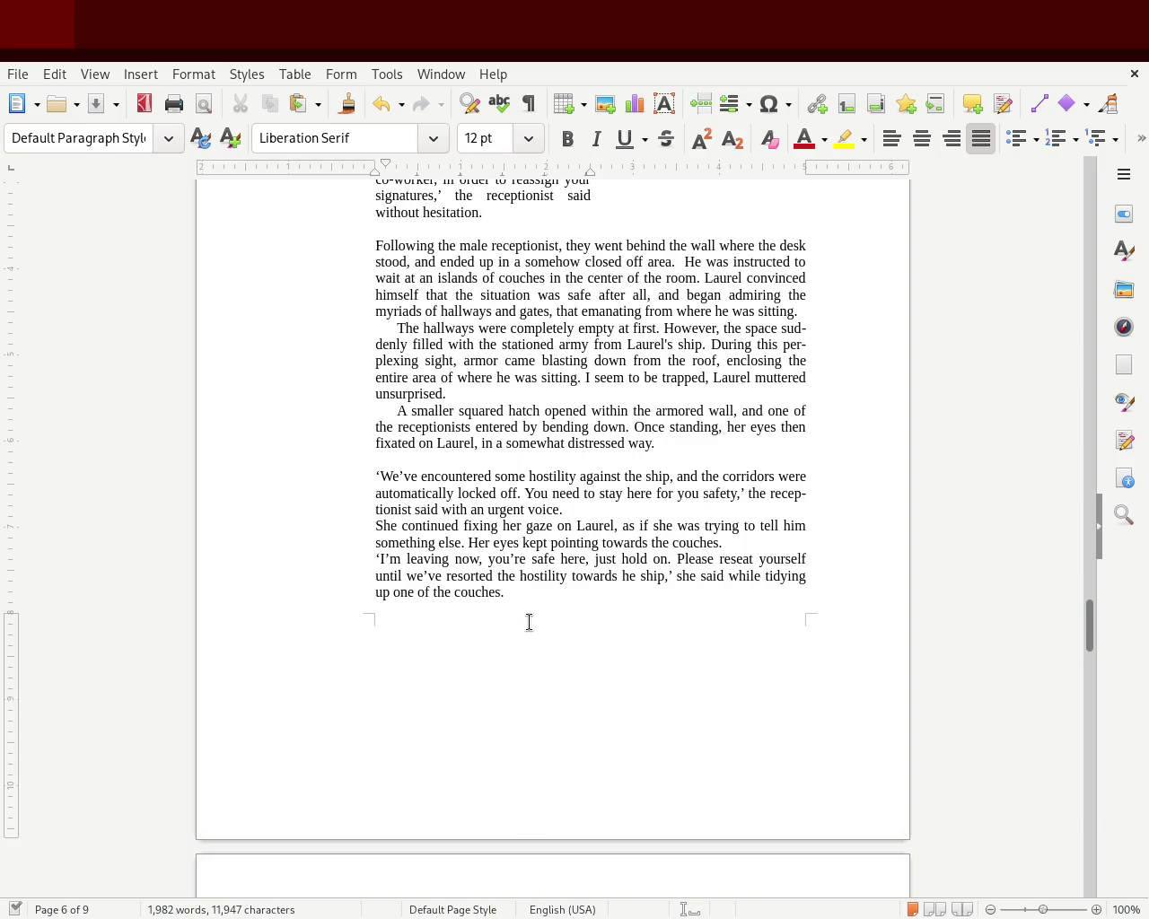
# Give the receptionist's last dialogue paragraphs on page 6 a first-line indent.
pyautogui.moveTo(523, 592); pyautogui.dragTo(330, 480)
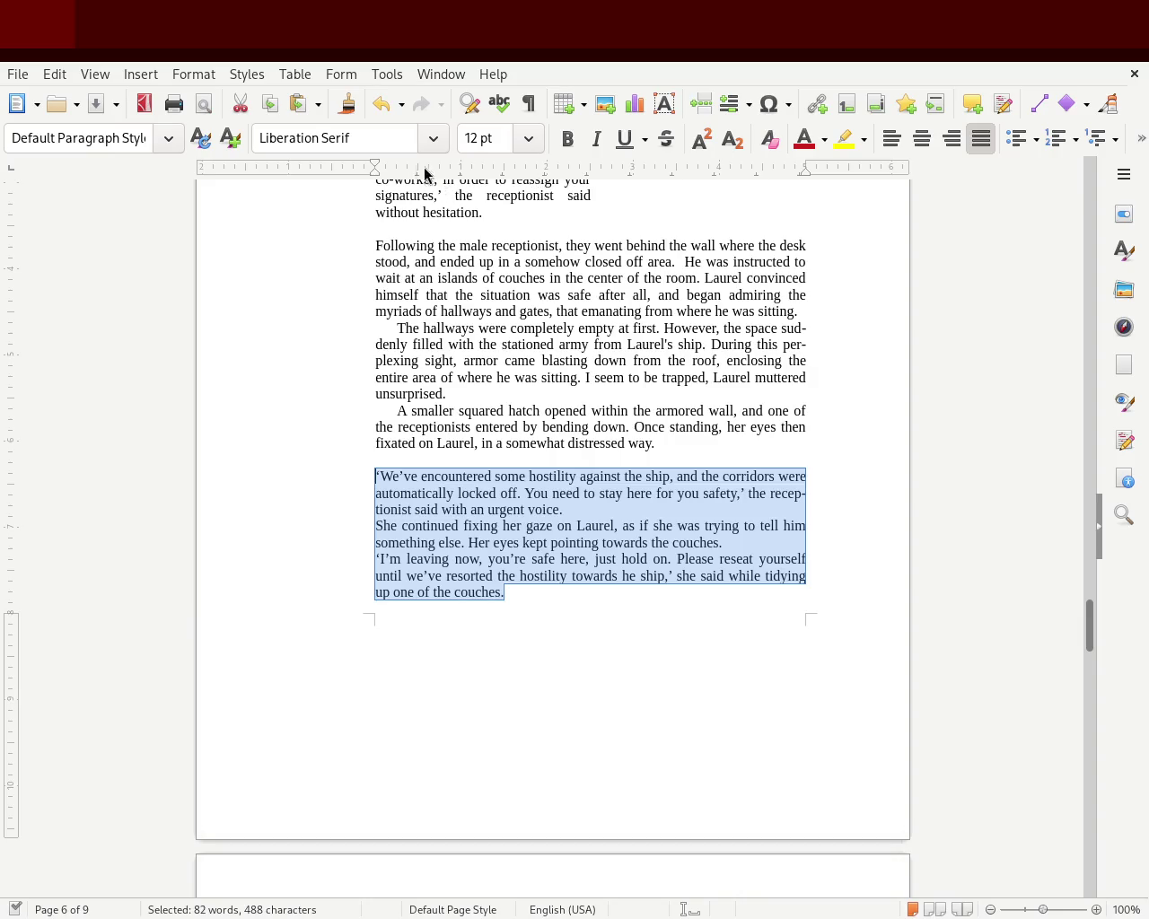
pyautogui.moveTo(373, 167); pyautogui.dragTo(385, 167)
pyautogui.hotkey('ctrl', 'z')
pyautogui.moveTo(1079, 630)
pyautogui.mouseDown()
pyautogui.moveTo(1082, 656)
pyautogui.moveTo(1083, 628)
pyautogui.mouseUp()
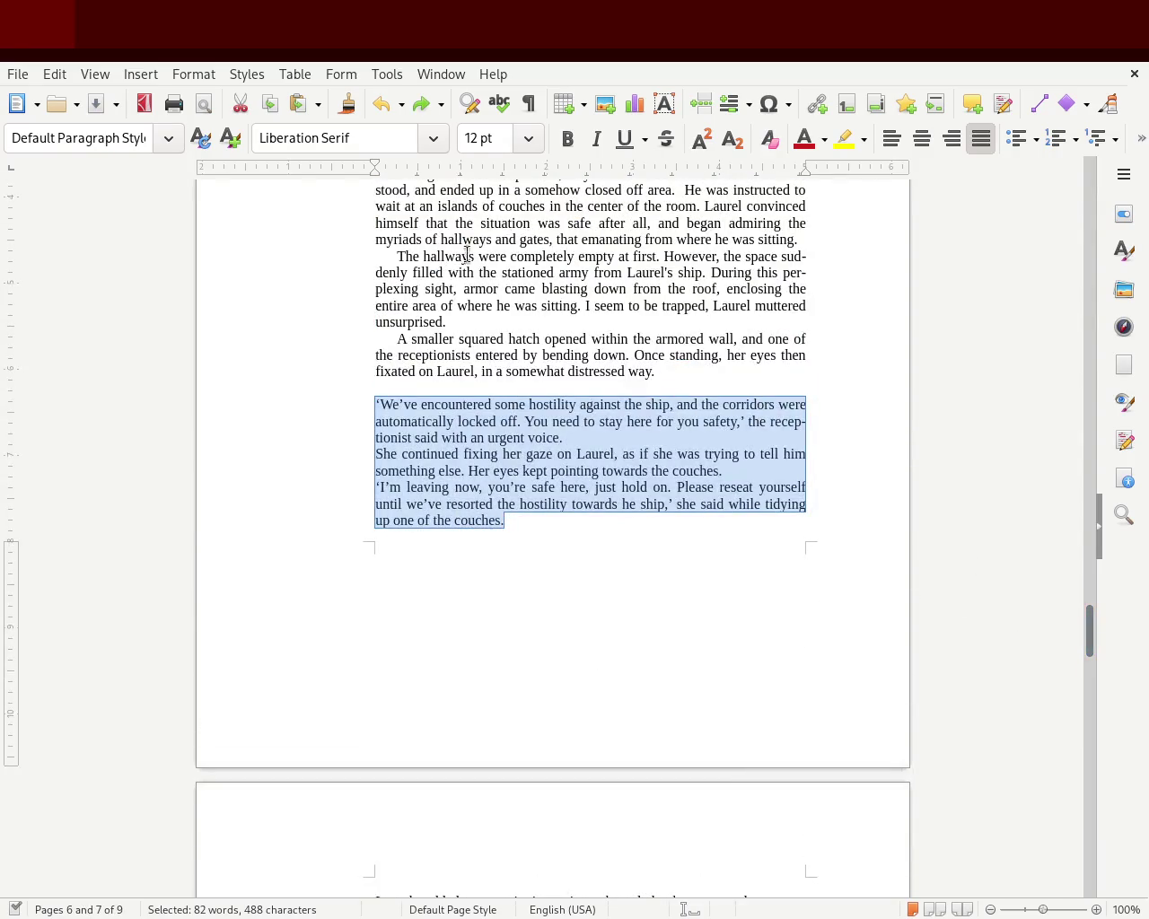
pyautogui.moveTo(377, 166); pyautogui.dragTo(385, 167)
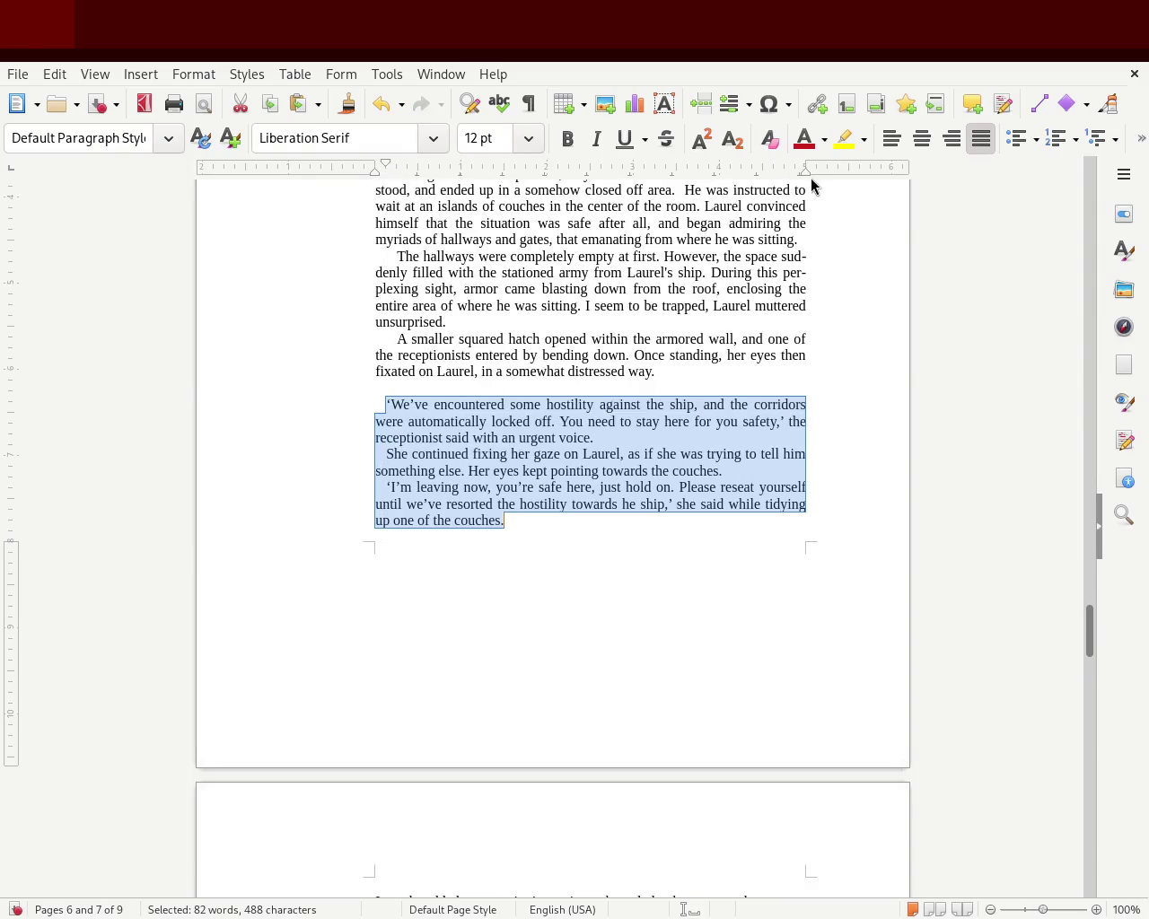
# Pull the receptionist block's right indent inward to match the other narrow dialogue blocks.
pyautogui.moveTo(806, 173); pyautogui.dragTo(588, 179)
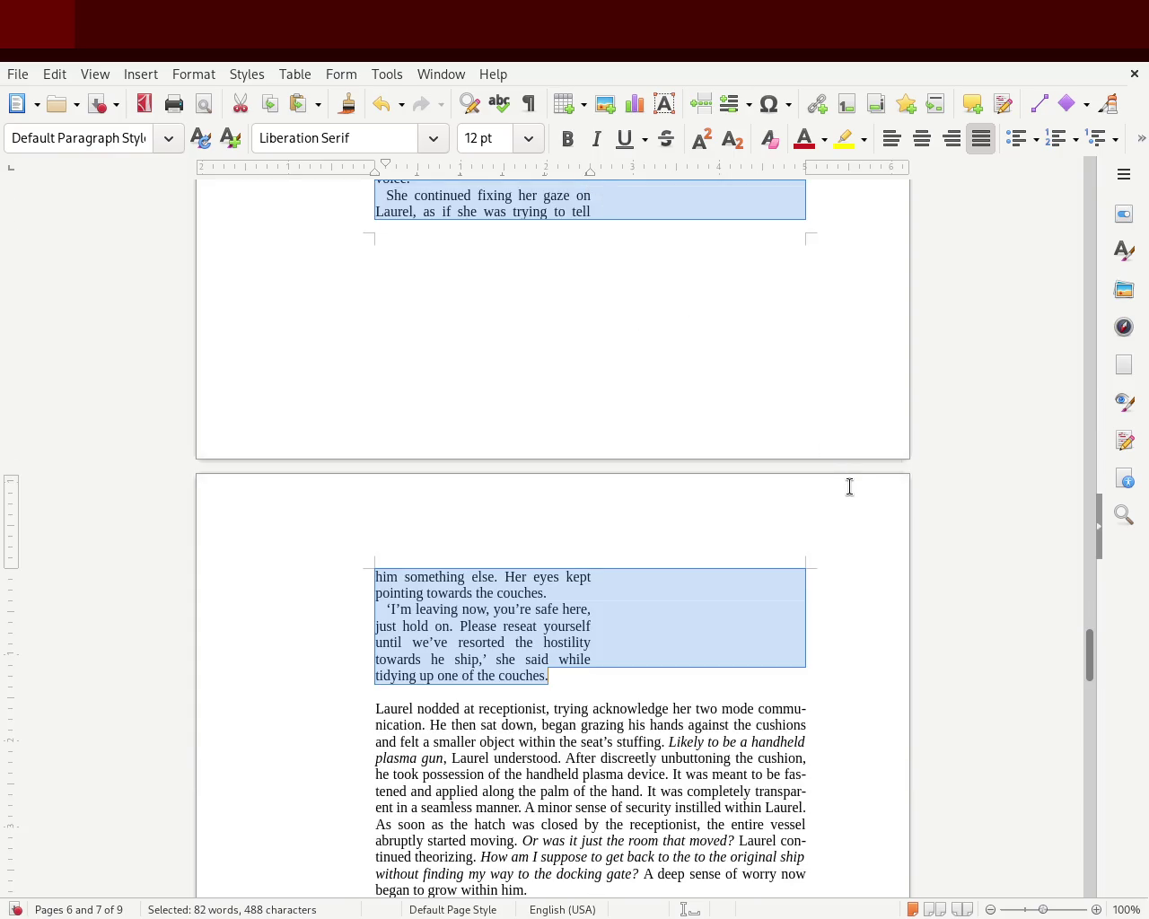
pyautogui.click(849, 485)
pyautogui.moveTo(1090, 662)
pyautogui.mouseDown()
pyautogui.moveTo(1077, 357)
pyautogui.moveTo(1086, 192)
pyautogui.moveTo(1080, 375)
pyautogui.mouseUp()
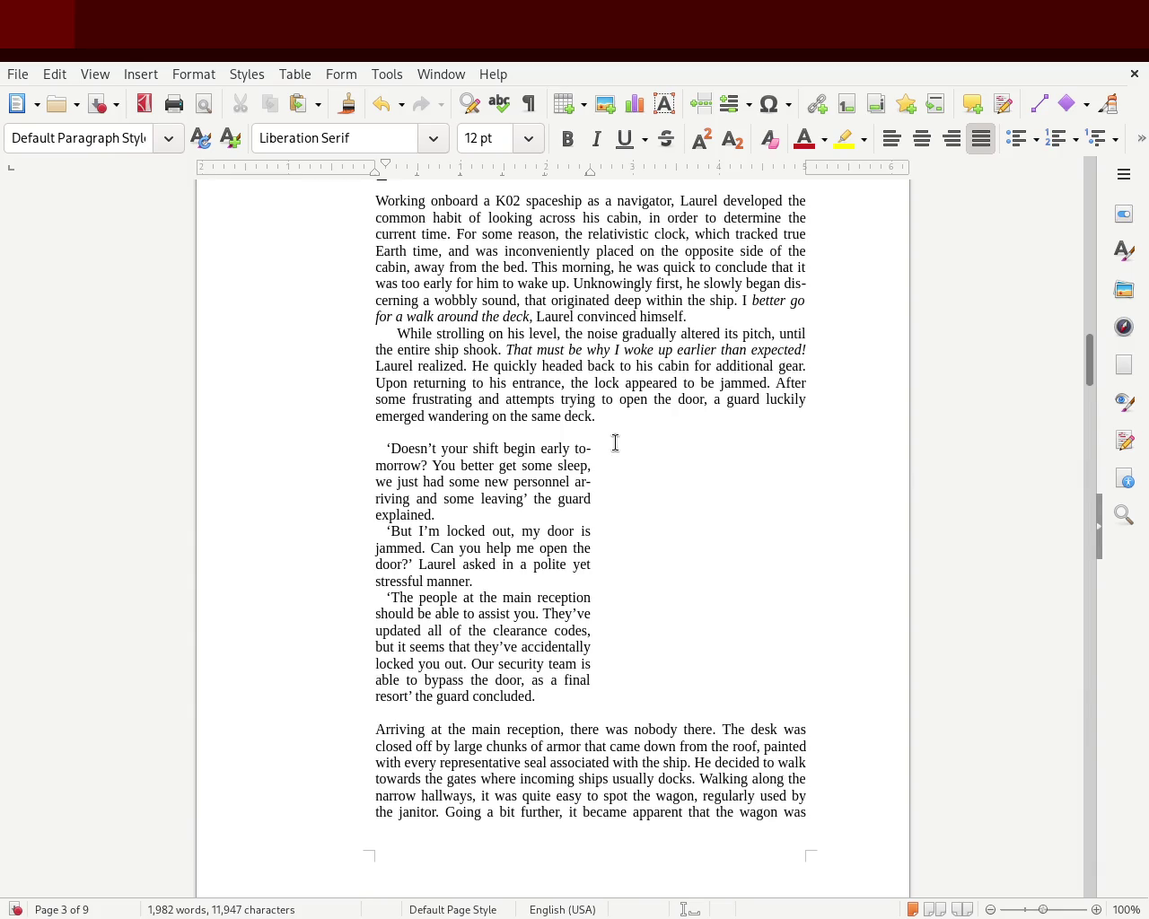
# Check the dialogue blocks, save the manuscript, and move to the 'While absorbing' paragraph on page 7.
pyautogui.moveTo(1089, 364)
pyautogui.mouseDown()
pyautogui.moveTo(1087, 180)
pyautogui.moveTo(1068, 373)
pyautogui.mouseUp()
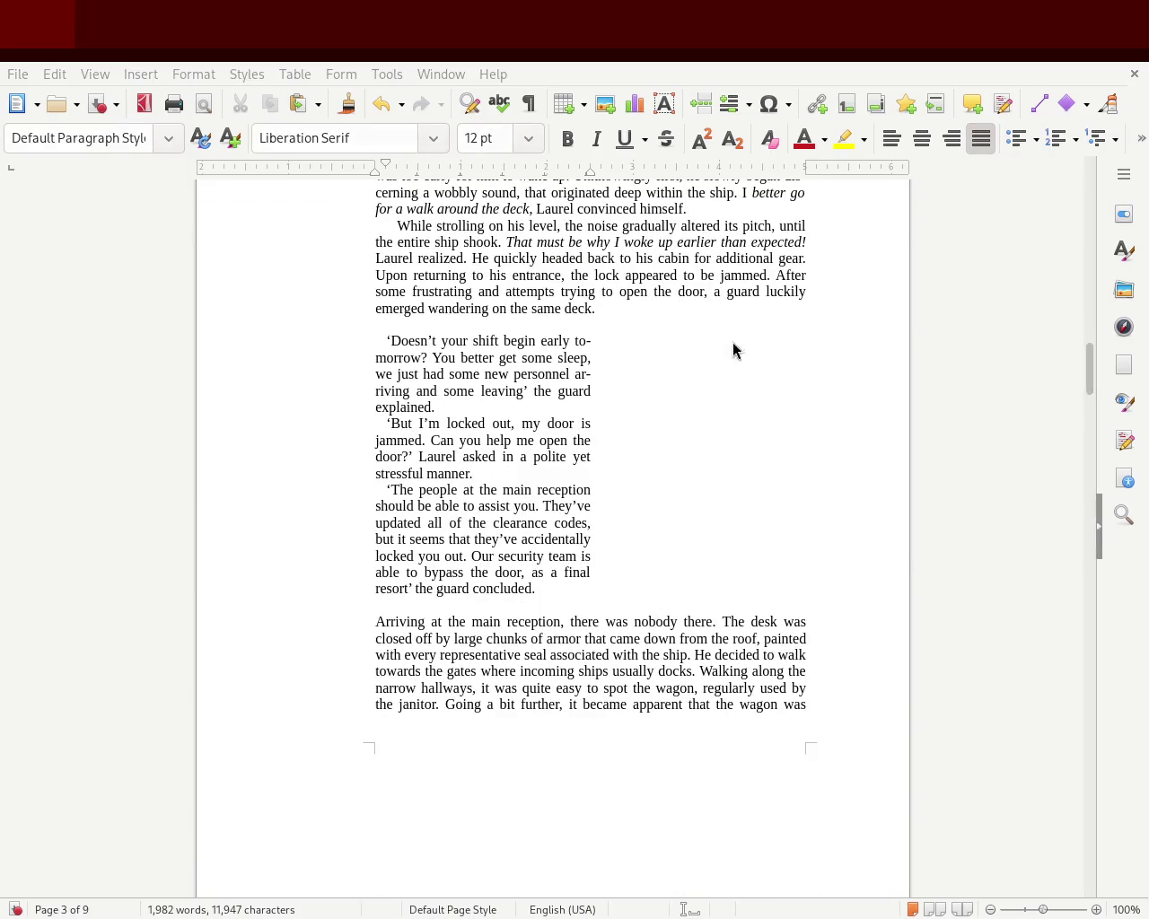
pyautogui.moveTo(1088, 386)
pyautogui.mouseDown()
pyautogui.moveTo(1085, 192)
pyautogui.moveTo(1060, 381)
pyautogui.mouseUp()
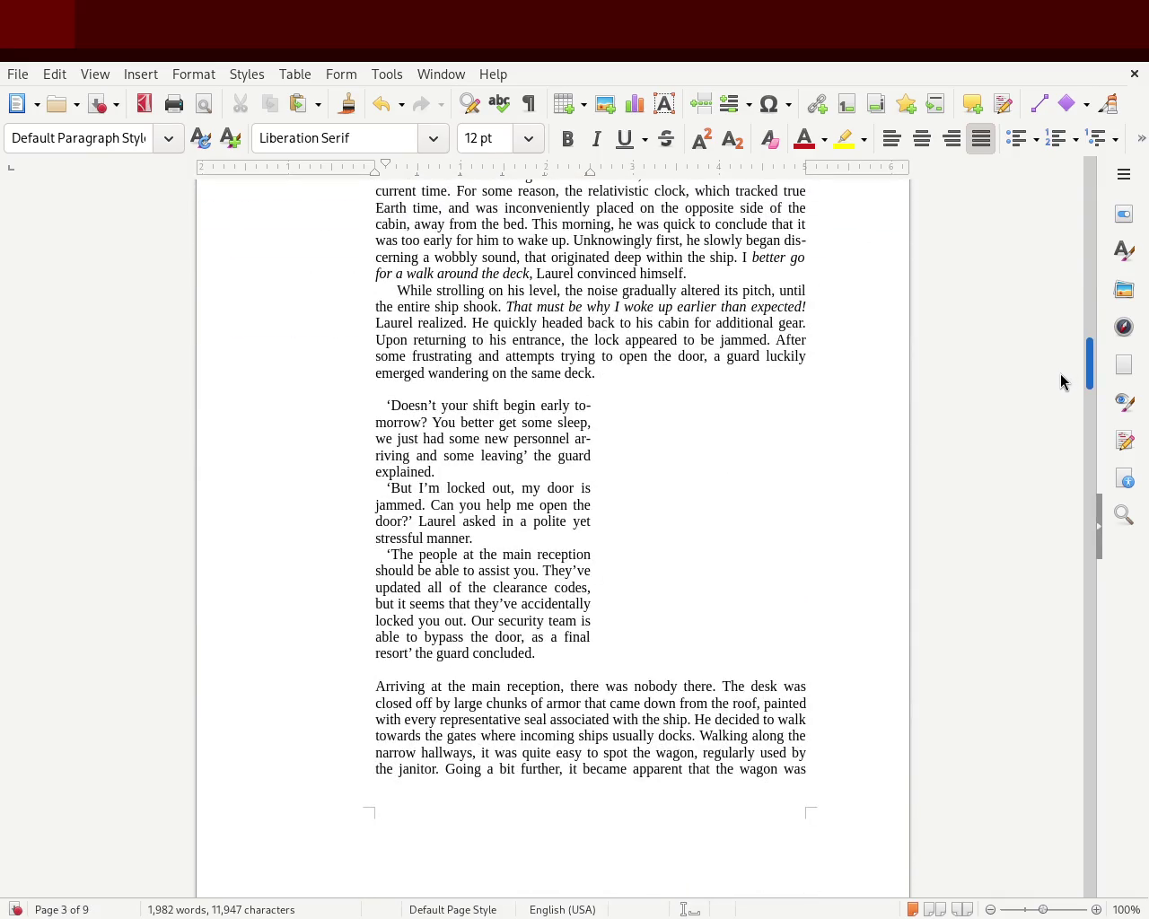
pyautogui.moveTo(1061, 380)
pyautogui.mouseDown()
pyautogui.moveTo(1050, 472)
pyautogui.moveTo(1062, 630)
pyautogui.mouseUp()
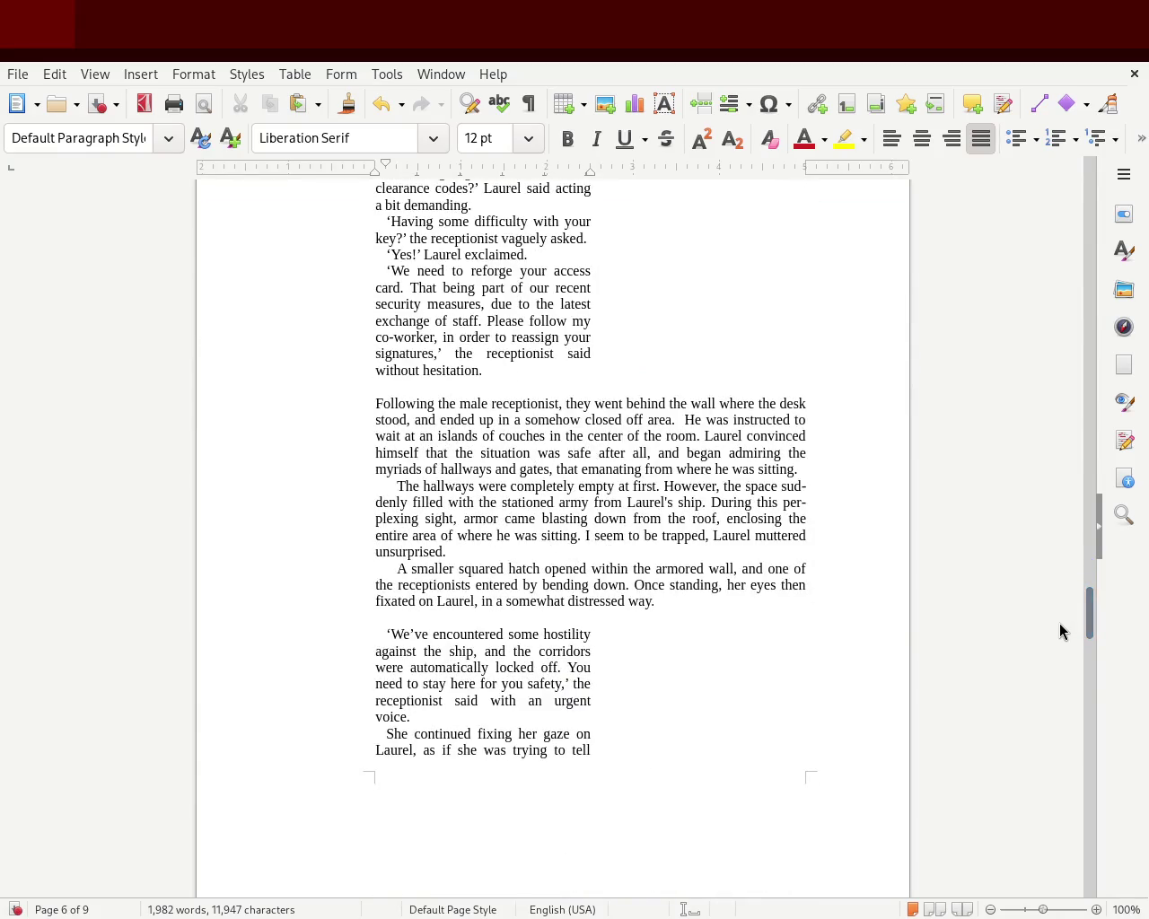
pyautogui.hotkey('ctrl', 's')
pyautogui.moveTo(1084, 617)
pyautogui.mouseDown()
pyautogui.moveTo(1085, 673)
pyautogui.moveTo(1083, 577)
pyautogui.moveTo(1080, 601)
pyautogui.mouseUp()
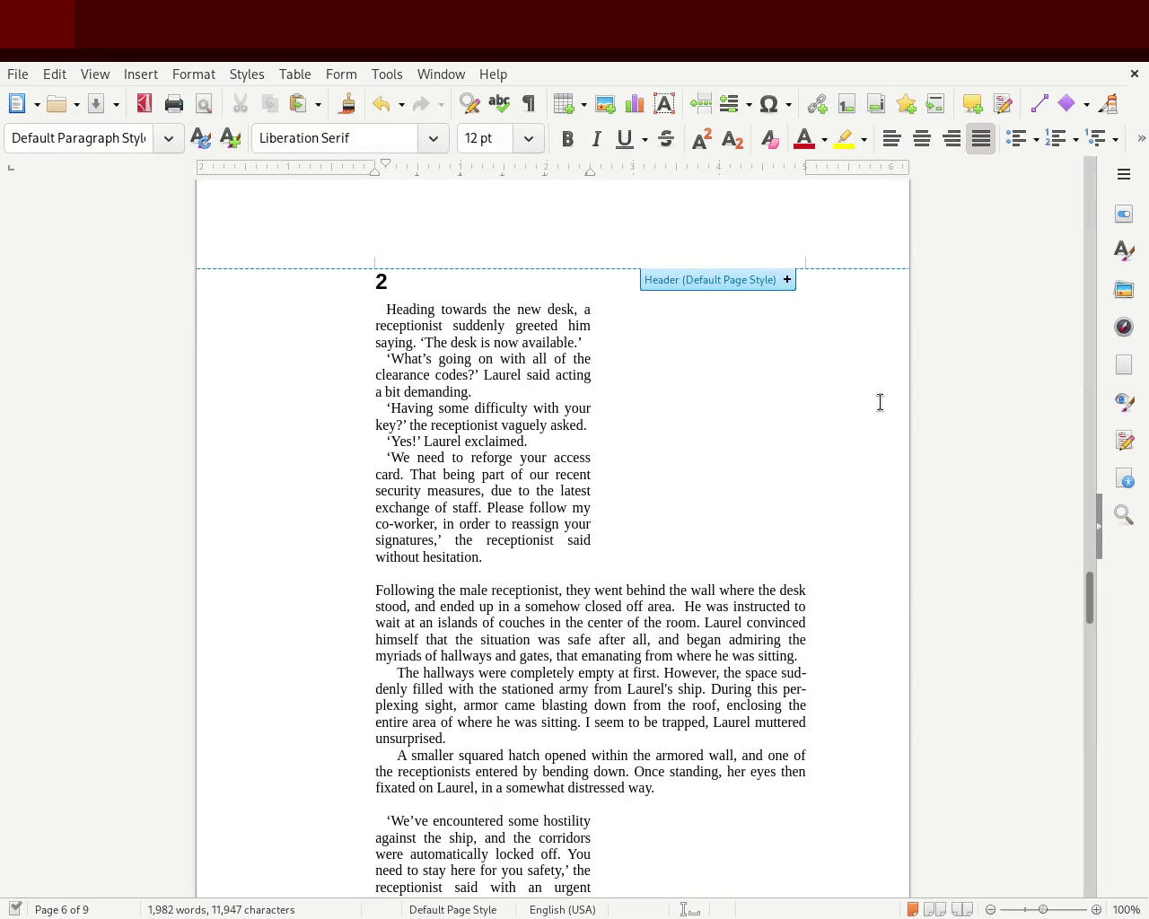
pyautogui.moveTo(1086, 595); pyautogui.dragTo(1089, 680)
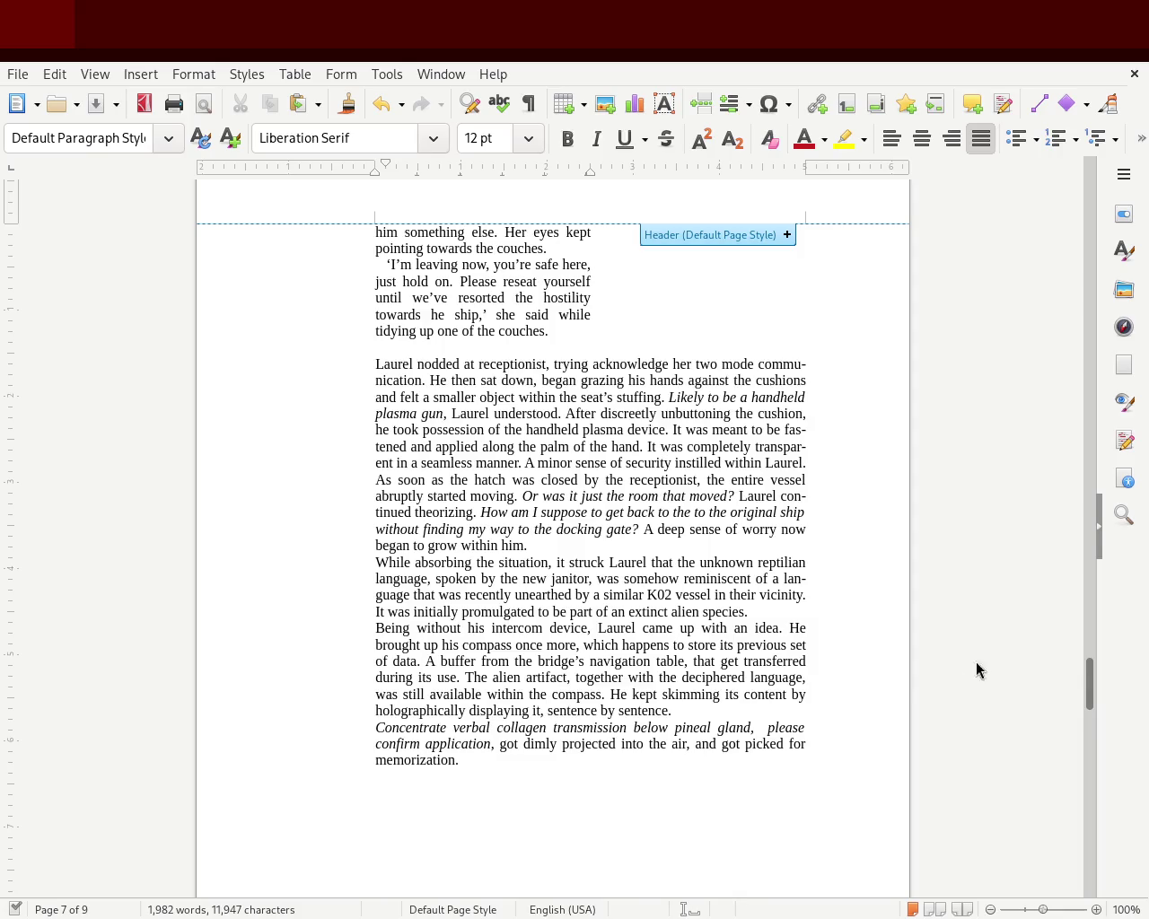
pyautogui.click(356, 570)
# Give the 'While absorbing' paragraph a first-line indent and fix its break after 'Laurel.'.
pyautogui.moveTo(386, 166); pyautogui.dragTo(395, 169)
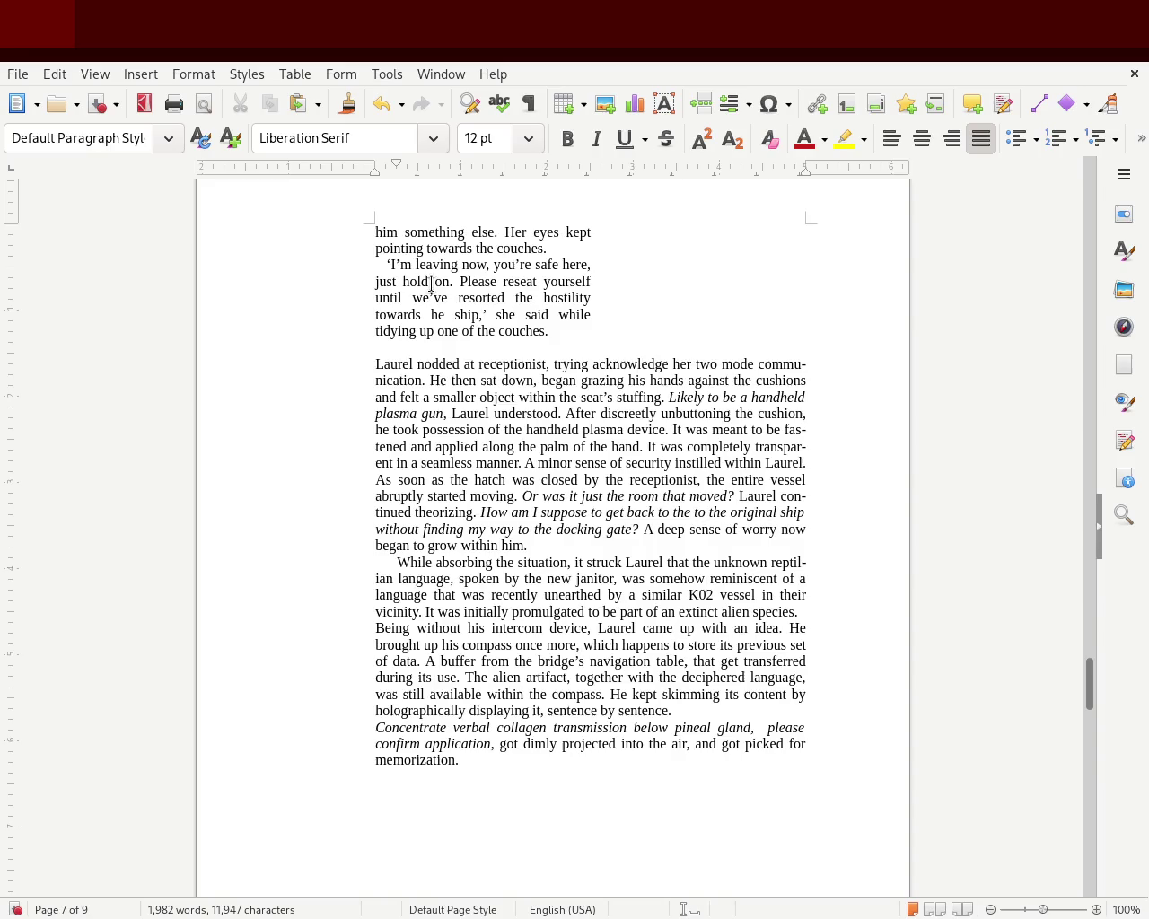
pyautogui.moveTo(396, 164); pyautogui.dragTo(396, 168)
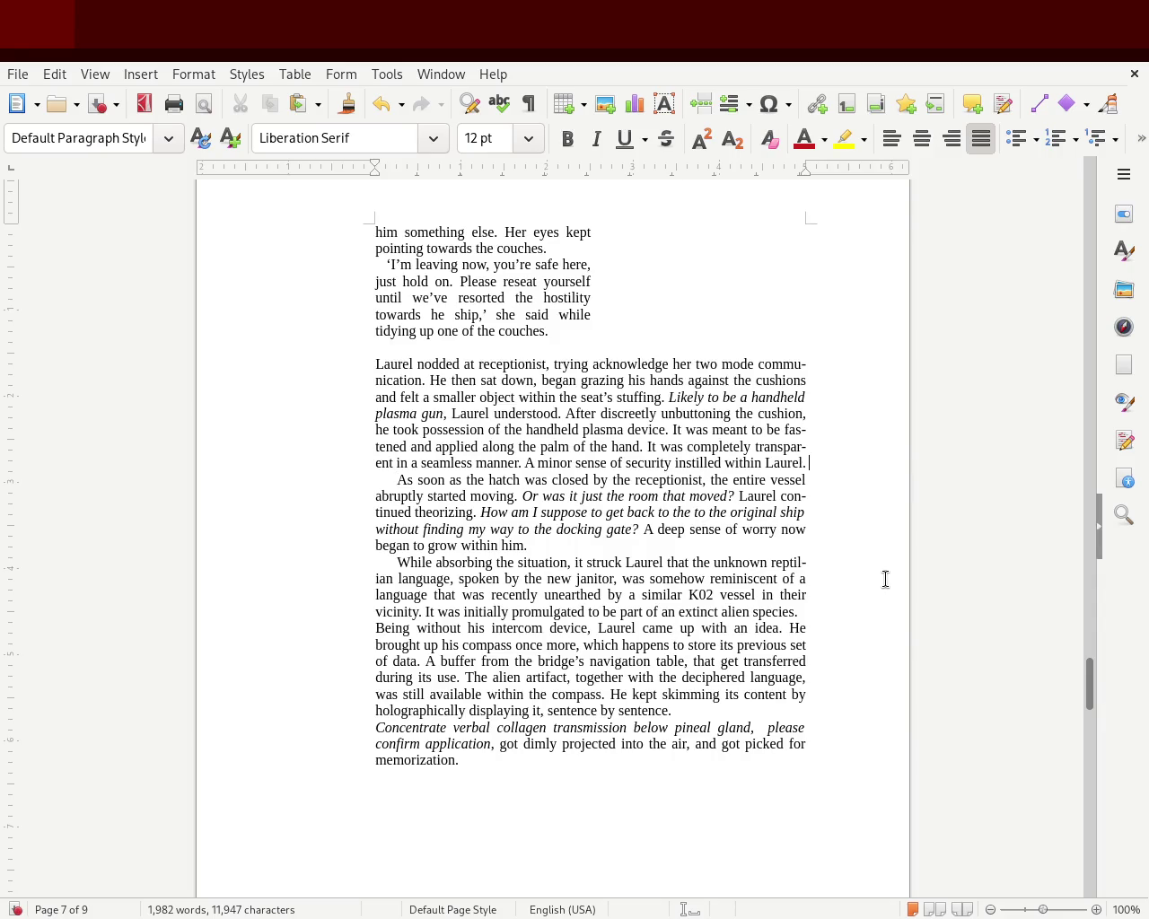
pyautogui.press('Return')
pyautogui.press('BackSpace')
# Indent the first line of the 'Being without' paragraph, fix the break after 'extinct alien species.', and save.
pyautogui.click(364, 623)
pyautogui.moveTo(375, 168); pyautogui.dragTo(398, 167)
pyautogui.click(287, 465)
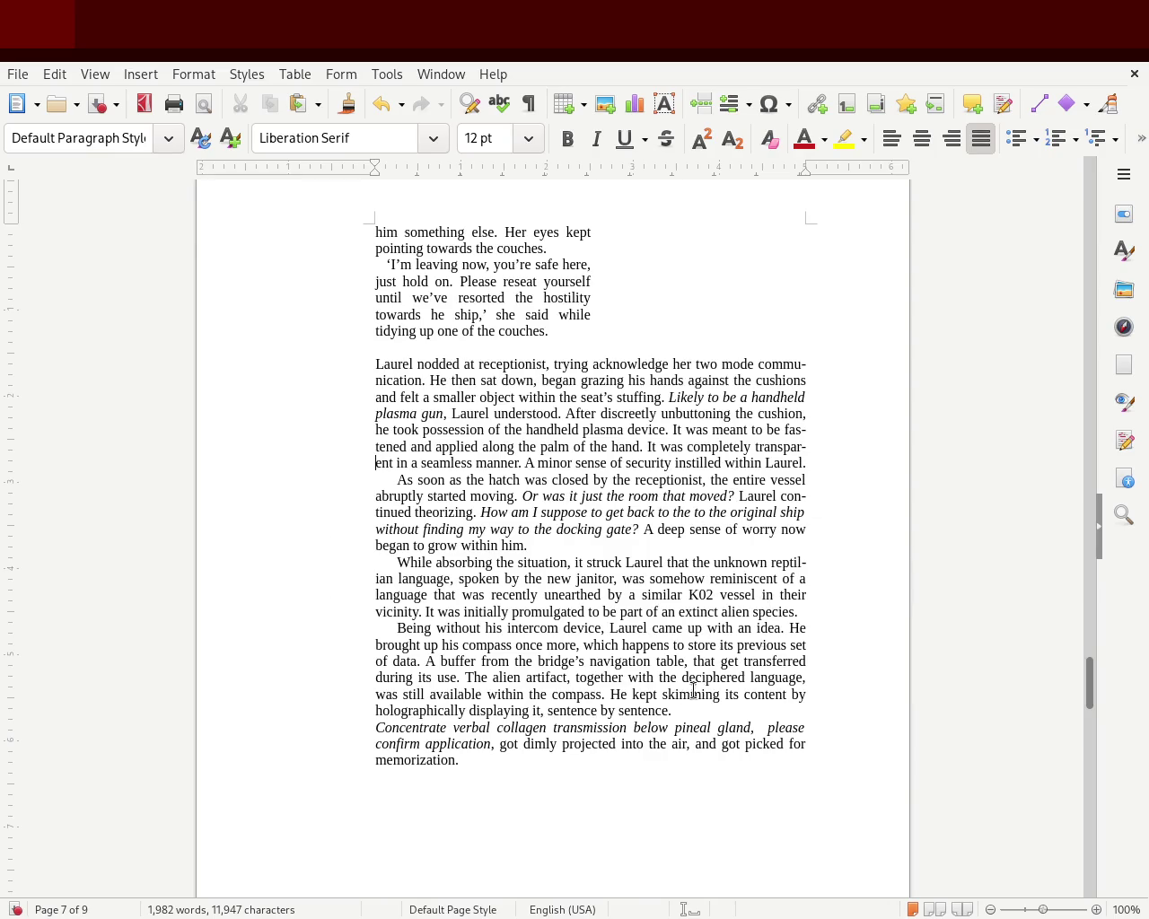
pyautogui.click(799, 614)
pyautogui.press('Return')
pyautogui.press('BackSpace')
pyautogui.hotkey('ctrl', 's')
pyautogui.moveTo(1089, 680); pyautogui.dragTo(1102, 359)
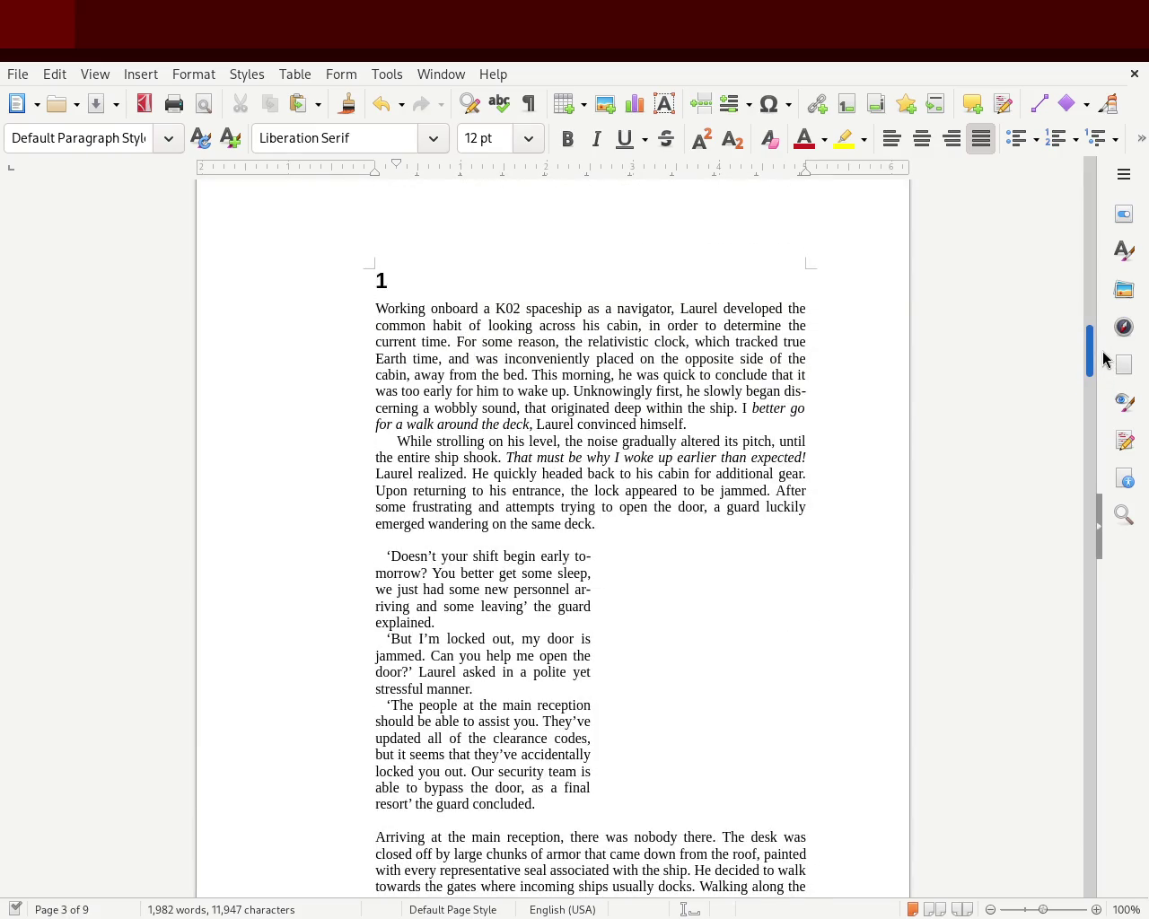
pyautogui.moveTo(1103, 359)
pyautogui.mouseDown()
pyautogui.moveTo(1076, 608)
pyautogui.moveTo(1085, 414)
pyautogui.moveTo(1083, 435)
pyautogui.mouseUp()
# Drag the right indent of the janitor dialogue on page 4 further right to widen it.
pyautogui.moveTo(544, 716); pyautogui.dragTo(345, 403)
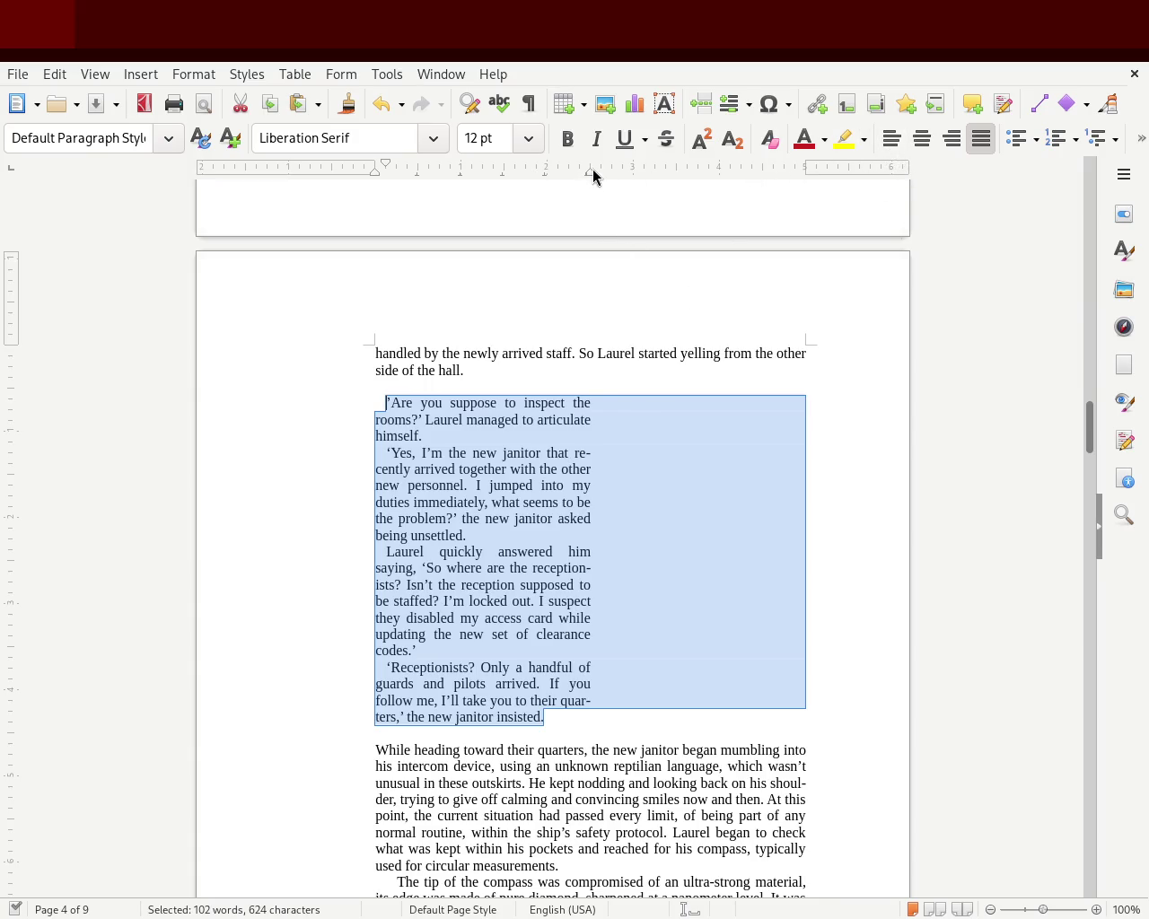
pyautogui.moveTo(588, 172); pyautogui.dragTo(632, 173)
pyautogui.click(946, 419)
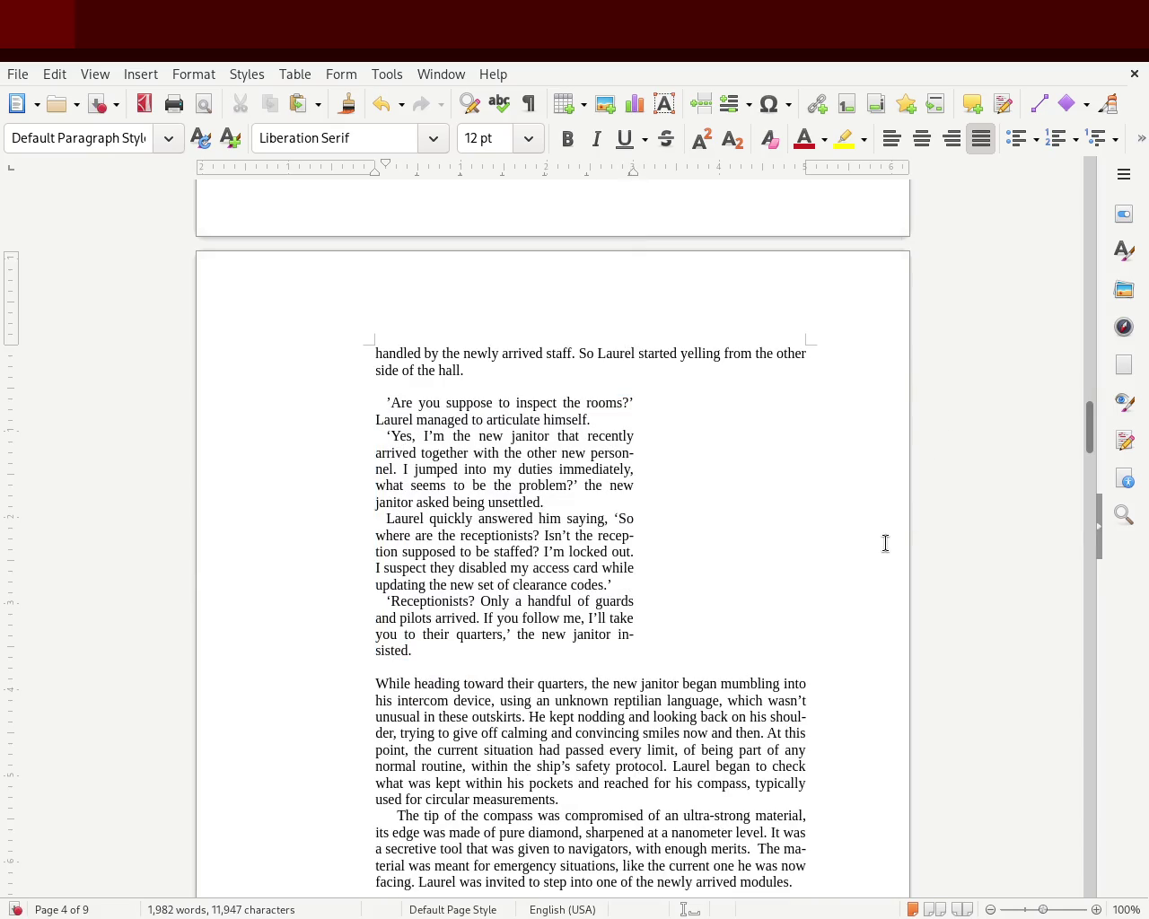
pyautogui.moveTo(459, 651); pyautogui.dragTo(341, 403)
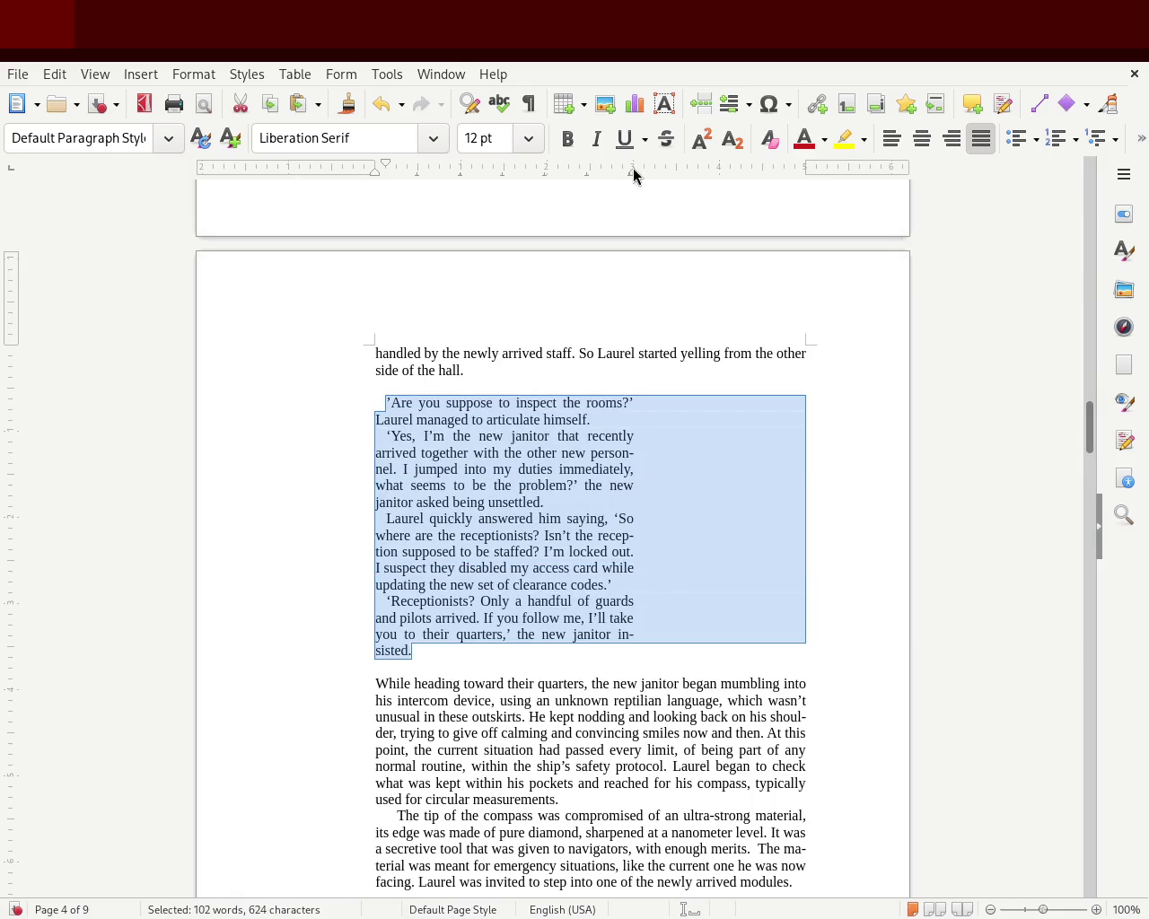
pyautogui.hotkey('ctrl', 'z')
pyautogui.moveTo(633, 172); pyautogui.dragTo(676, 173)
pyautogui.click(199, 422)
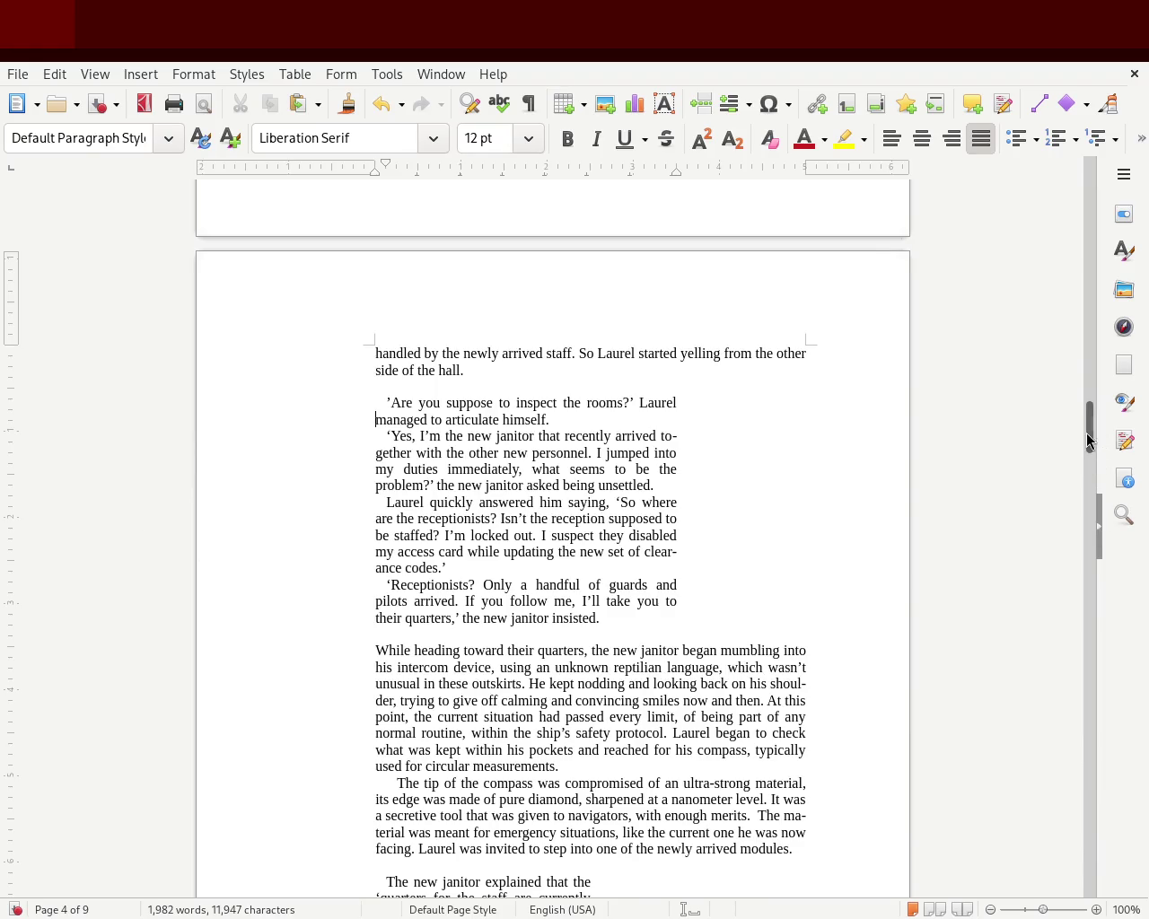
pyautogui.moveTo(1091, 436); pyautogui.dragTo(1091, 368)
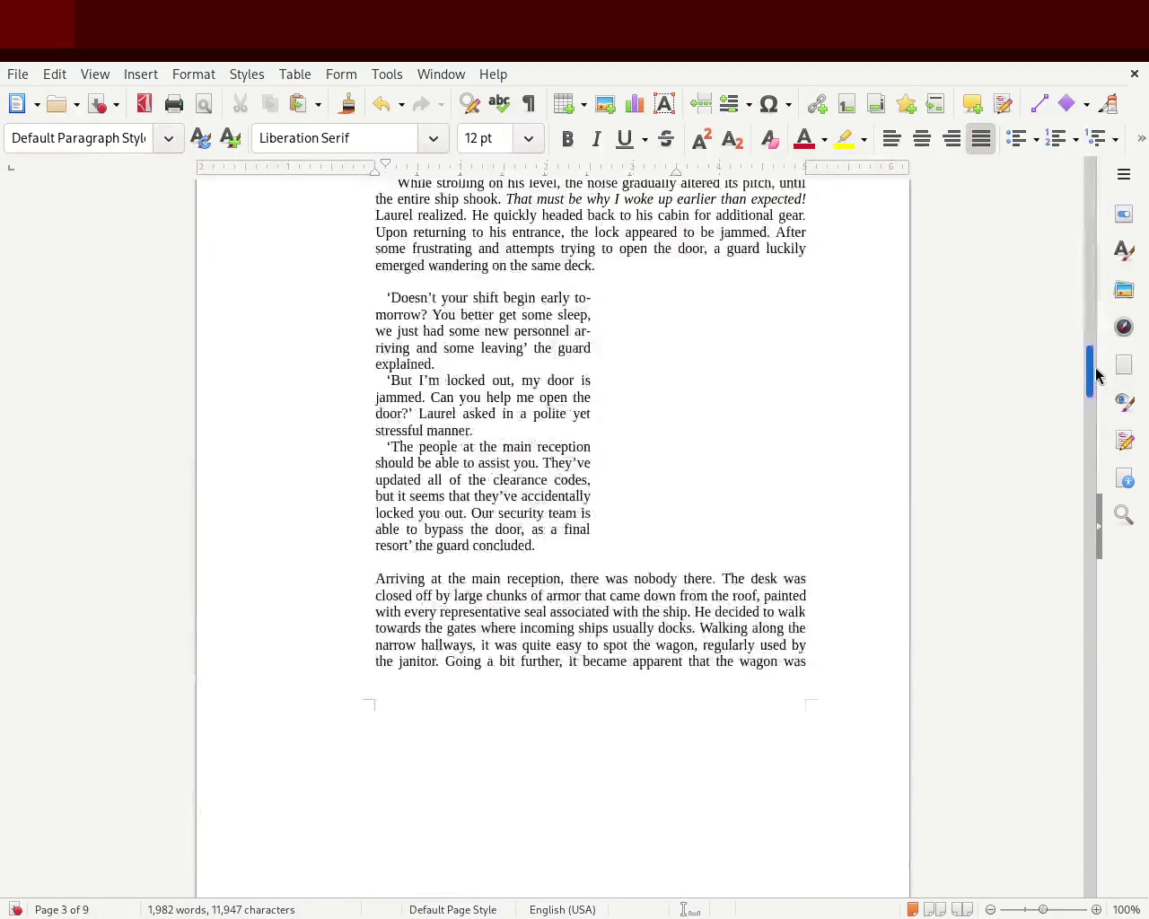
# Drag the guard dialogue's right indent outward to widen the block on page 3.
pyautogui.moveTo(546, 692); pyautogui.dragTo(338, 441)
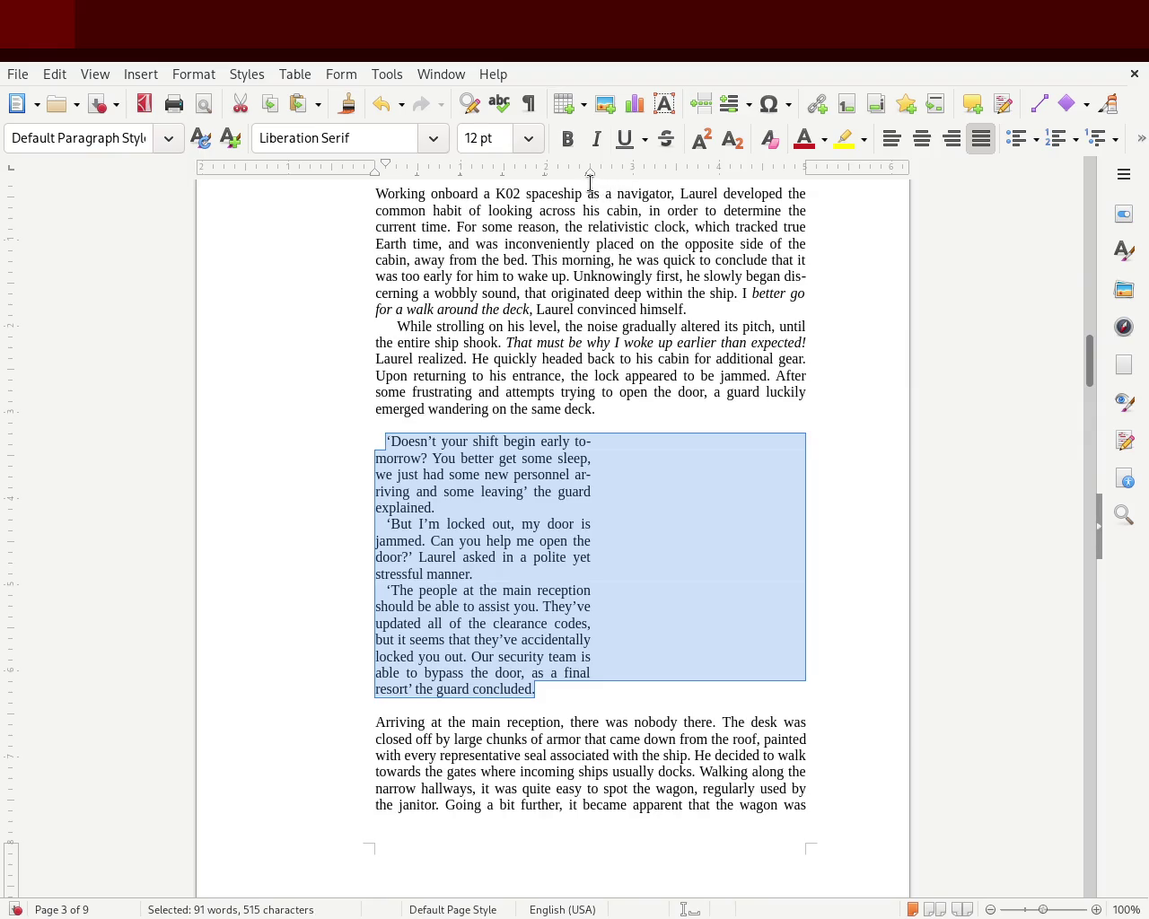
pyautogui.moveTo(589, 176); pyautogui.dragTo(675, 178)
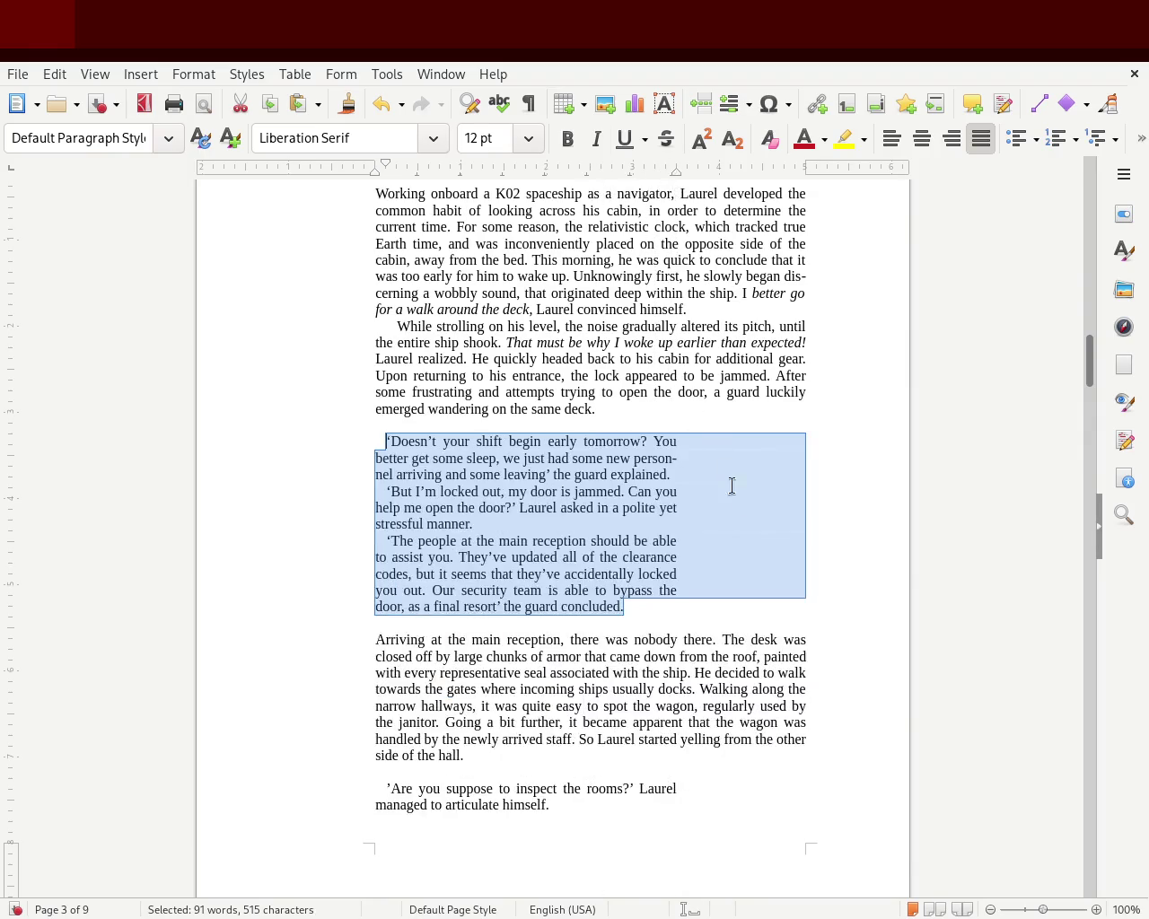
pyautogui.click(758, 530)
pyautogui.moveTo(1086, 364)
pyautogui.mouseDown()
pyautogui.moveTo(1093, 333)
pyautogui.moveTo(1090, 361)
pyautogui.mouseUp()
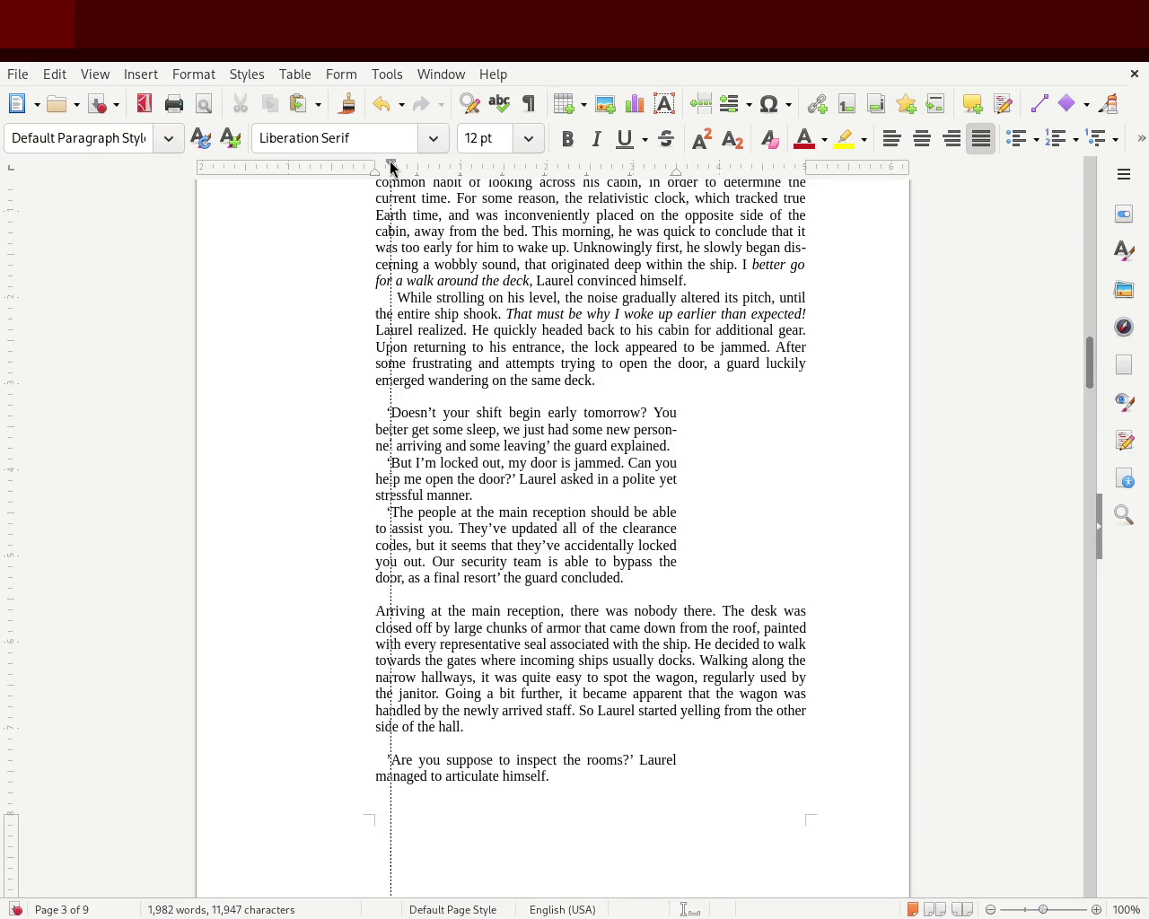
# Deepen the first-line indents of the 'Doesn't your shift' and 'The people' speeches, then save.
pyautogui.moveTo(391, 166); pyautogui.dragTo(396, 167)
pyautogui.click(337, 518)
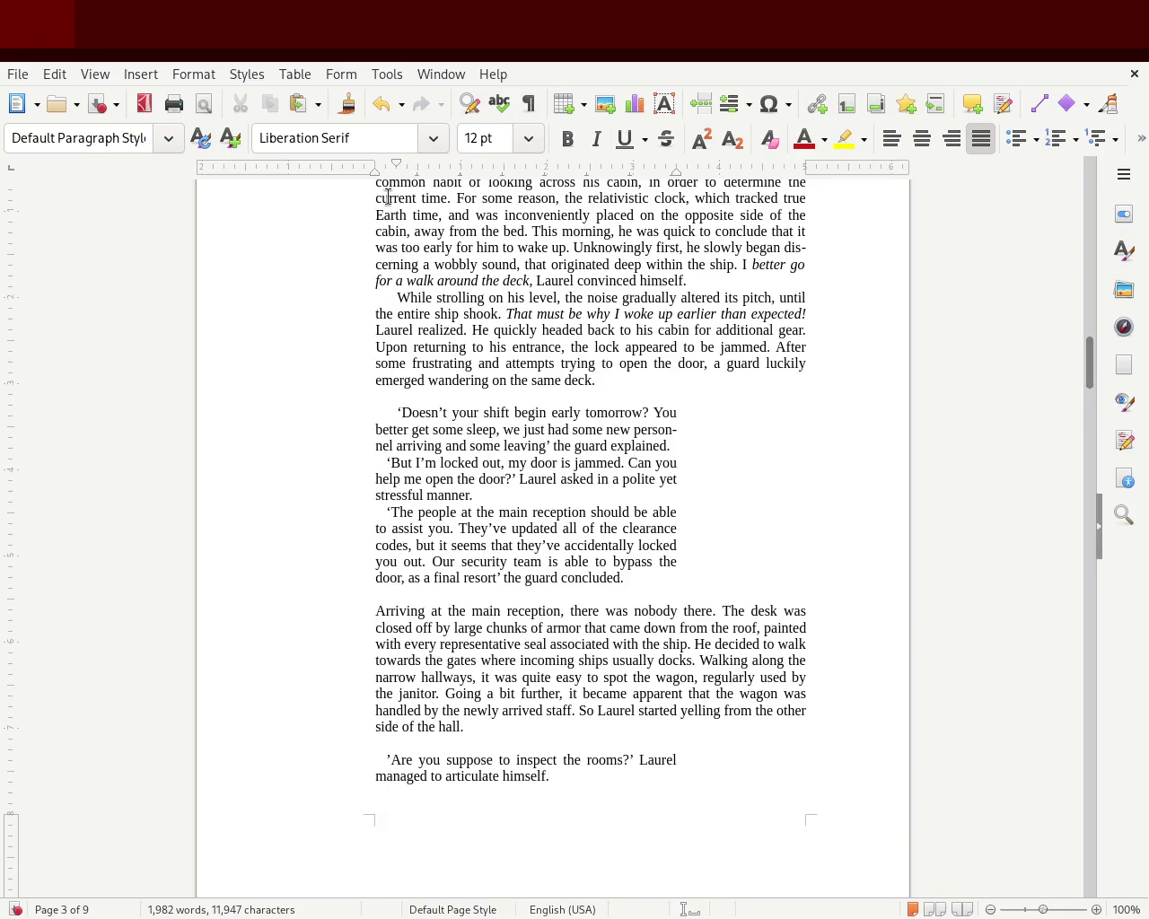
pyautogui.moveTo(386, 167); pyautogui.dragTo(396, 166)
pyautogui.click(162, 546)
pyautogui.hotkey('ctrl', 's')
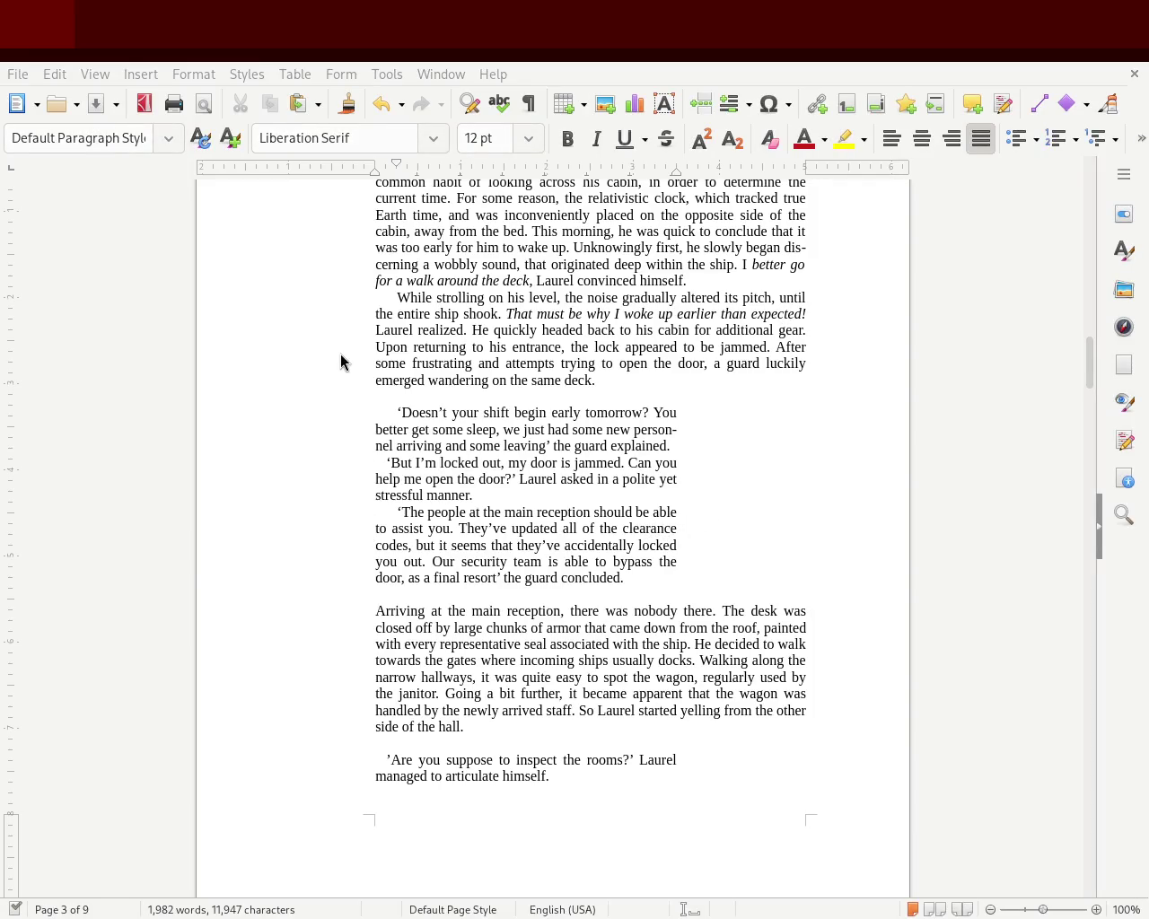
pyautogui.moveTo(1088, 363)
pyautogui.mouseDown()
pyautogui.moveTo(1072, 434)
pyautogui.moveTo(1077, 411)
pyautogui.mouseUp()
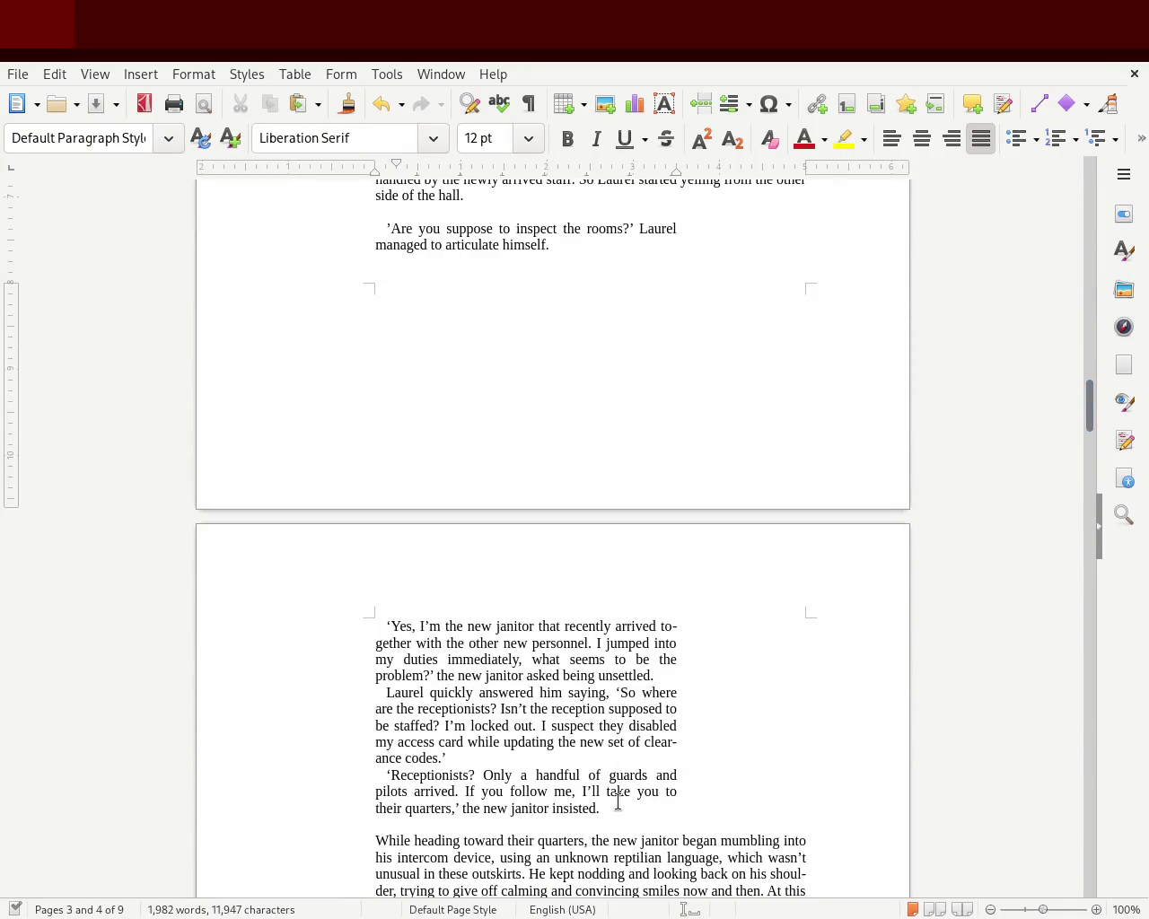
# Select the janitor speeches at the top of page 4 and deepen their first-line indents.
pyautogui.moveTo(599, 809)
pyautogui.mouseDown()
pyautogui.moveTo(354, 419)
pyautogui.moveTo(406, 911)
pyautogui.mouseUp()
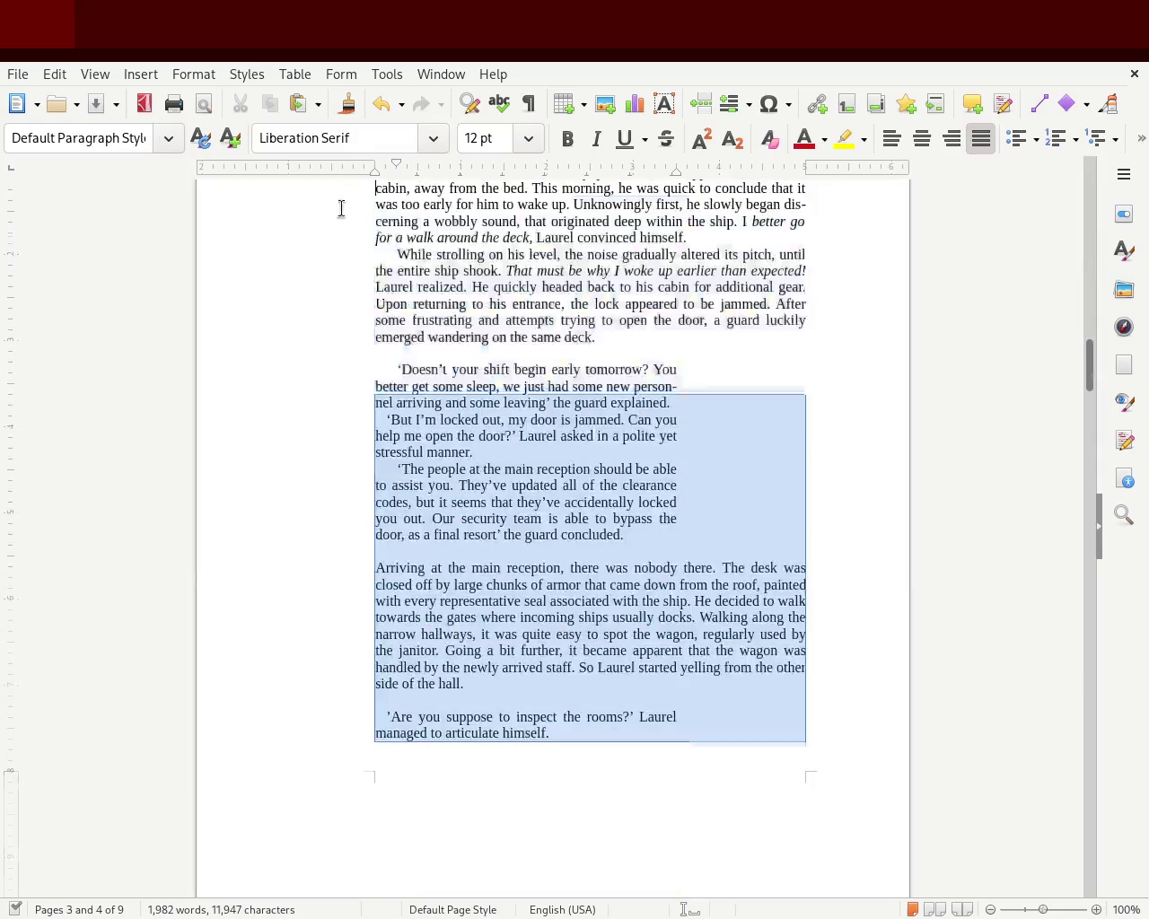
pyautogui.moveTo(407, 911)
pyautogui.mouseDown()
pyautogui.moveTo(411, 538)
pyautogui.moveTo(443, 584)
pyautogui.mouseUp()
pyautogui.click(465, 630)
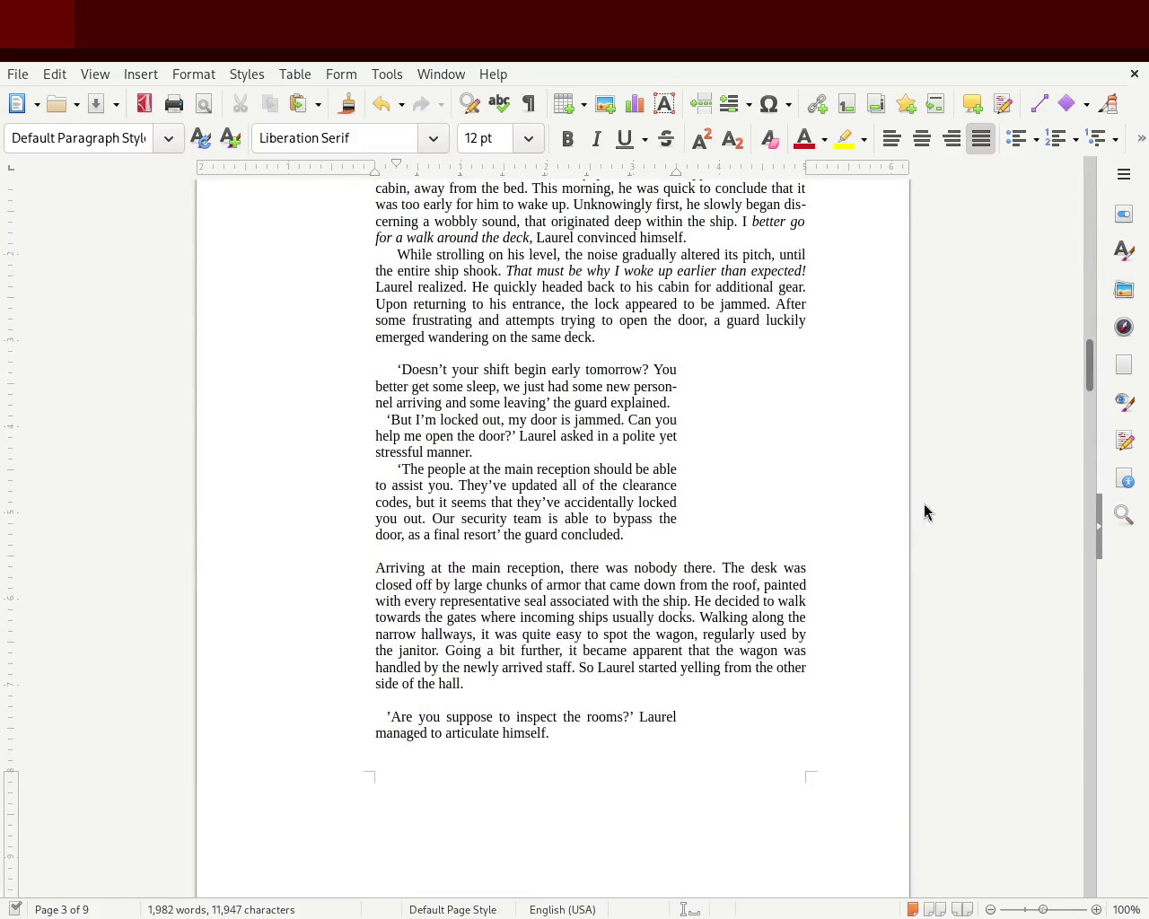
pyautogui.moveTo(1087, 359)
pyautogui.mouseDown()
pyautogui.moveTo(1090, 218)
pyautogui.moveTo(1095, 428)
pyautogui.moveTo(1098, 392)
pyautogui.mouseUp()
pyautogui.moveTo(369, 343)
pyautogui.mouseDown()
pyautogui.moveTo(600, 891)
pyautogui.moveTo(634, 496)
pyautogui.mouseUp()
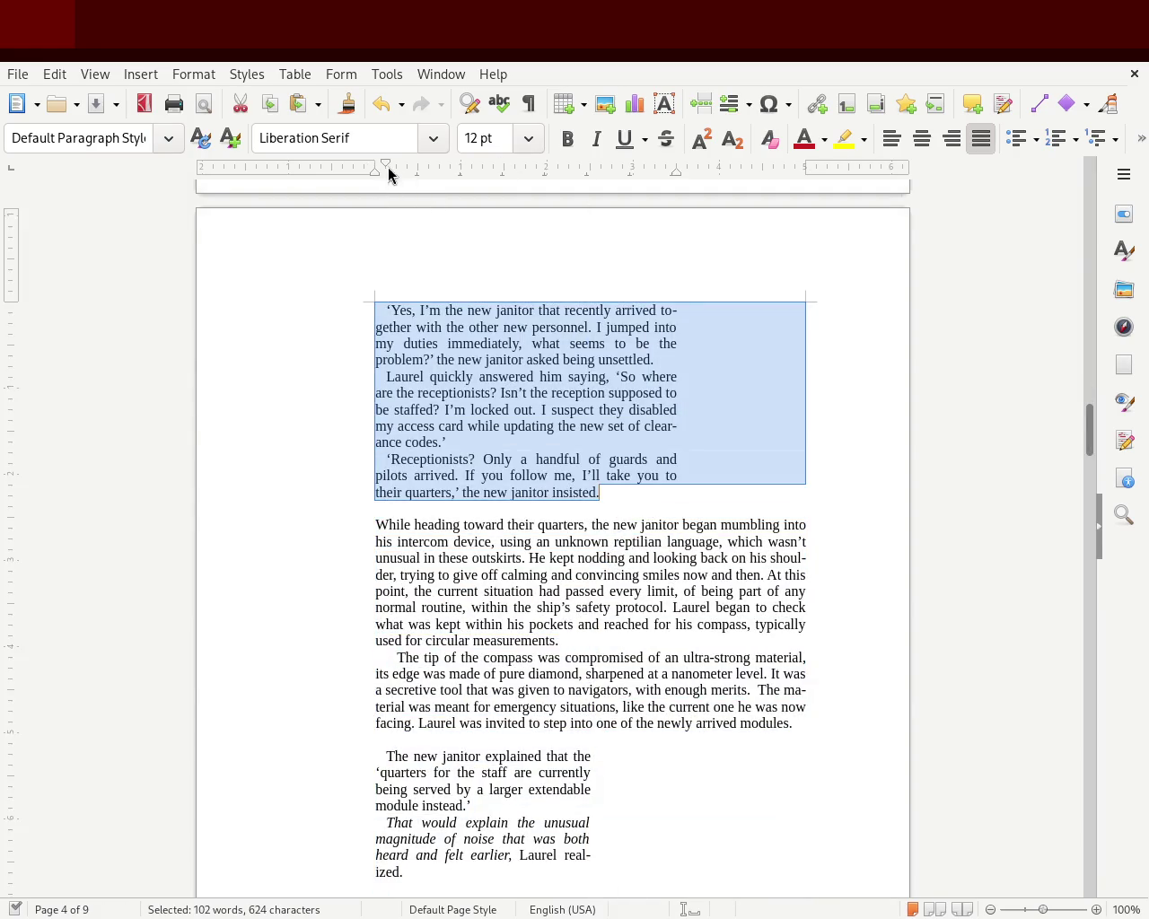
pyautogui.moveTo(387, 167); pyautogui.dragTo(396, 167)
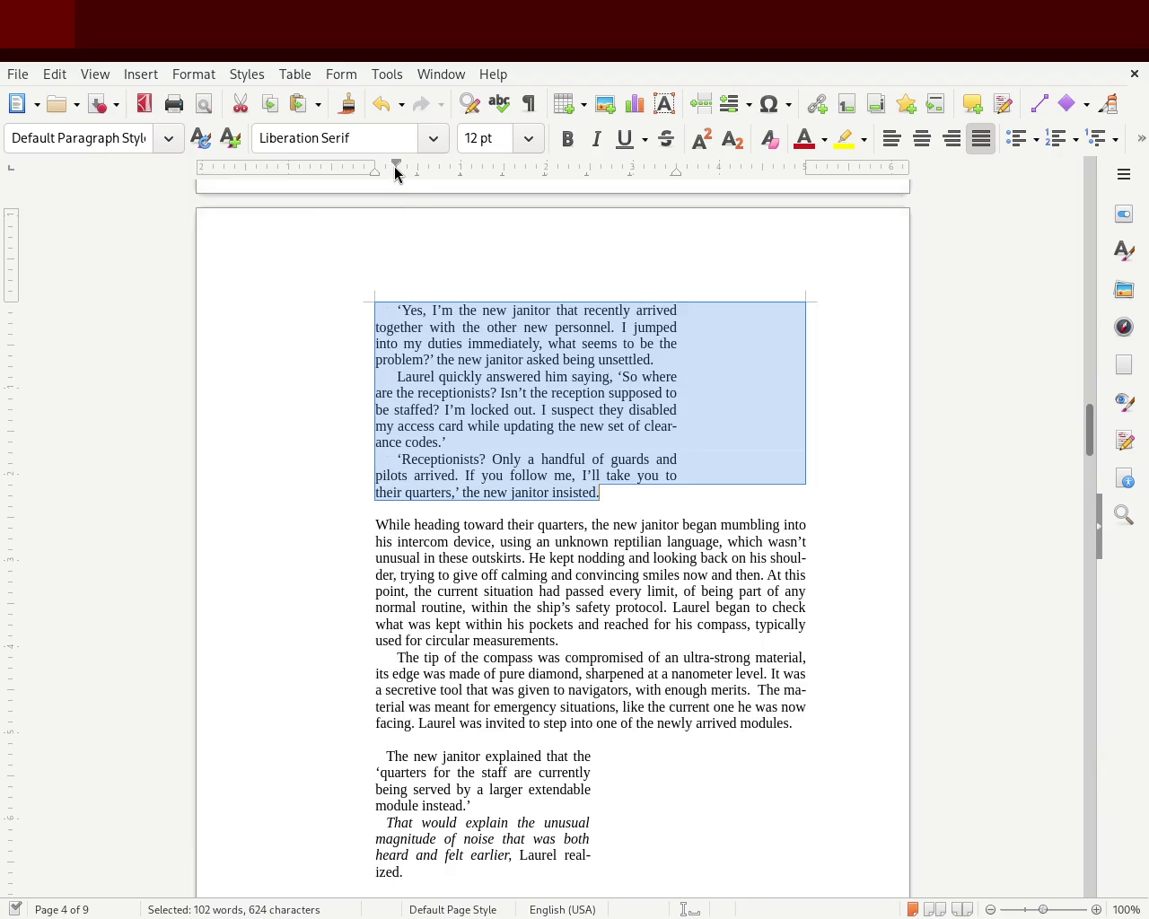
pyautogui.click(629, 410)
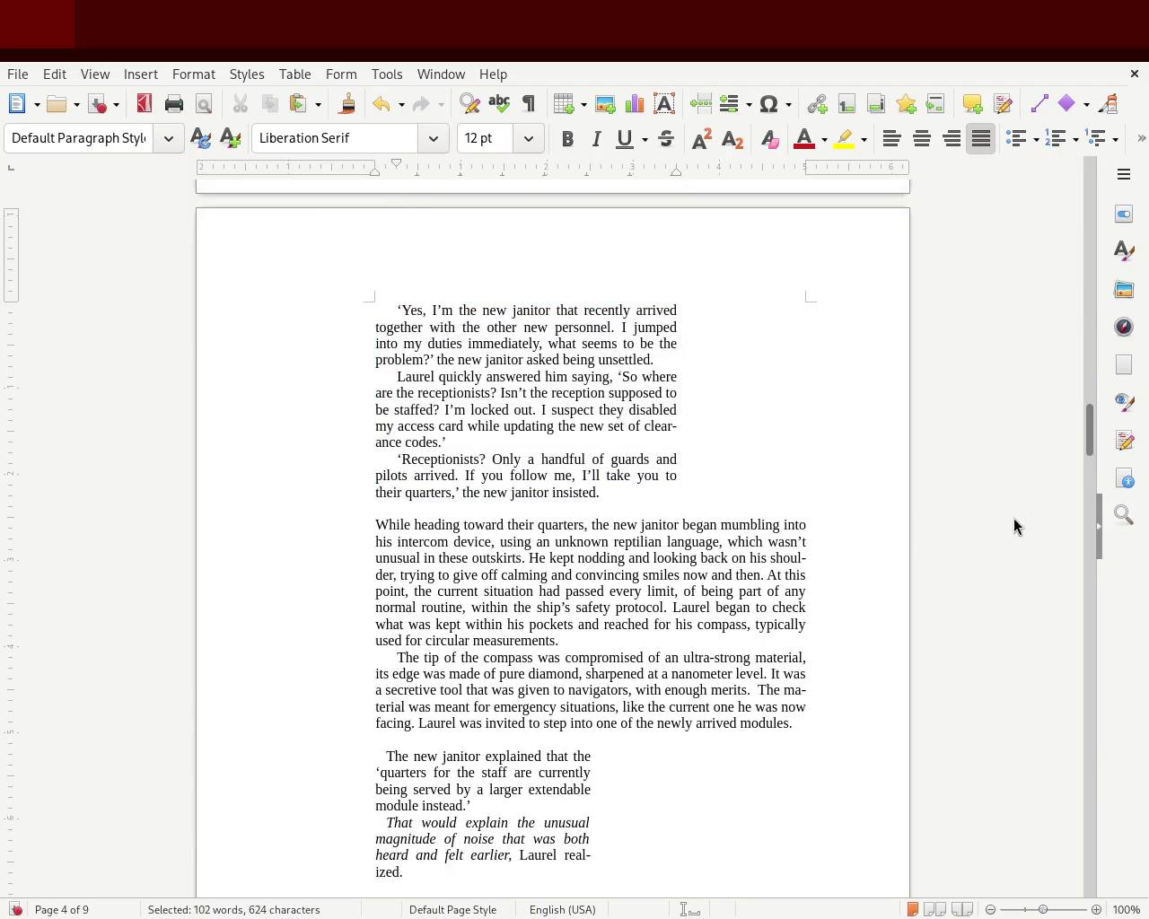
pyautogui.moveTo(1092, 446); pyautogui.dragTo(1086, 386)
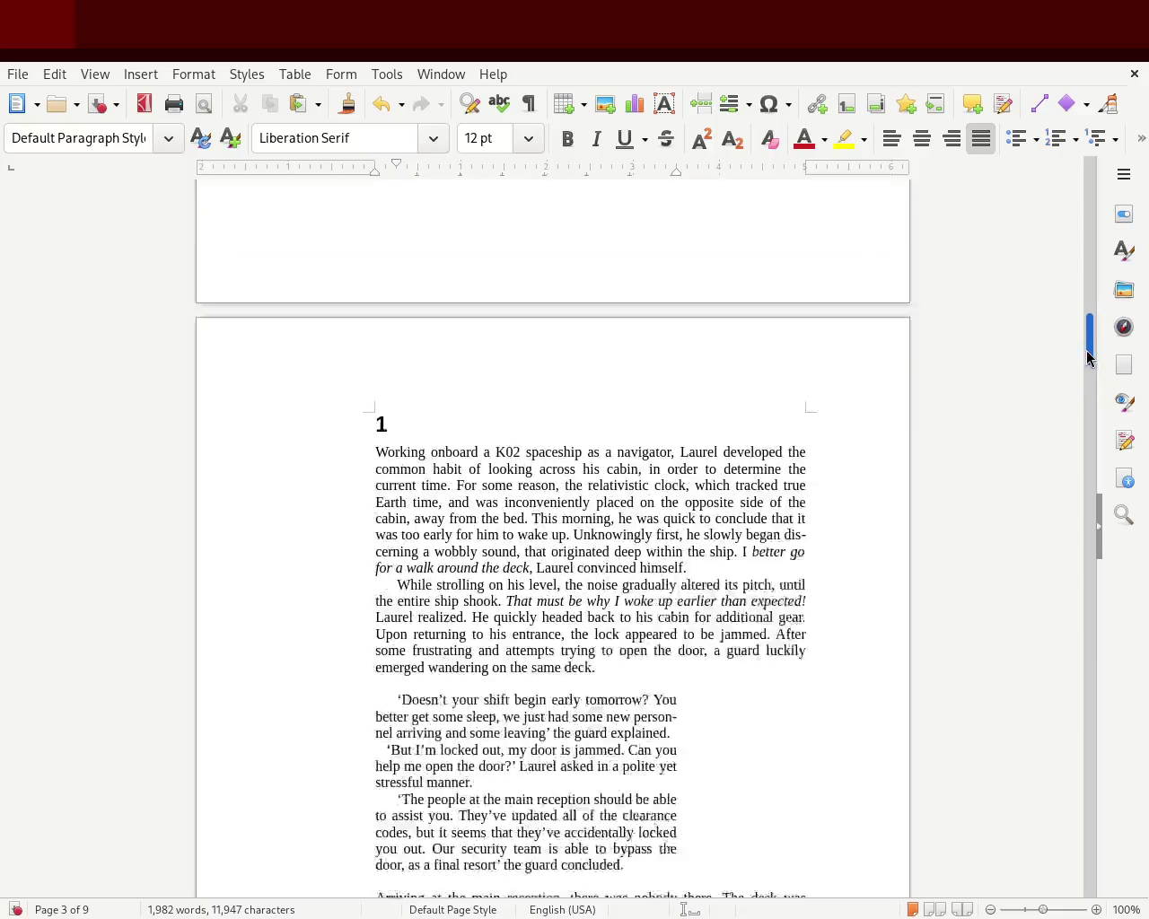
# Review chapter 1's heading, opening narration and guard dialogue, then save the manuscript.
pyautogui.moveTo(1086, 387); pyautogui.dragTo(1013, 387)
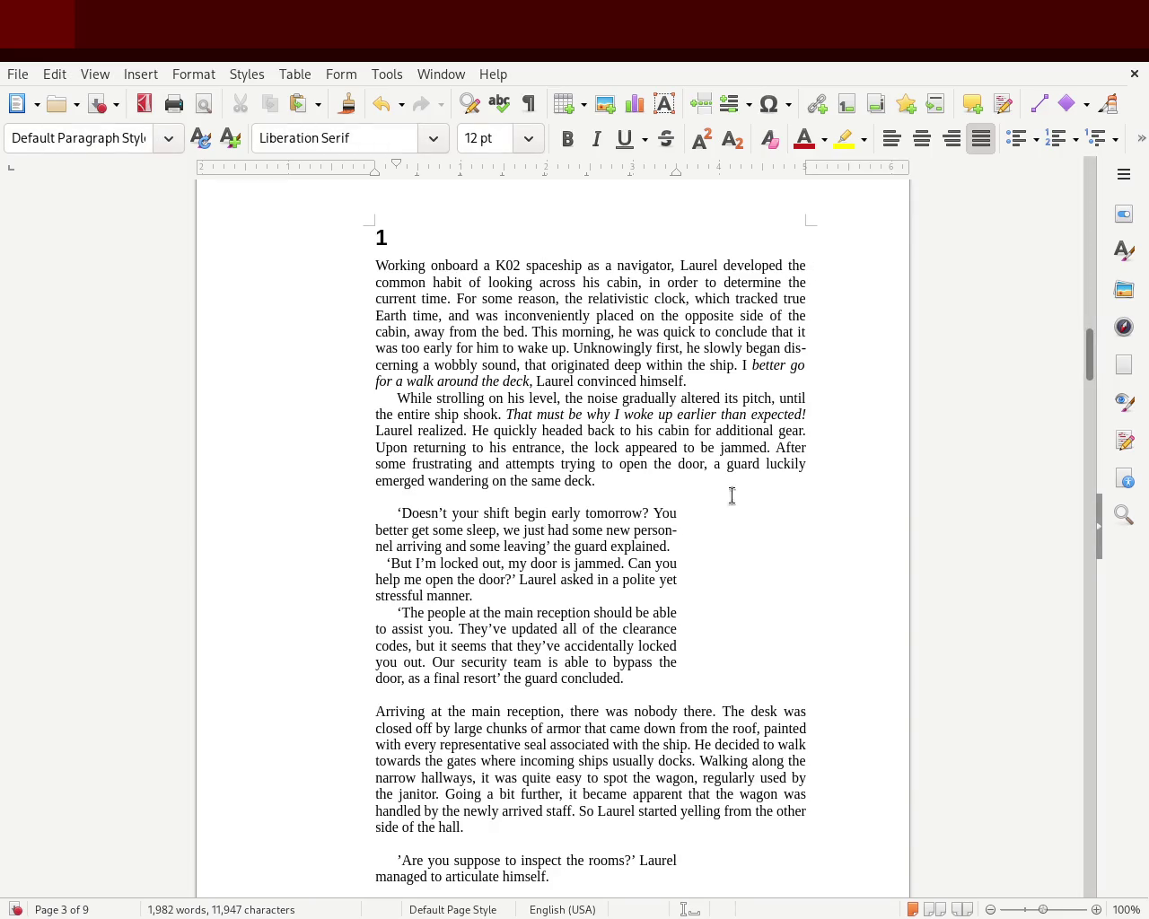
pyautogui.moveTo(1088, 366); pyautogui.dragTo(1089, 350)
pyautogui.moveTo(682, 552); pyautogui.dragTo(303, 323)
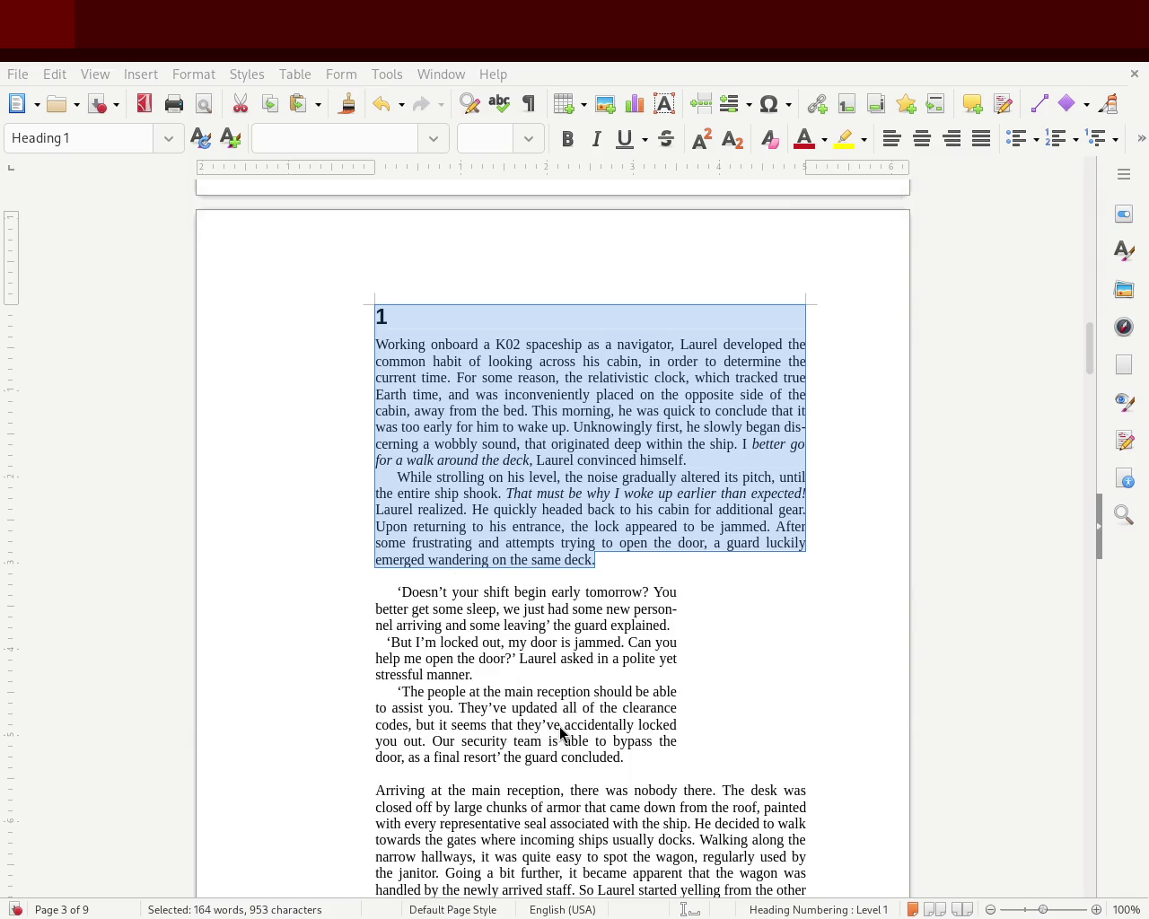
pyautogui.click(533, 549)
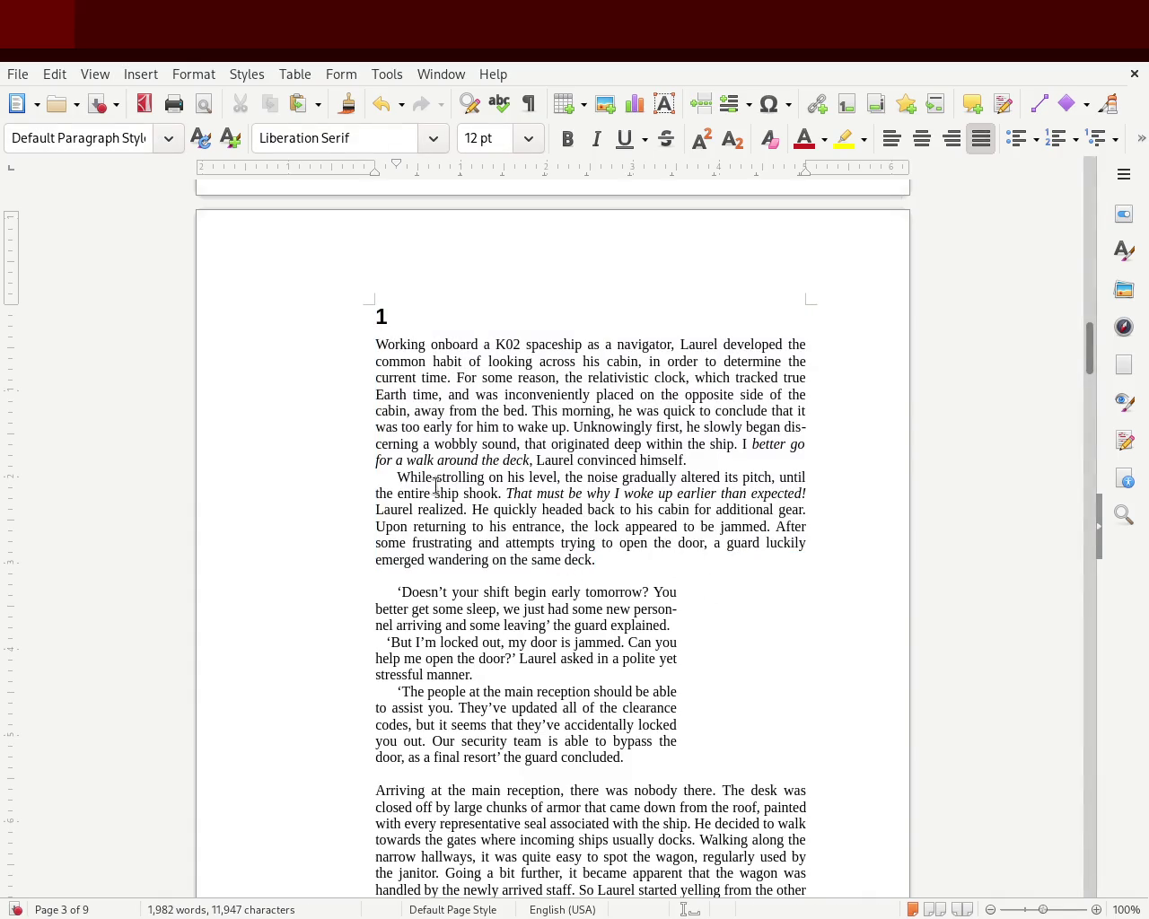
pyautogui.click(381, 591)
pyautogui.click(390, 690)
pyautogui.hotkey('ctrl', 's')
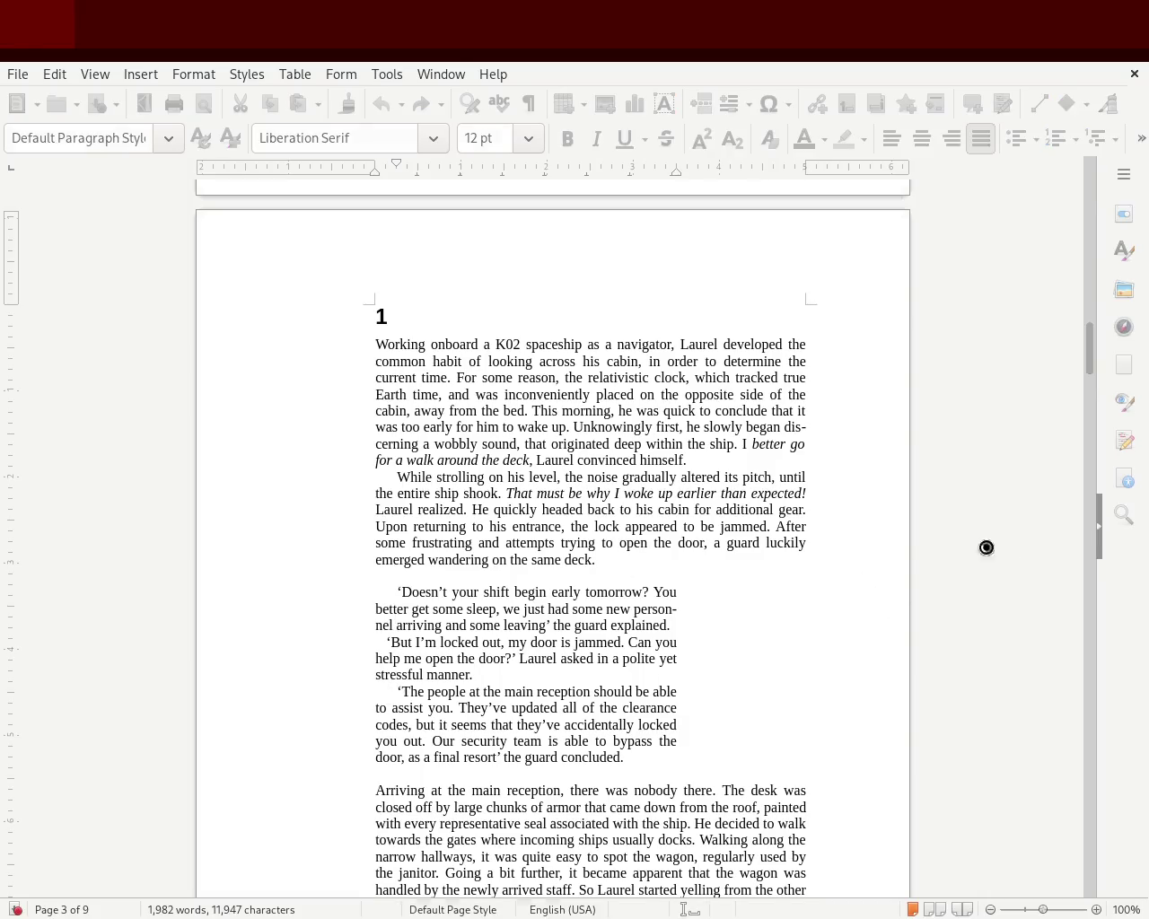
pyautogui.moveTo(1086, 338); pyautogui.dragTo(1086, 453)
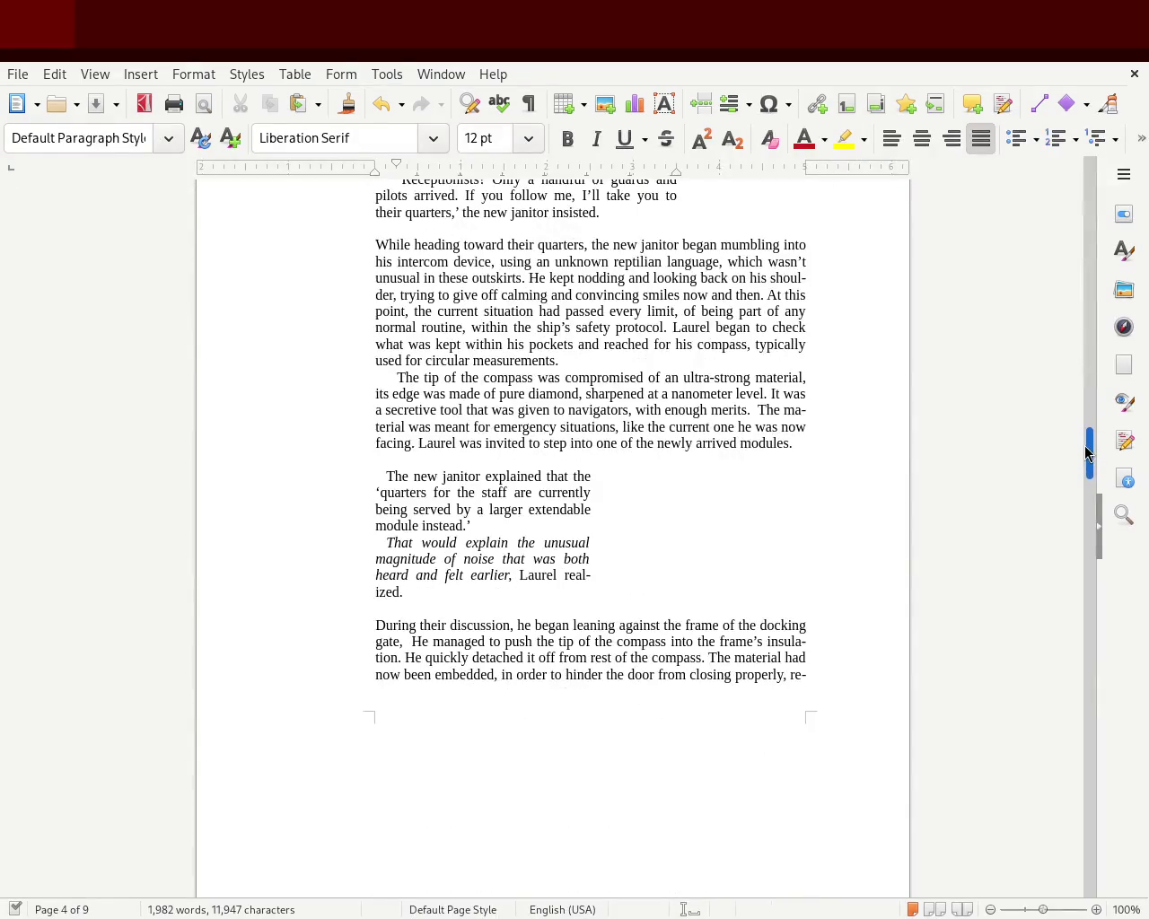
# Match the janitor's dialogue block's first-line and right indents to the other dialogue blocks, then save.
pyautogui.moveTo(430, 605)
pyautogui.mouseDown()
pyautogui.moveTo(356, 539)
pyautogui.moveTo(318, 474)
pyautogui.mouseUp()
pyautogui.moveTo(396, 165); pyautogui.dragTo(397, 168)
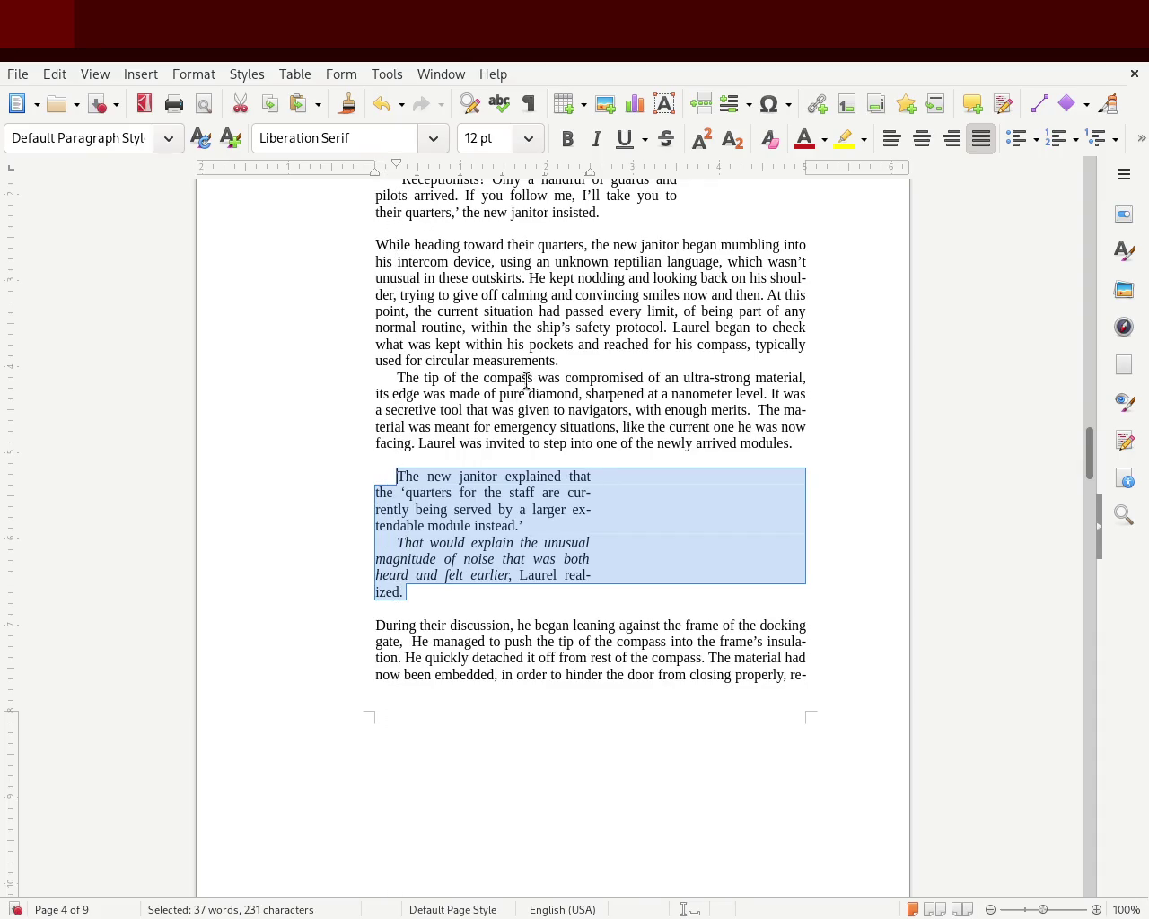
pyautogui.moveTo(594, 173); pyautogui.dragTo(674, 176)
pyautogui.click(625, 509)
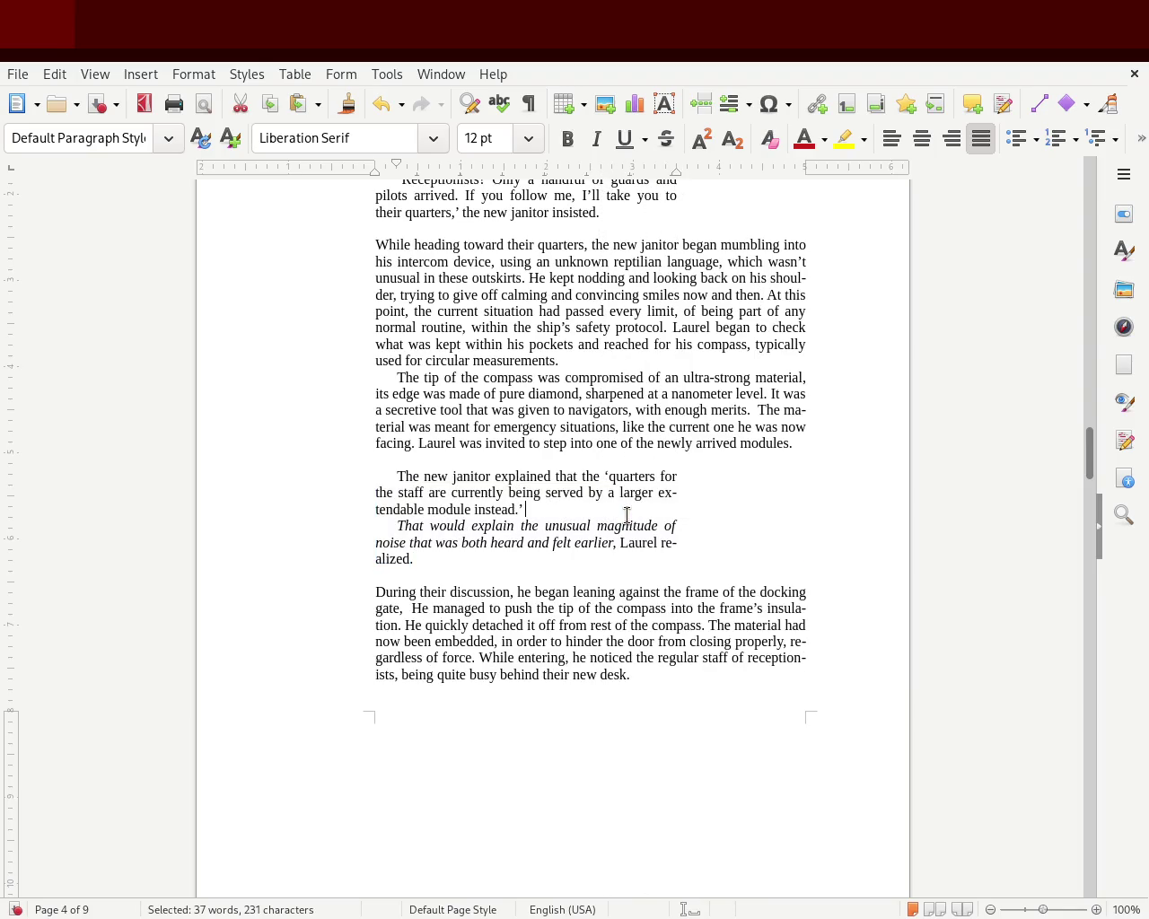
pyautogui.hotkey('ctrl', 's')
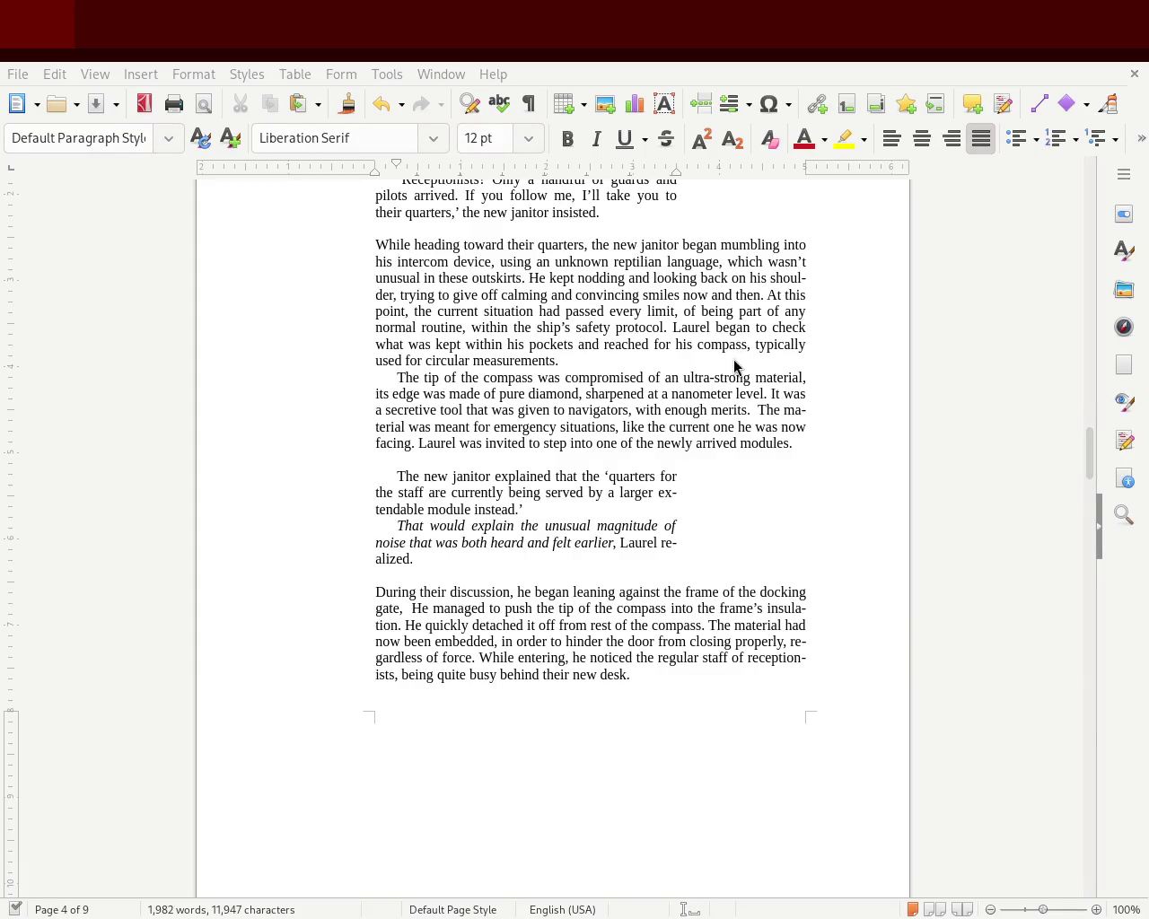
pyautogui.moveTo(1093, 463)
pyautogui.mouseDown()
pyautogui.moveTo(1096, 206)
pyautogui.moveTo(1089, 363)
pyautogui.mouseUp()
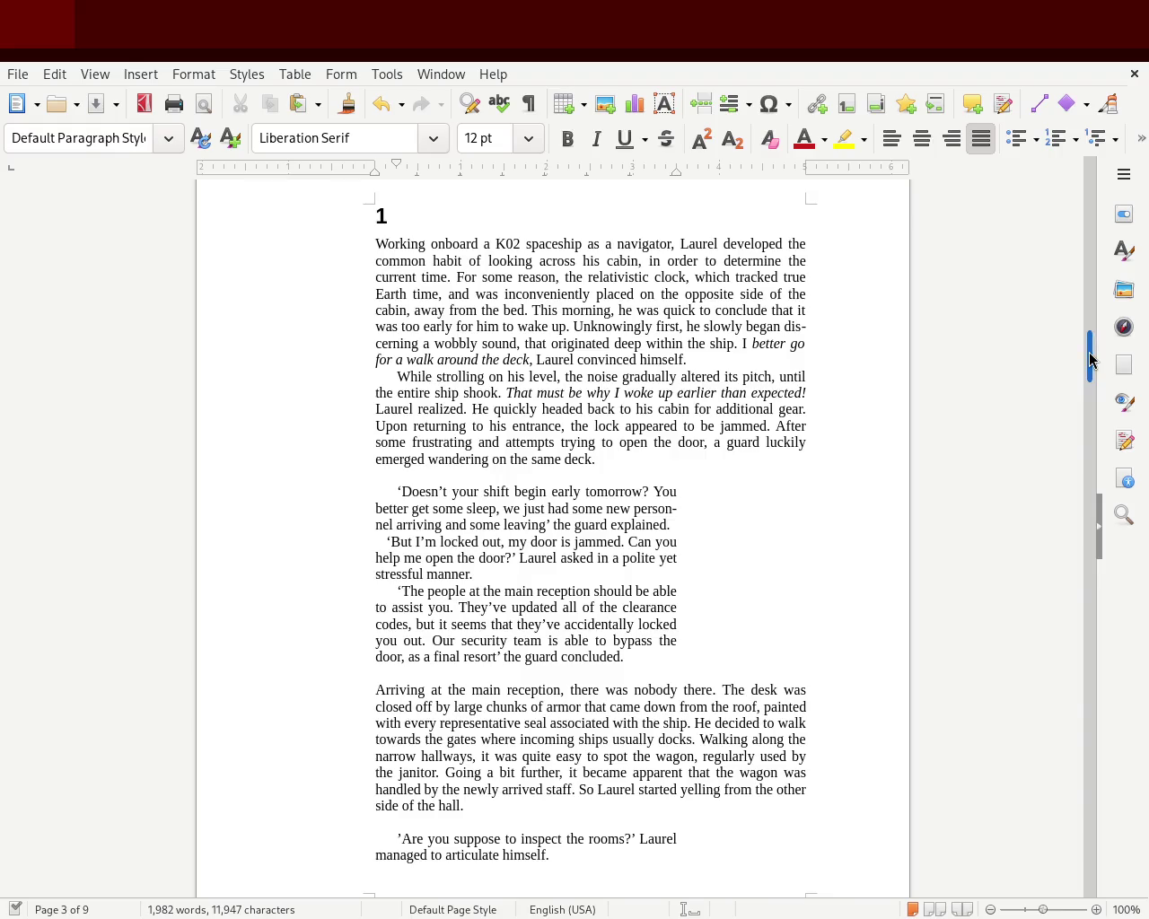
pyautogui.moveTo(1089, 359); pyautogui.dragTo(1090, 361)
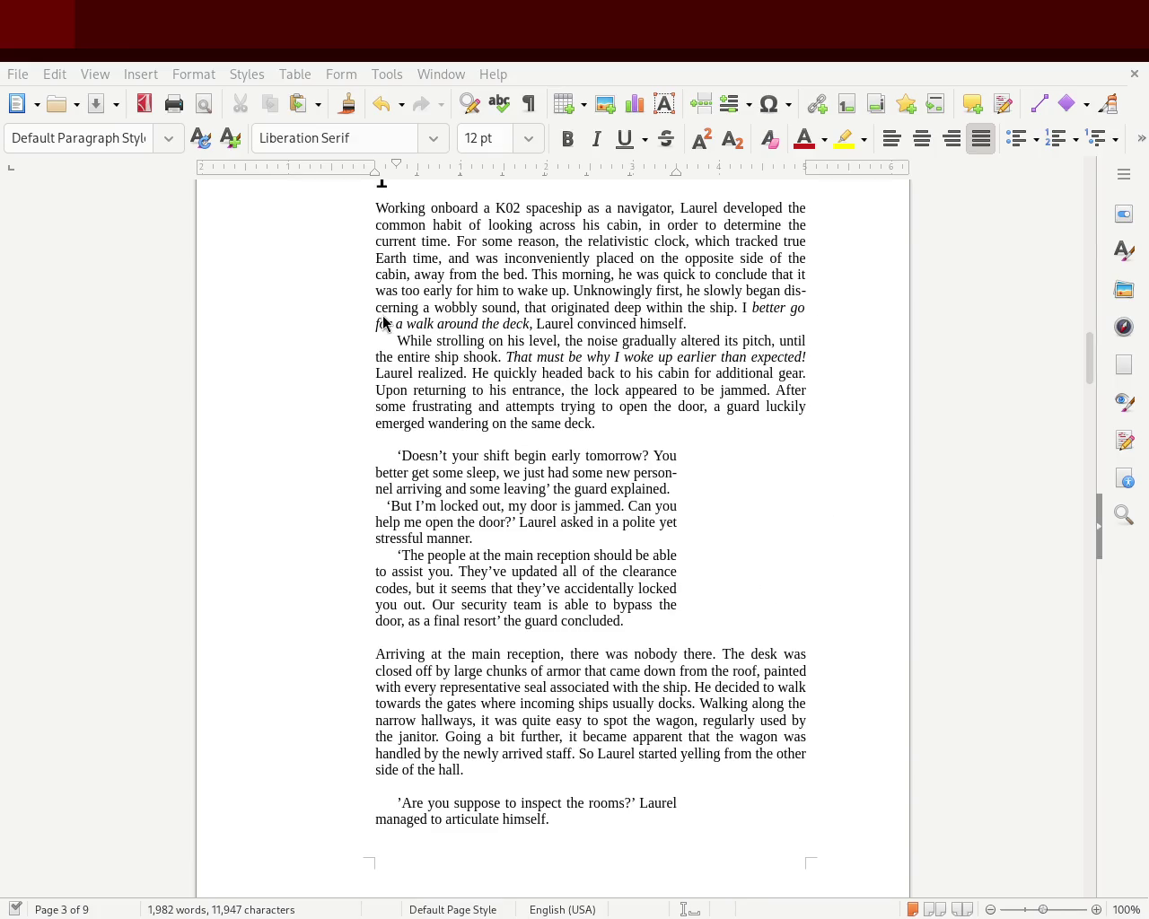
pyautogui.moveTo(1086, 359)
pyautogui.mouseDown()
pyautogui.moveTo(1086, 410)
pyautogui.moveTo(1096, 211)
pyautogui.moveTo(1079, 544)
pyautogui.moveTo(1077, 518)
pyautogui.mouseUp()
pyautogui.click(397, 536)
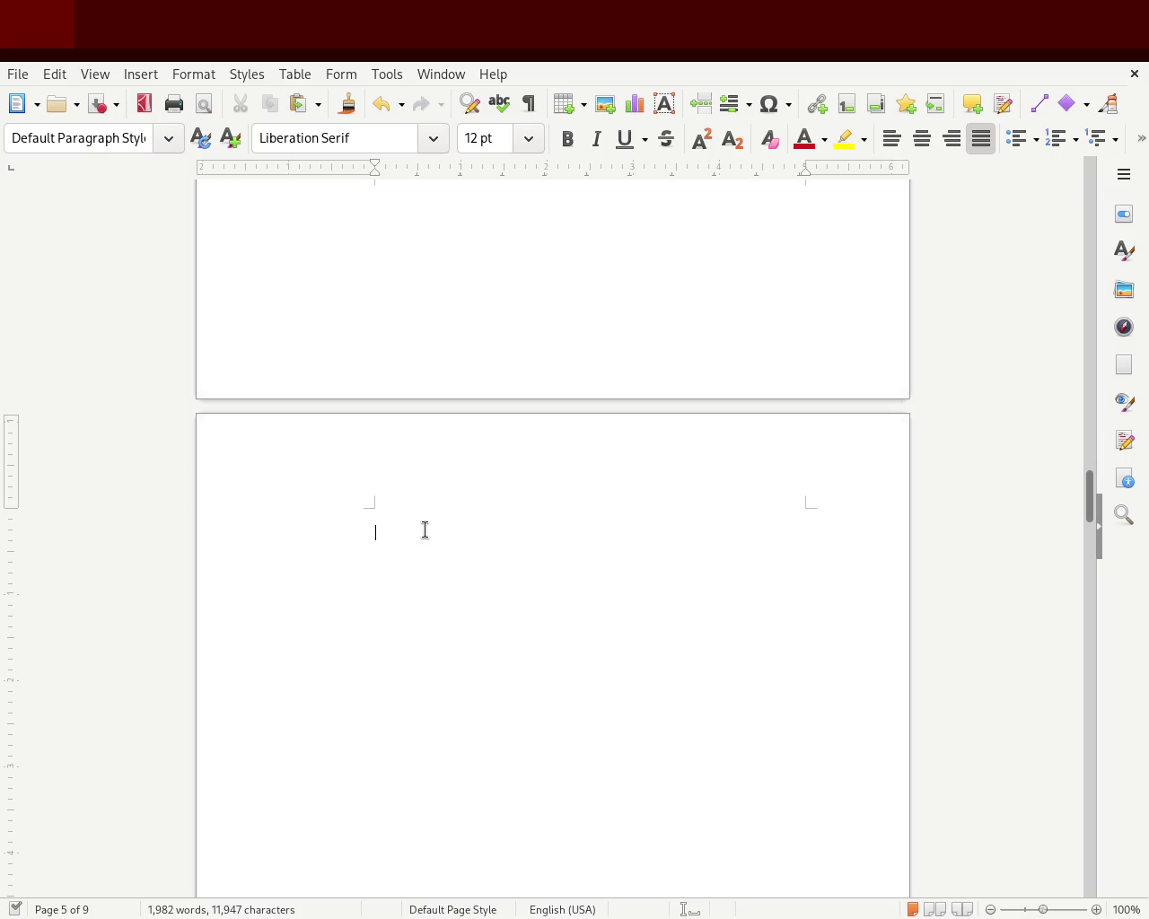
# Delete the empty lines above the chapter 2 heading.
pyautogui.press('Delete')
pyautogui.press('Delete')
pyautogui.press('Delete')
pyautogui.press('Delete')
pyautogui.press('Delete')
pyautogui.press('Delete')
pyautogui.press('Delete')
pyautogui.press('Delete')
pyautogui.press('Delete')
pyautogui.press('Delete')
pyautogui.press('Delete')
pyautogui.press('Delete')
pyautogui.press('Delete')
pyautogui.press('Delete')
pyautogui.press('Delete')
pyautogui.press('Delete')
pyautogui.press('Delete')
pyautogui.press('Delete')
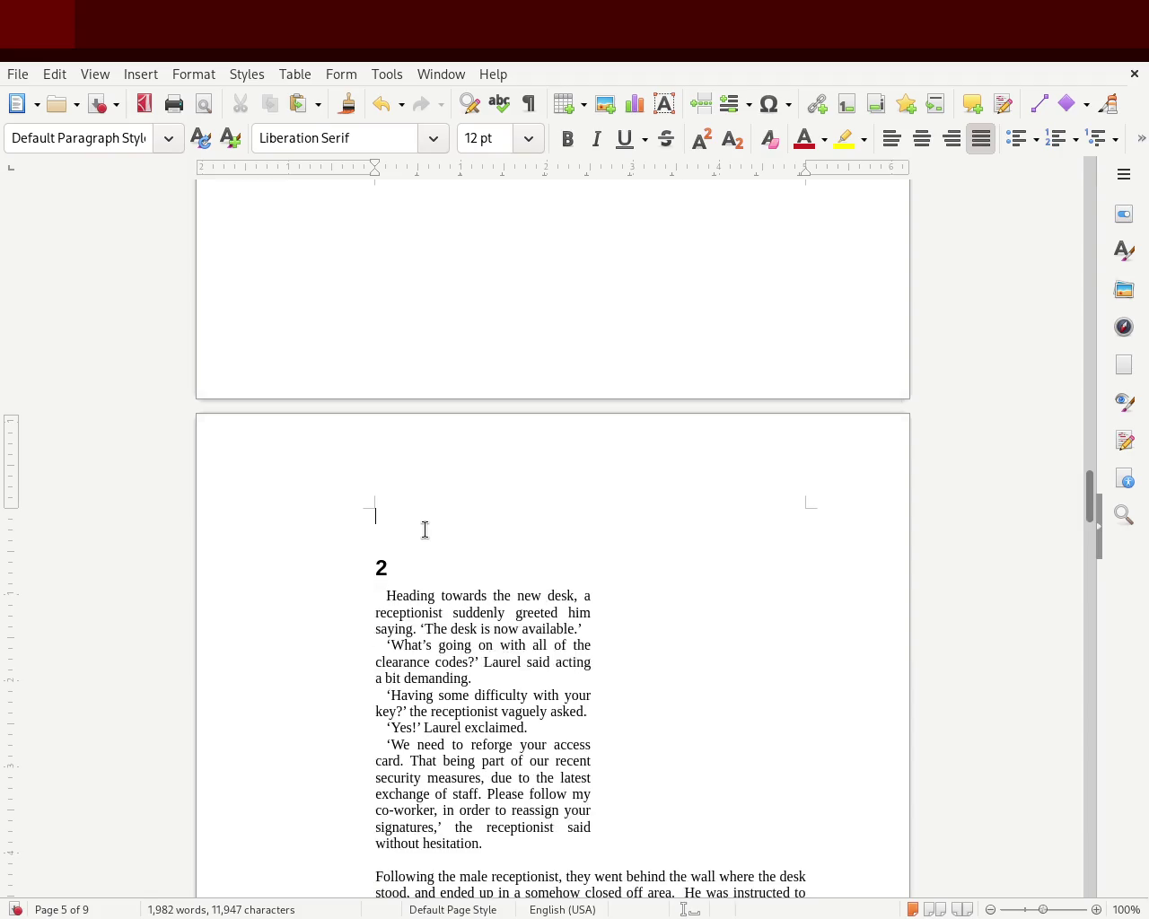
pyautogui.press('Delete')
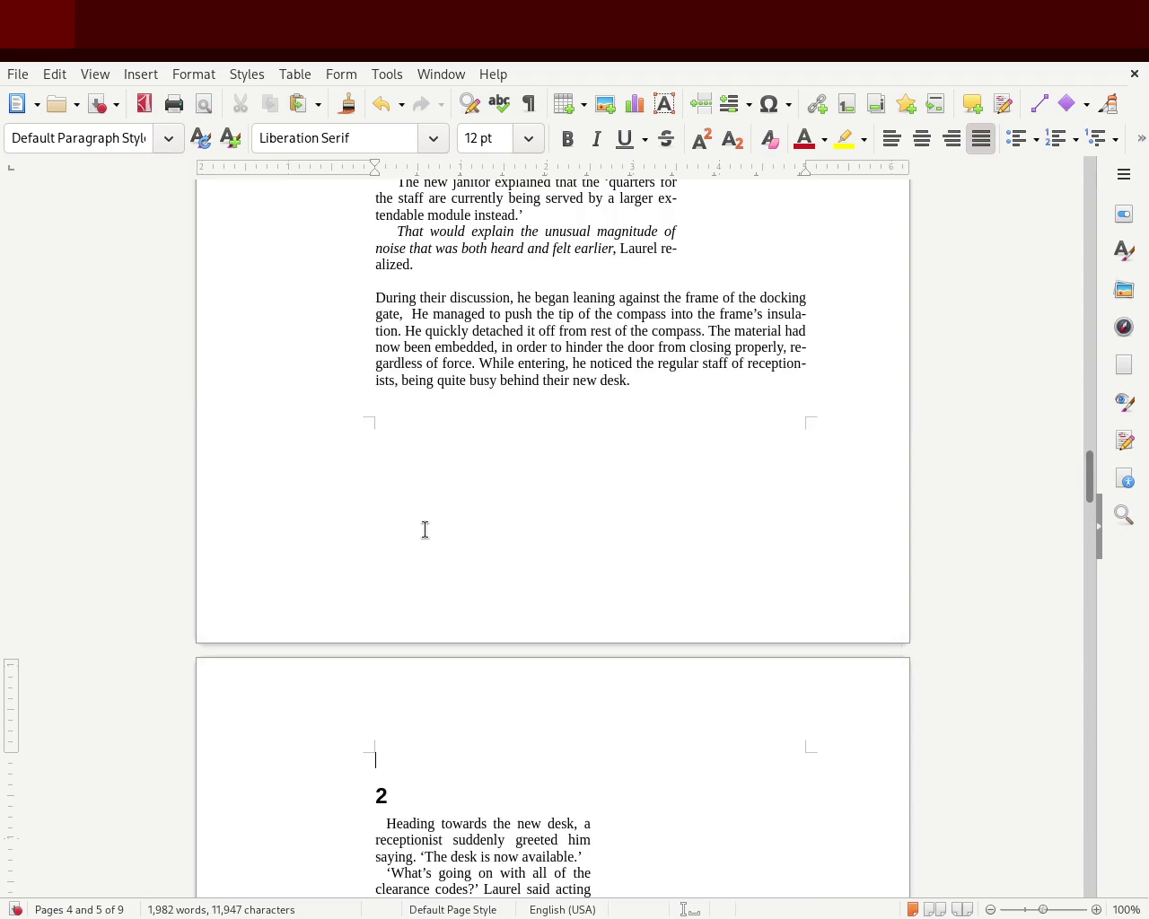
pyautogui.press('Delete')
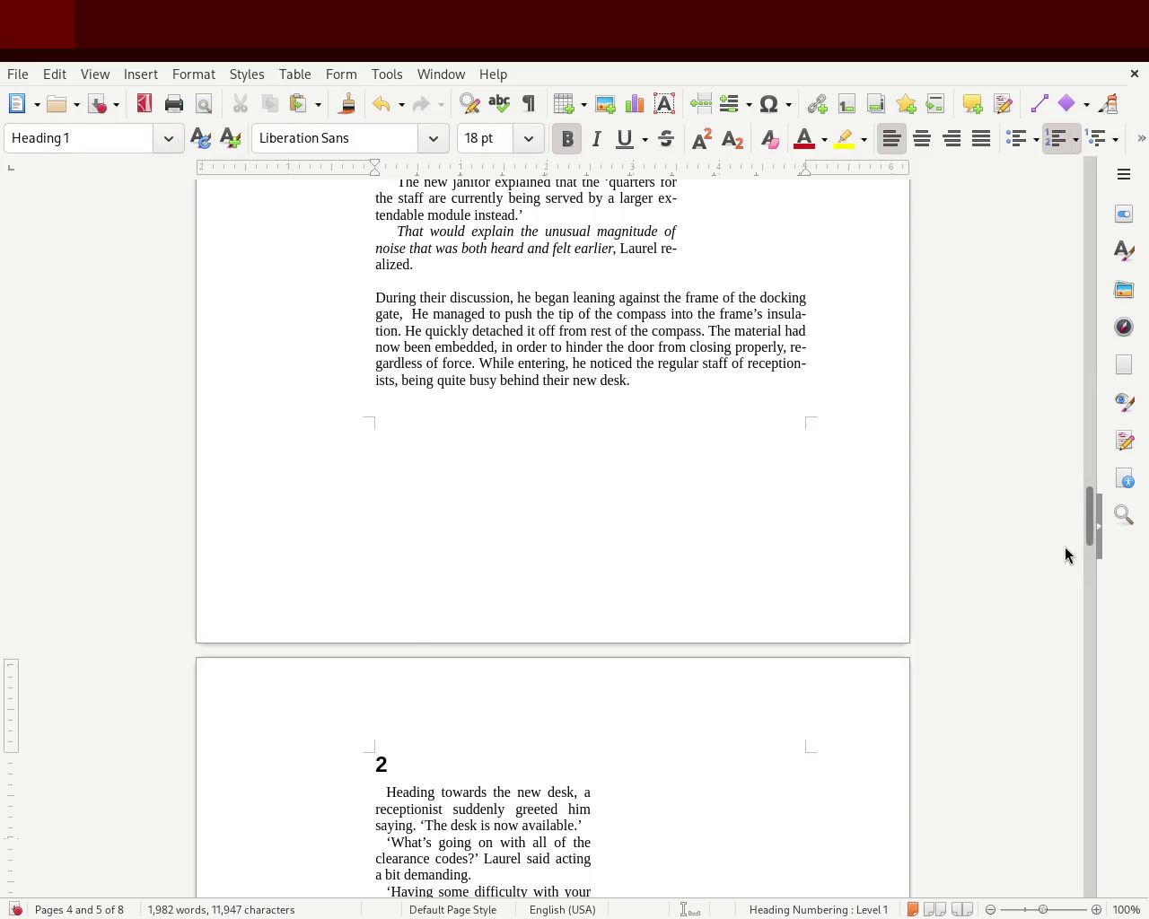
pyautogui.moveTo(1090, 529)
pyautogui.mouseDown()
pyautogui.moveTo(1089, 240)
pyautogui.moveTo(1086, 405)
pyautogui.mouseUp()
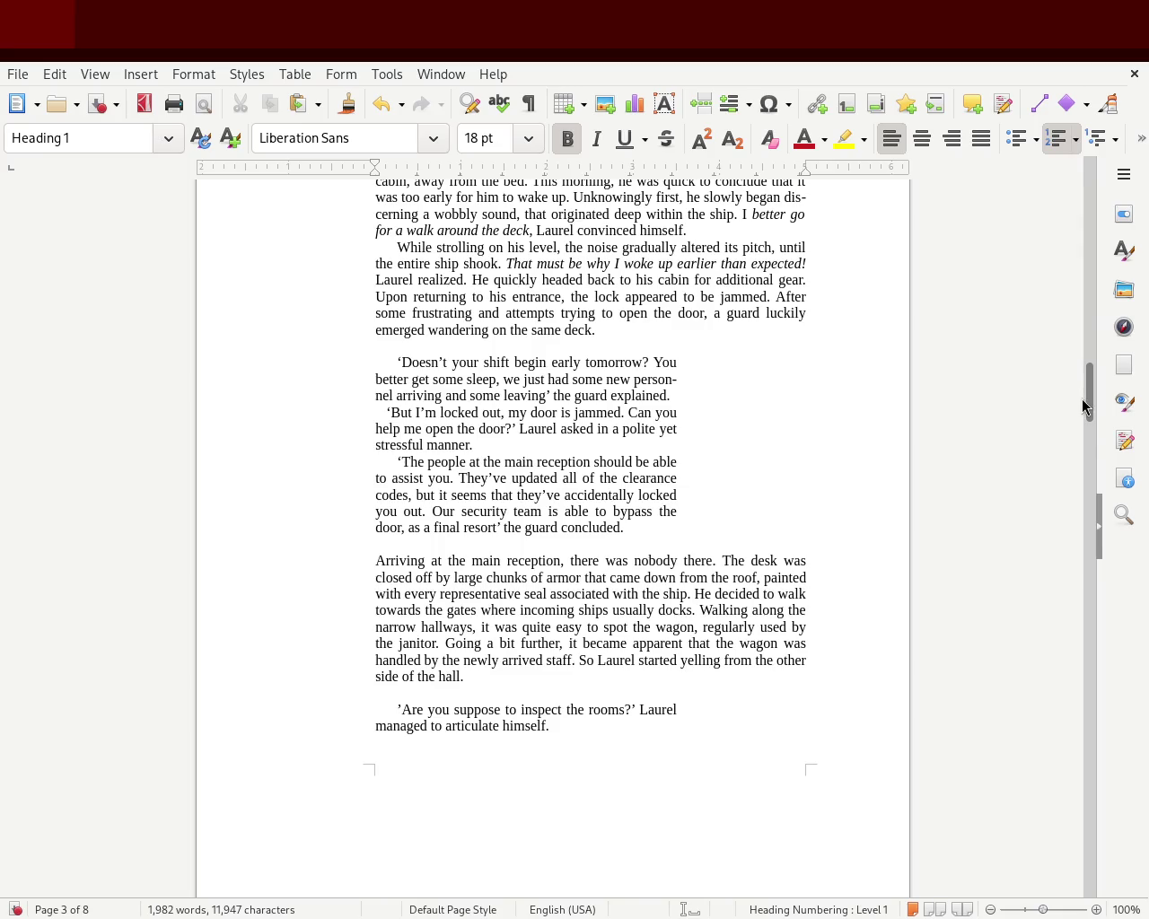
pyautogui.moveTo(1083, 403); pyautogui.dragTo(1085, 396)
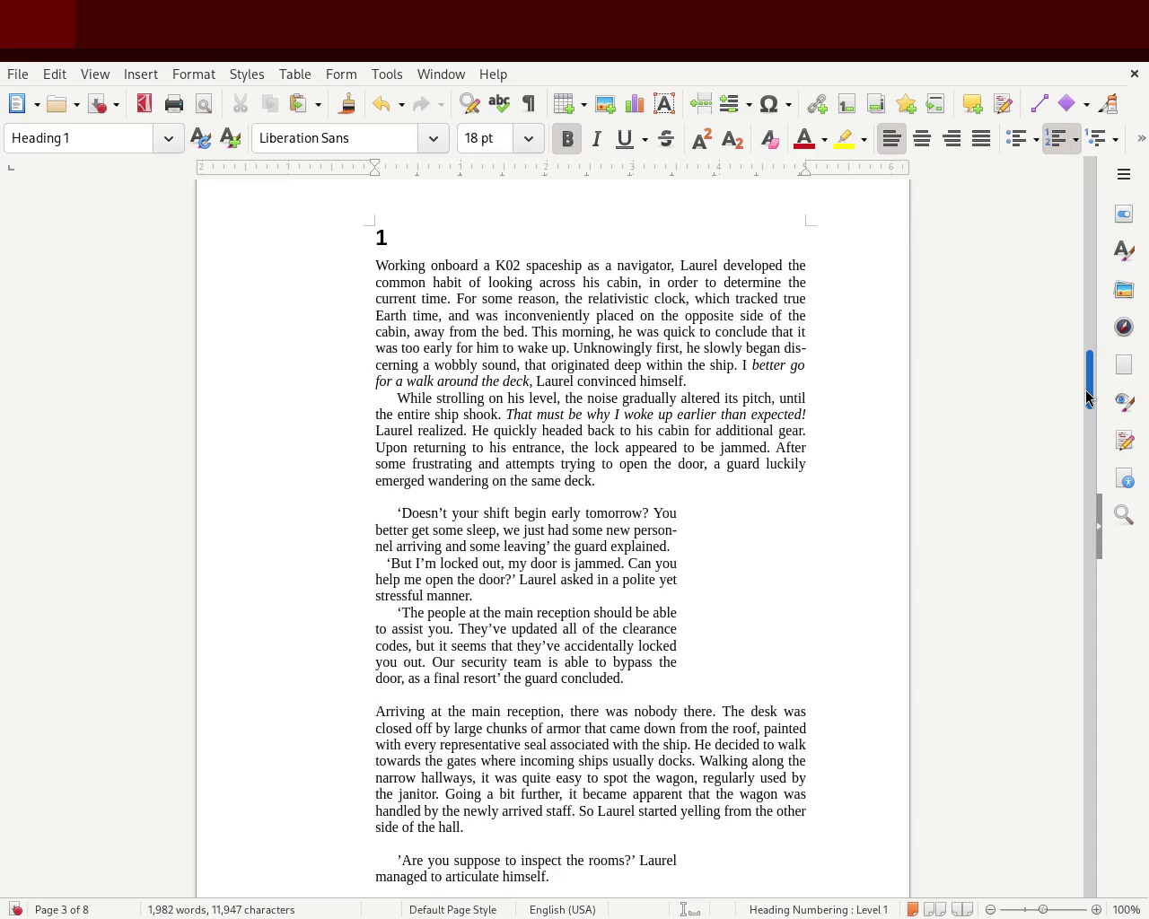
# Remove the blank lines before and after the first dialogue blocks.
pyautogui.scroll(-3, 969, 418)
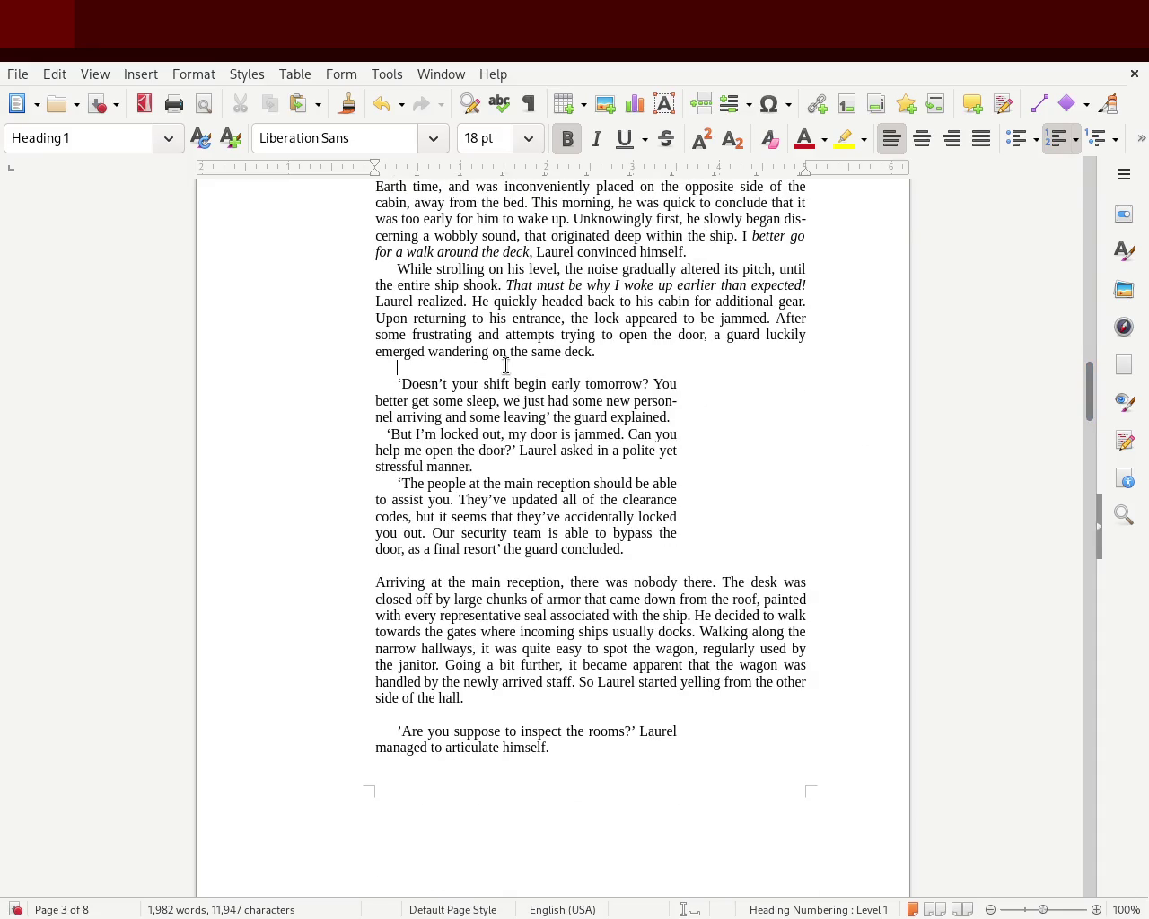
pyautogui.press('BackSpace')
pyautogui.press('BackSpace')
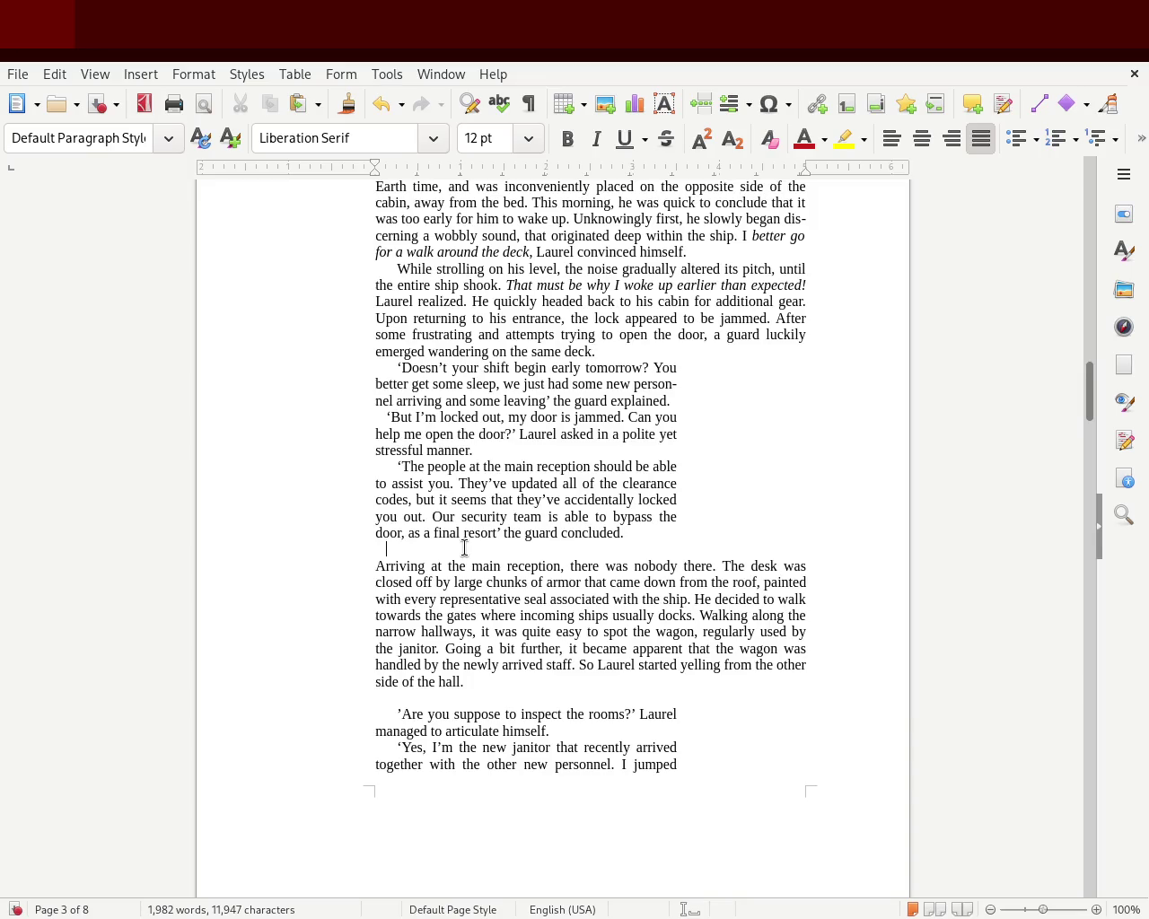
pyautogui.press('BackSpace')
pyautogui.moveTo(1089, 406)
pyautogui.mouseDown()
pyautogui.moveTo(1089, 374)
pyautogui.moveTo(1086, 391)
pyautogui.mouseUp()
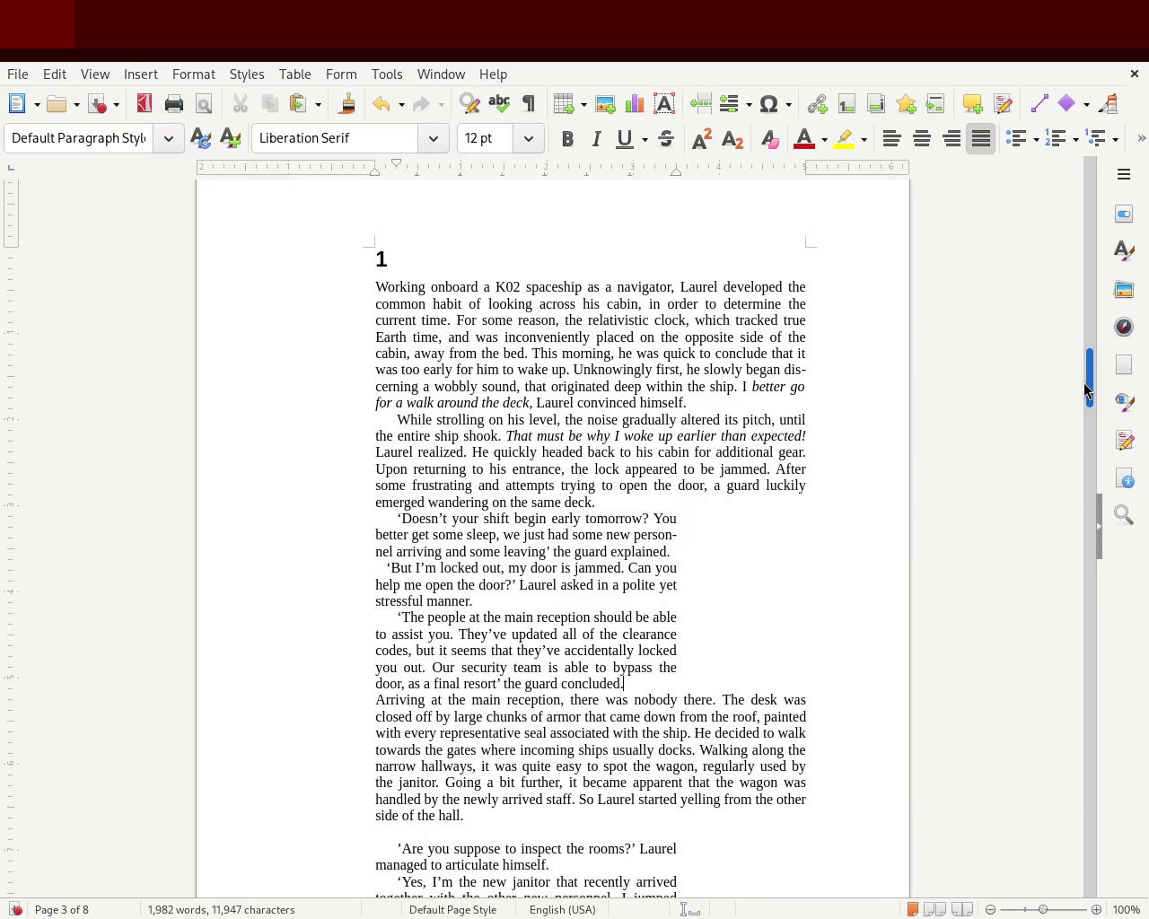
pyautogui.moveTo(1083, 383)
pyautogui.mouseDown()
pyautogui.moveTo(1082, 368)
pyautogui.moveTo(1073, 415)
pyautogui.mouseUp()
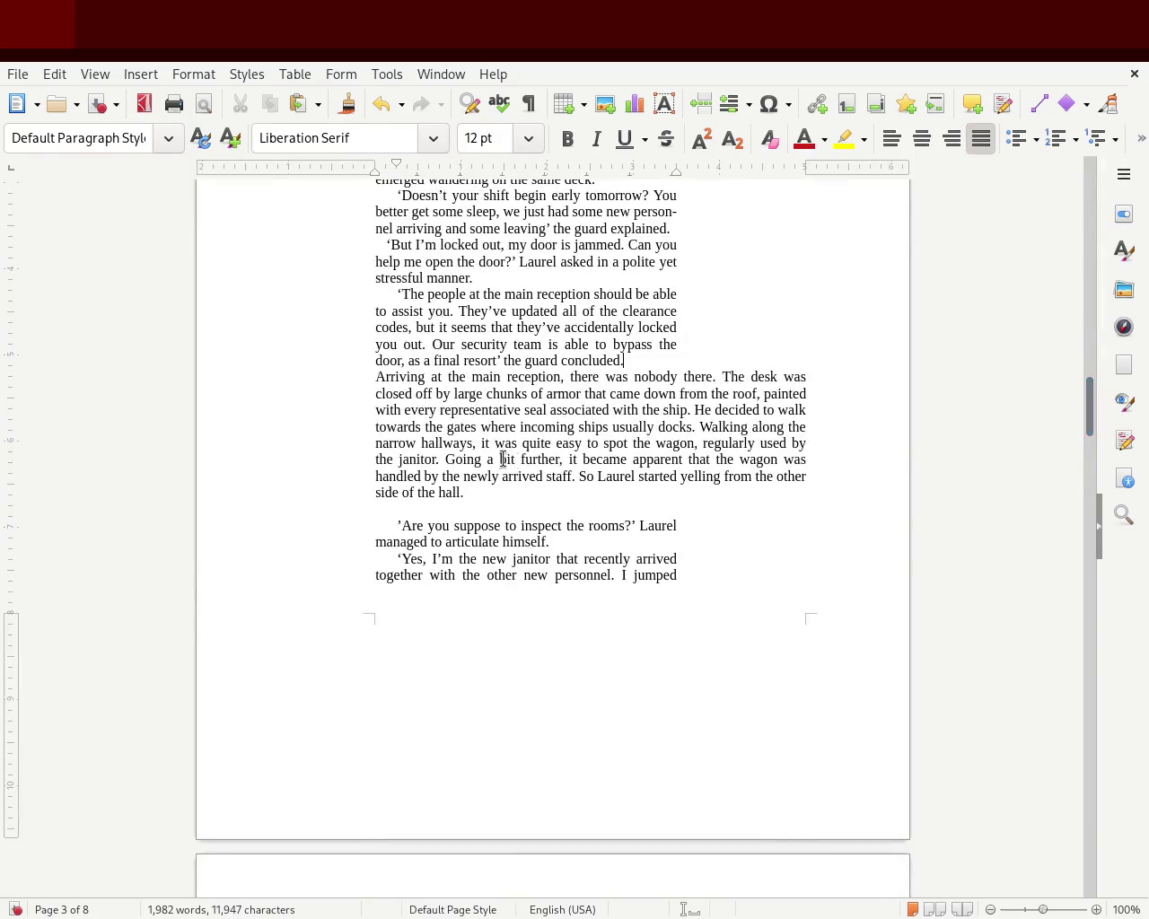
pyautogui.click(412, 514)
pyautogui.press('BackSpace')
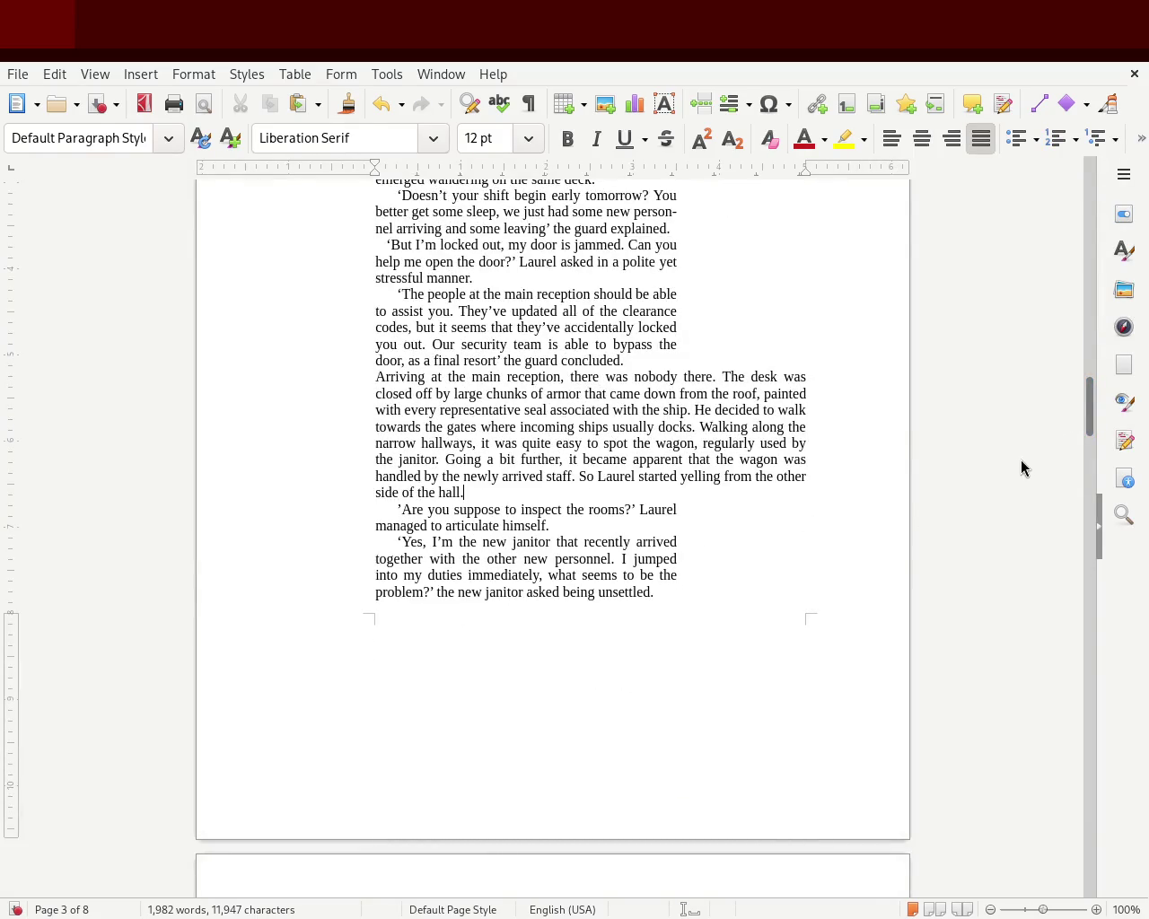
pyautogui.moveTo(1082, 410); pyautogui.dragTo(1086, 462)
# Remove the blank line before the 'insisted' narration and those around the janitor's dialogue.
pyautogui.click(530, 594)
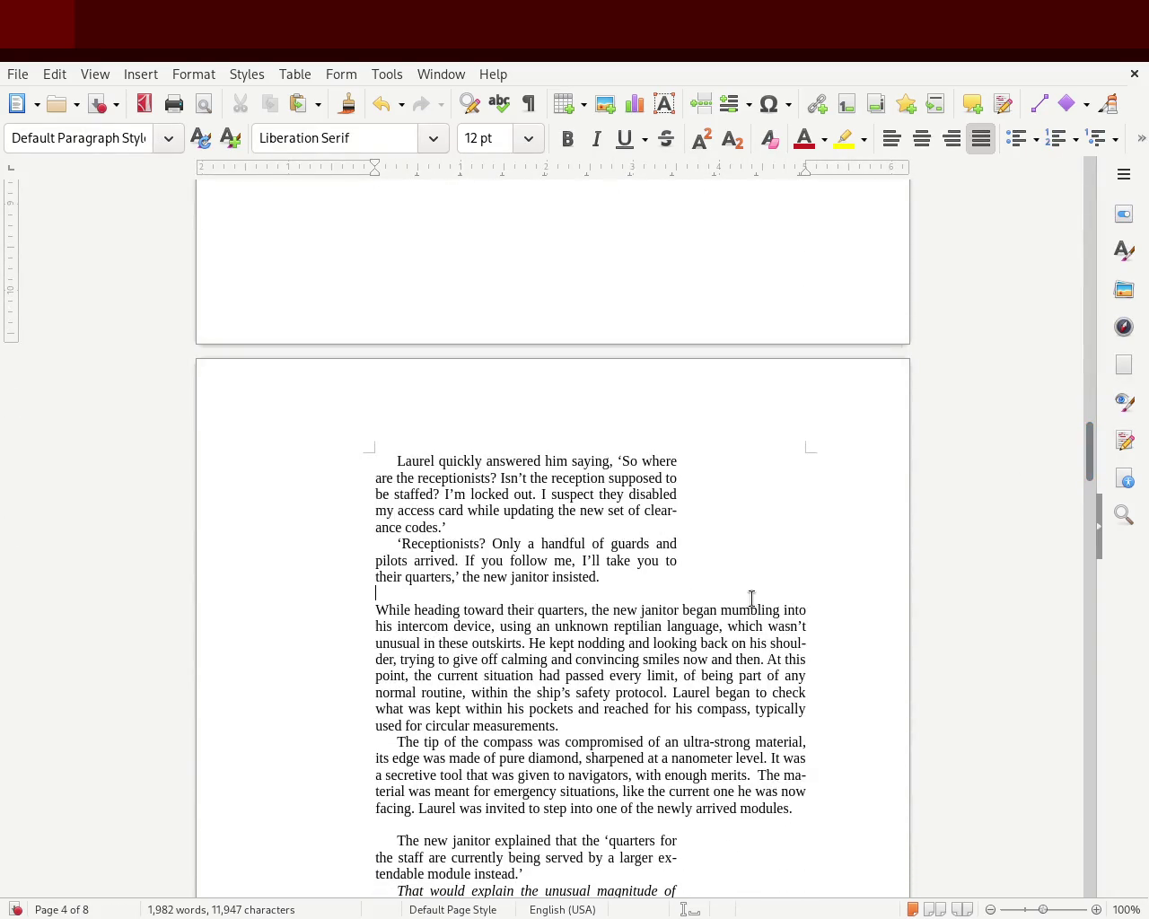
pyautogui.press('BackSpace')
pyautogui.moveTo(1082, 460)
pyautogui.mouseDown()
pyautogui.moveTo(1079, 479)
pyautogui.moveTo(997, 497)
pyautogui.mouseUp()
pyautogui.moveTo(1090, 455); pyautogui.dragTo(1069, 487)
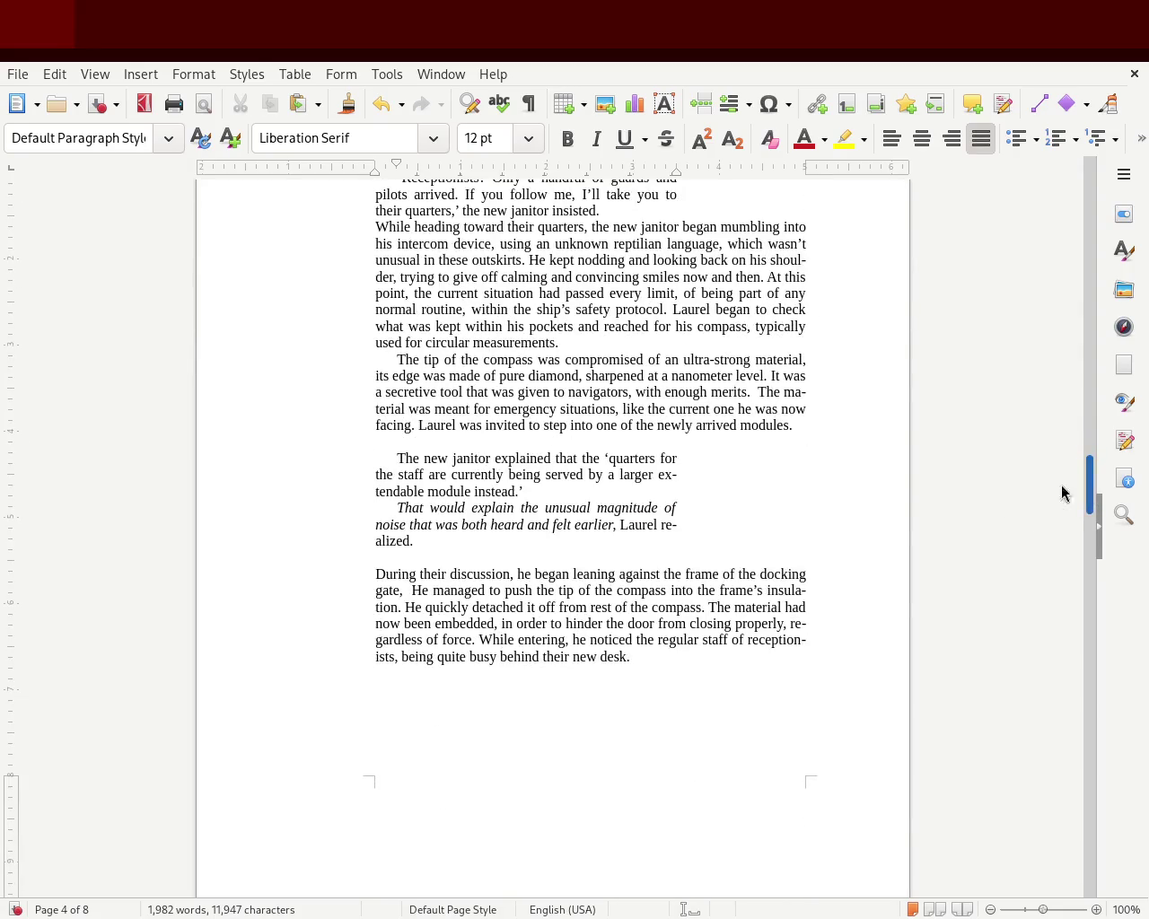
pyautogui.click(533, 440)
pyautogui.press('BackSpace')
pyautogui.click(472, 541)
pyautogui.press('BackSpace')
# Add empty lines above heading 2 so chapter 2 moves to the next page.
pyautogui.click(389, 674)
pyautogui.press('Return')
pyautogui.click(422, 654)
pyautogui.press('Return')
pyautogui.press('Return')
pyautogui.moveTo(1091, 502)
pyautogui.mouseDown()
pyautogui.moveTo(1107, 397)
pyautogui.moveTo(1103, 420)
pyautogui.mouseUp()
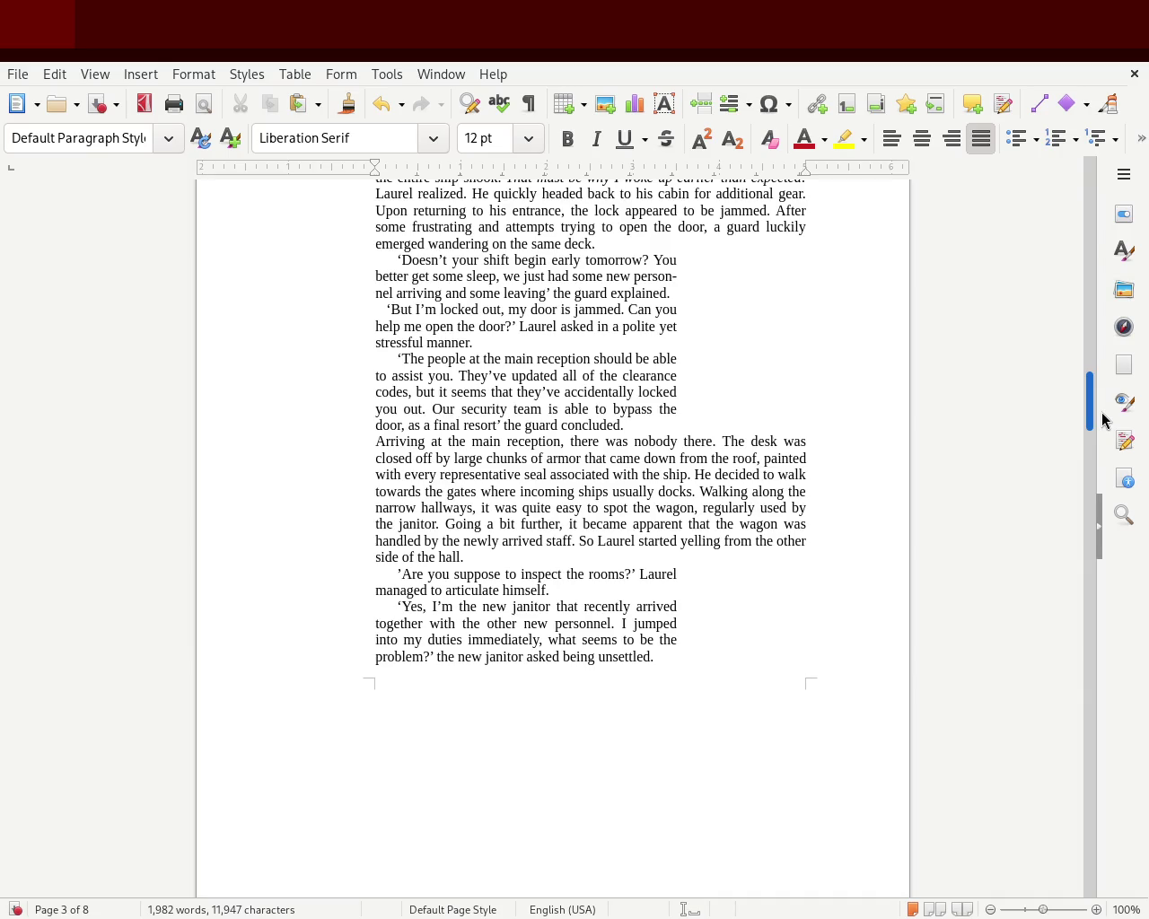
# Scroll to show the janitor's speech ending page 3 and Laurel's reply opening page 4.
pyautogui.moveTo(1102, 420); pyautogui.dragTo(1103, 395)
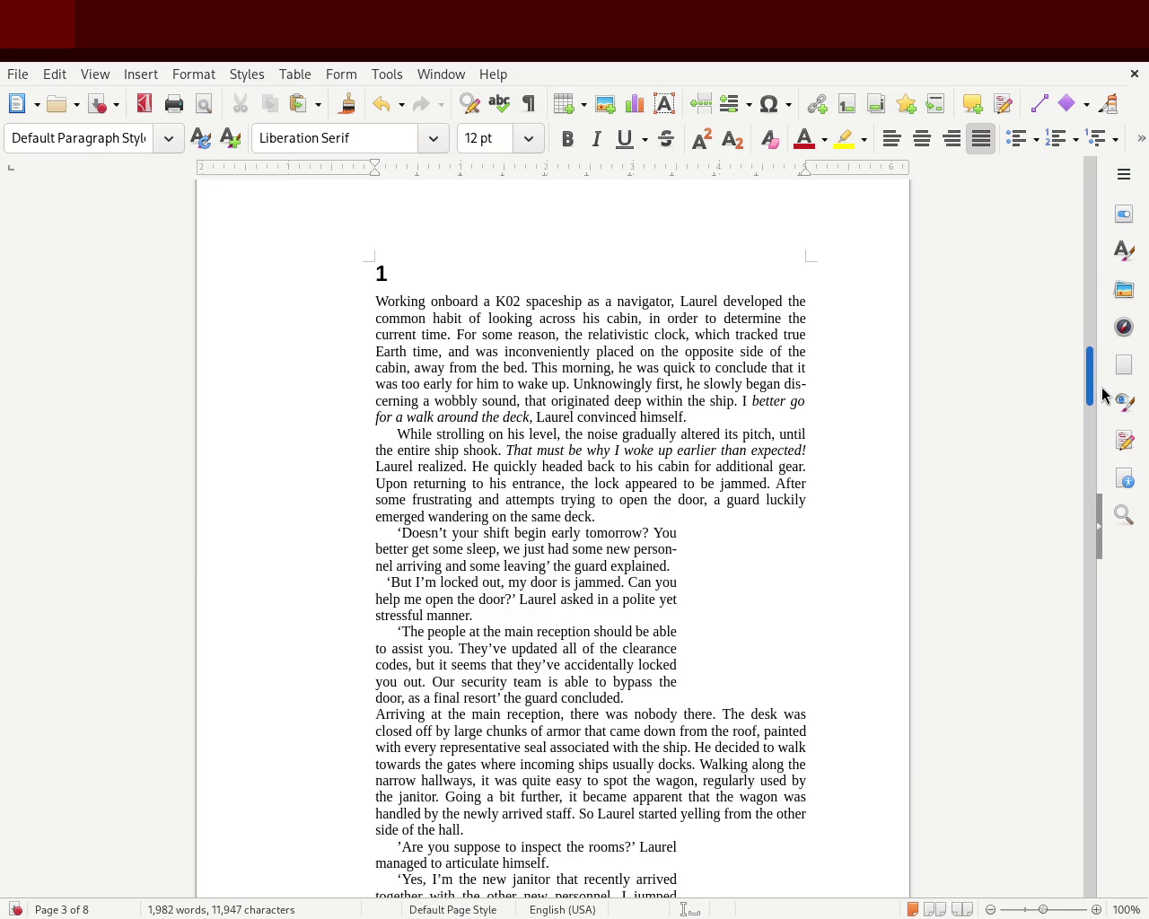
pyautogui.moveTo(1103, 394)
pyautogui.mouseDown()
pyautogui.moveTo(1095, 402)
pyautogui.moveTo(1102, 192)
pyautogui.moveTo(1079, 405)
pyautogui.mouseUp()
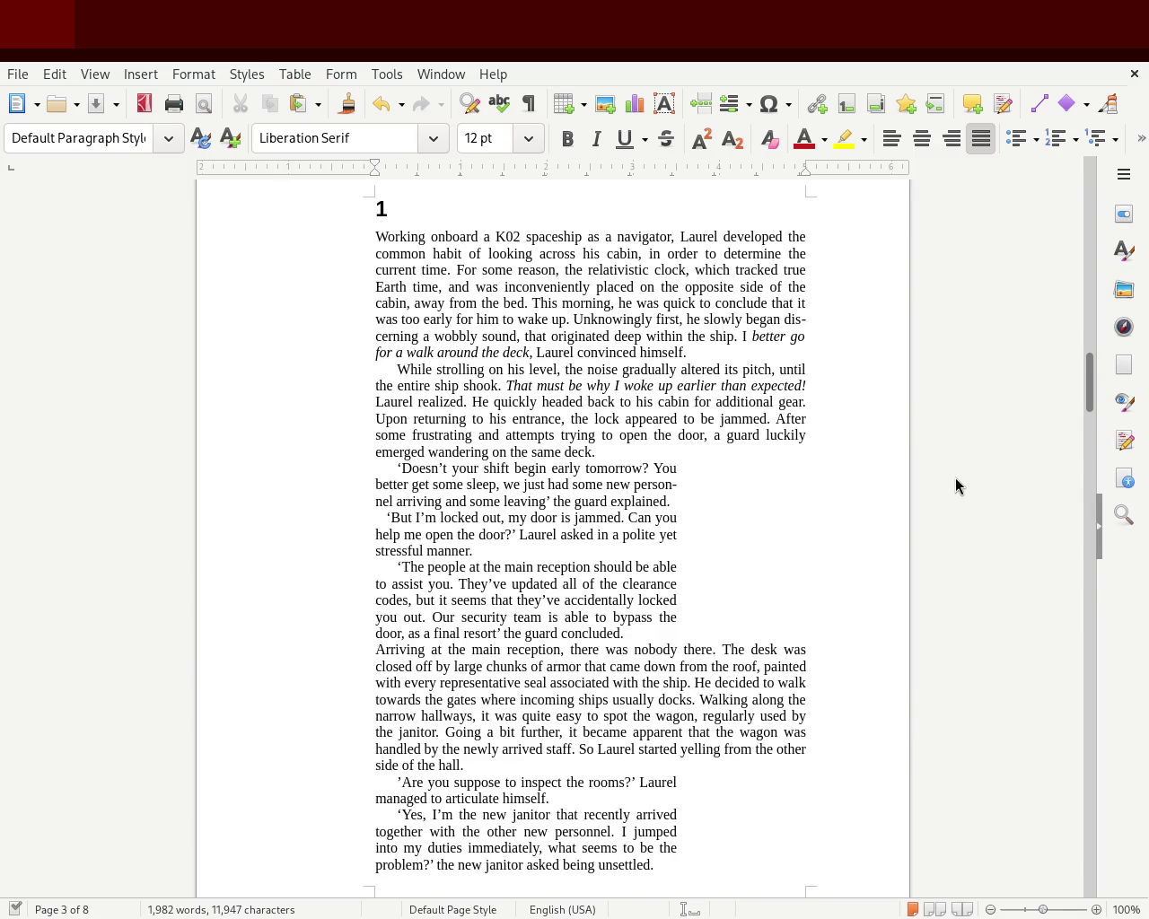
pyautogui.moveTo(644, 635); pyautogui.dragTo(323, 464)
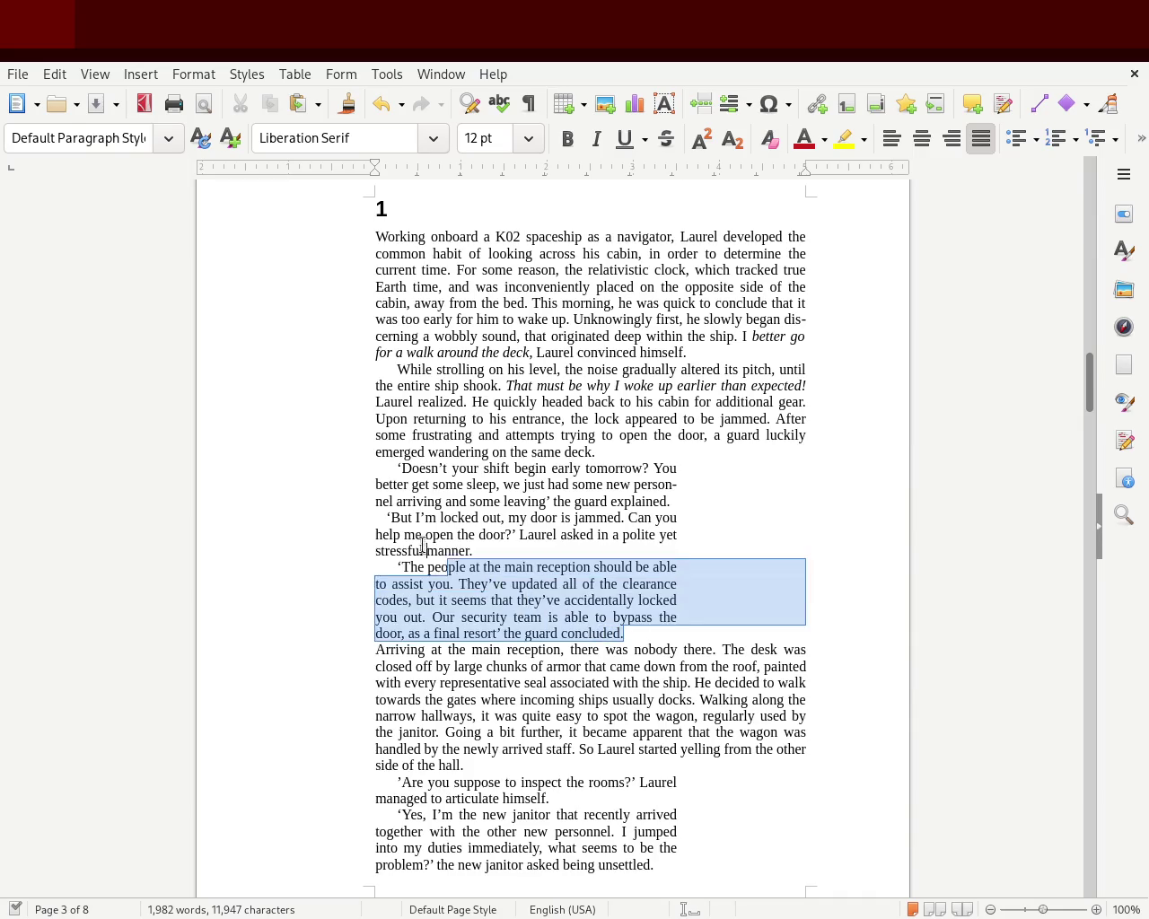
pyautogui.click(904, 446)
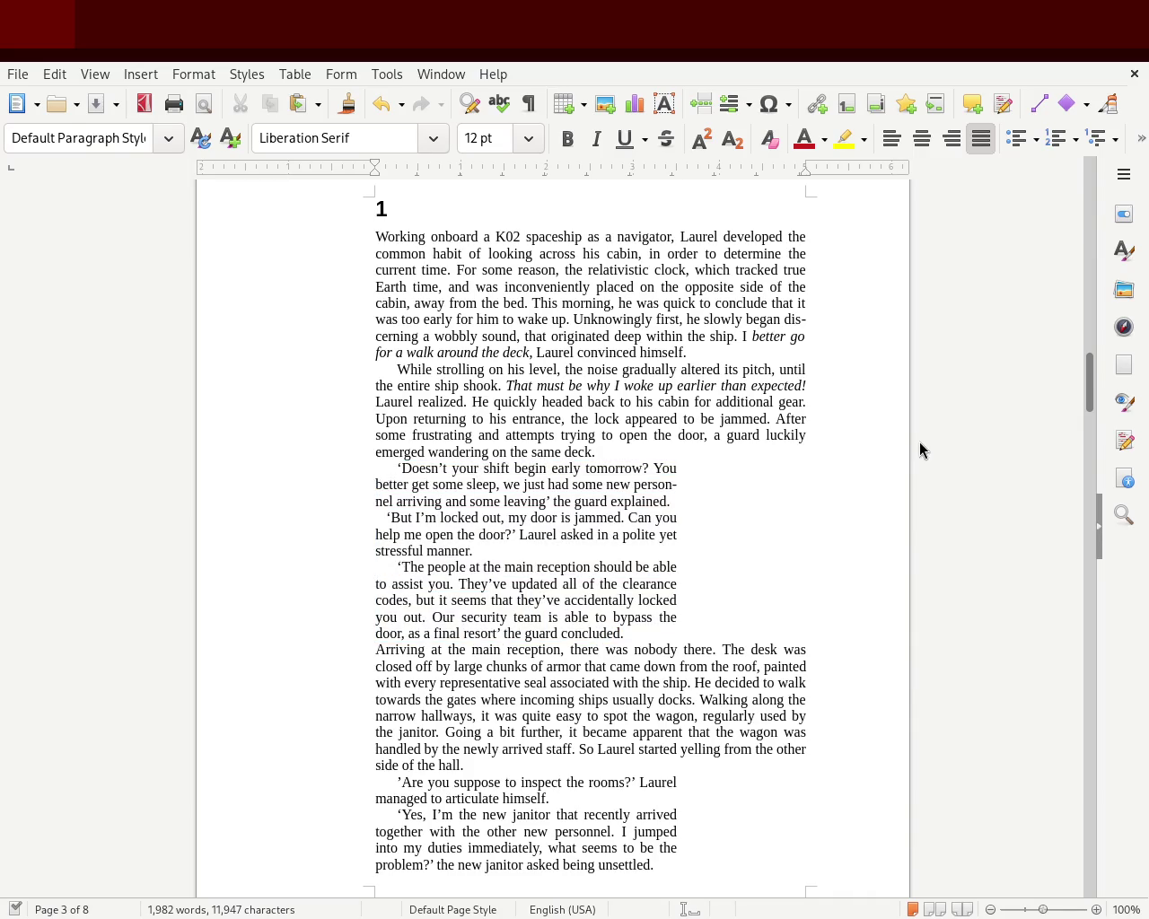
pyautogui.moveTo(1082, 386)
pyautogui.mouseDown()
pyautogui.moveTo(1077, 372)
pyautogui.moveTo(1095, 365)
pyautogui.moveTo(1093, 402)
pyautogui.mouseUp()
pyautogui.click(1068, 401)
pyautogui.click(637, 628)
pyautogui.moveTo(1087, 379); pyautogui.dragTo(1086, 403)
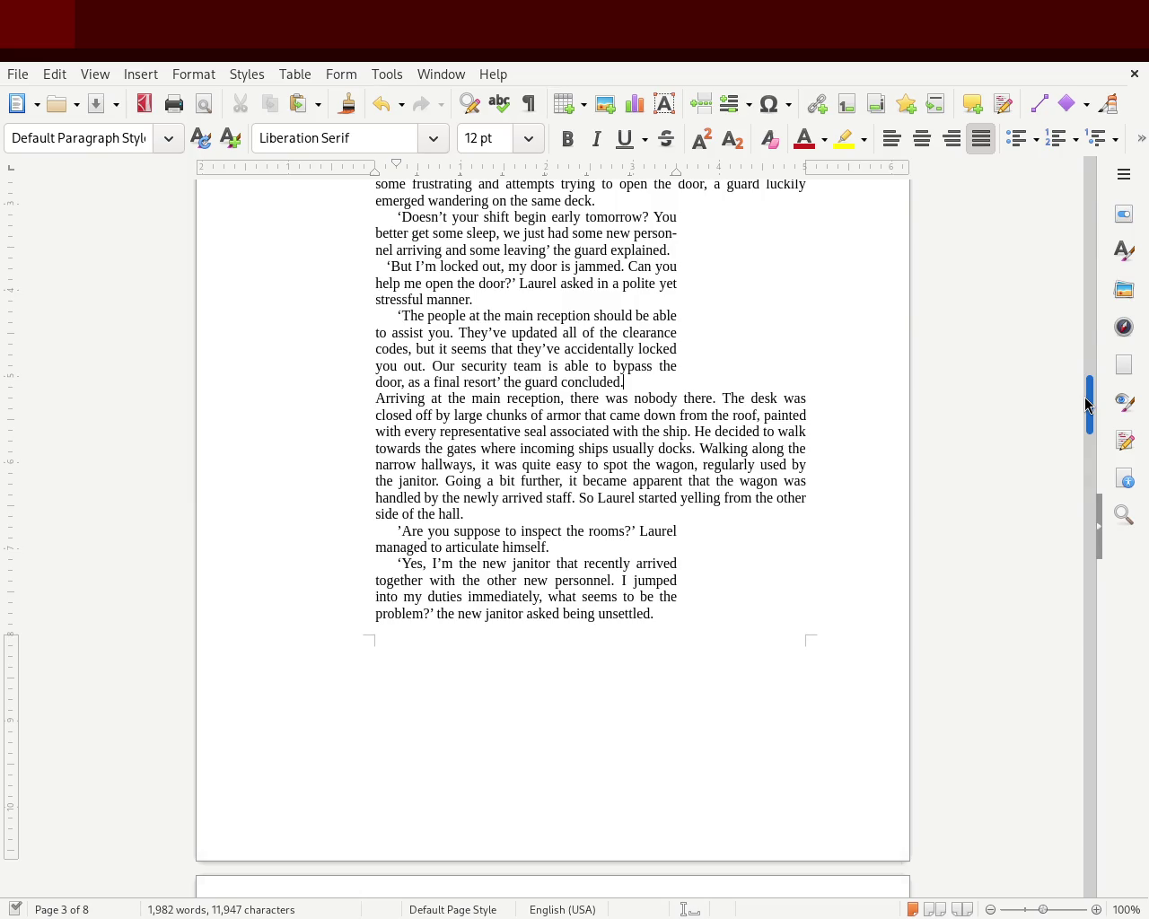
pyautogui.moveTo(1087, 404); pyautogui.dragTo(1077, 431)
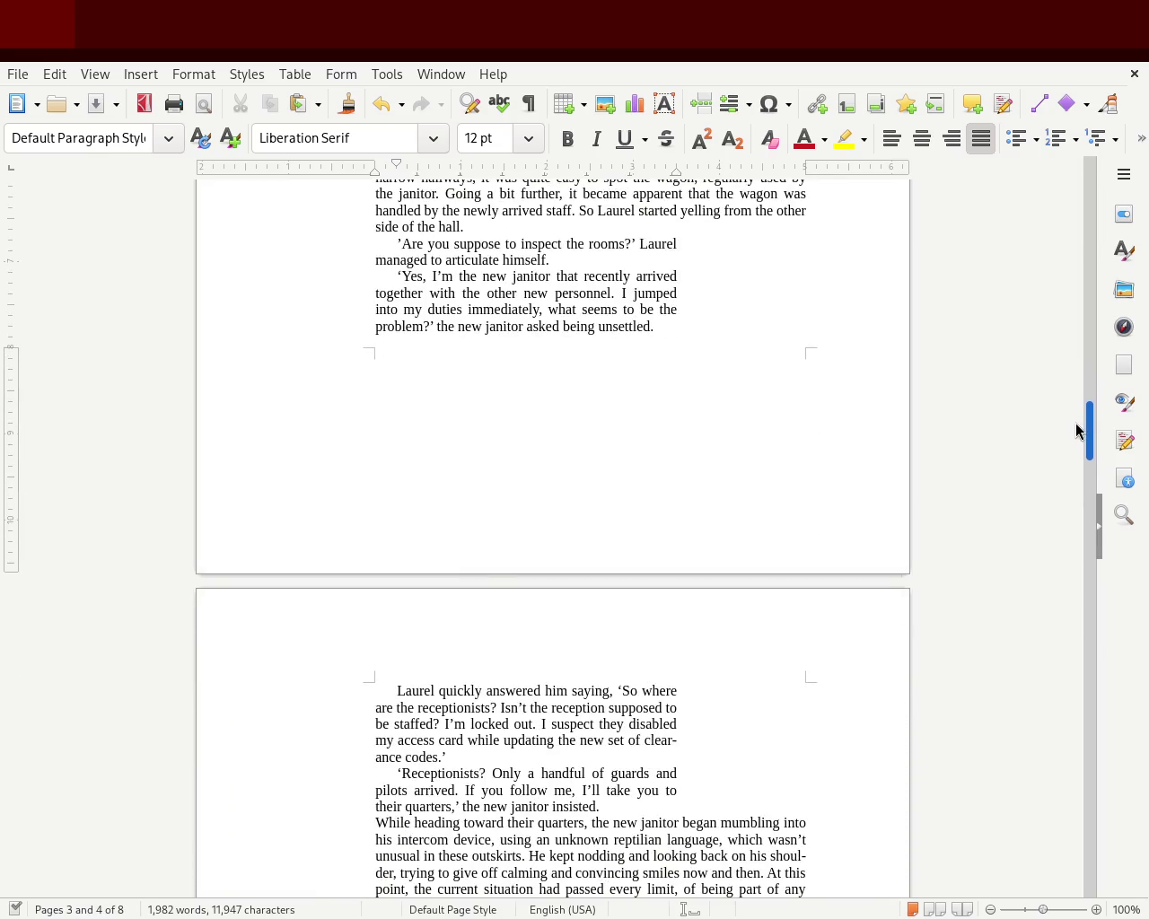
# Replace 'being' with 'becoming' in the janitor's 'asked being unsettled' line.
pyautogui.doubleClick(569, 329)
pyautogui.write('become')
pyautogui.press('BackSpace')
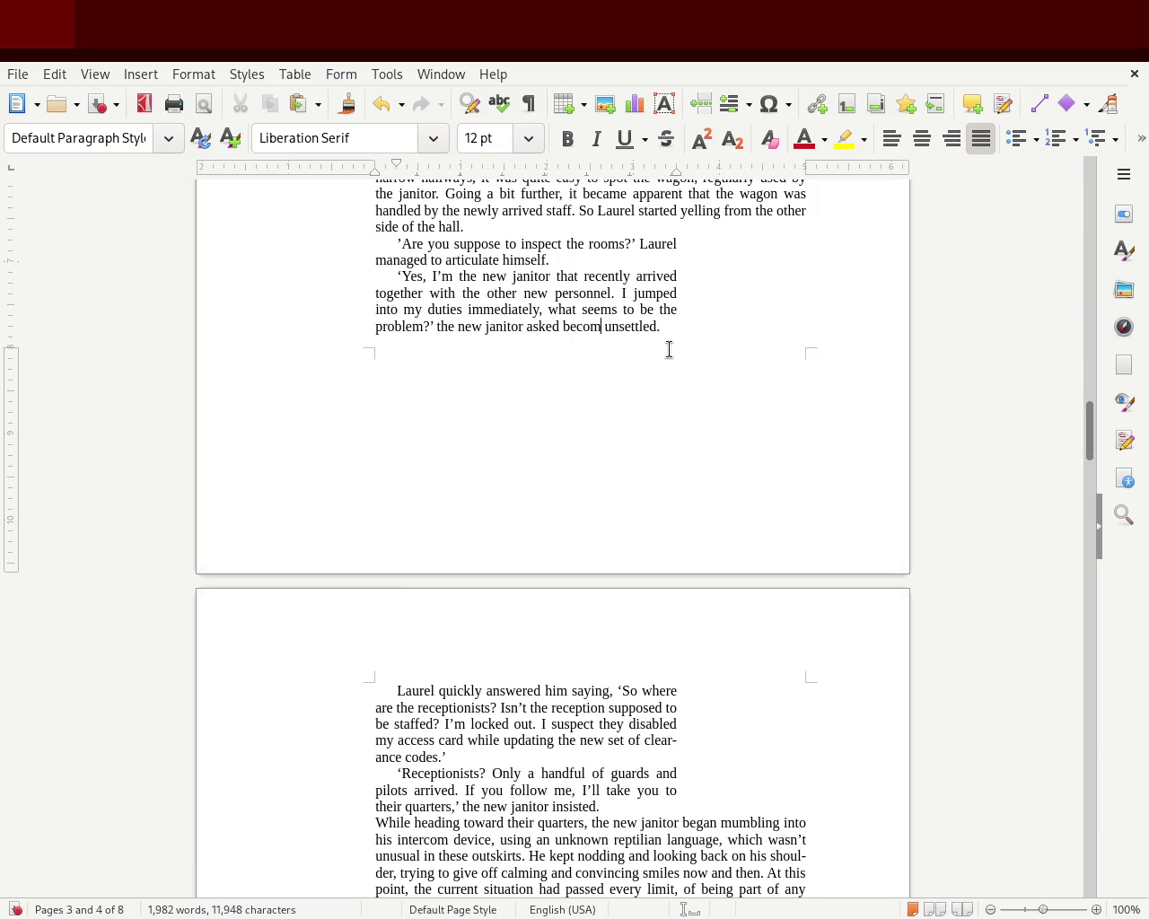
pyautogui.write('ing')
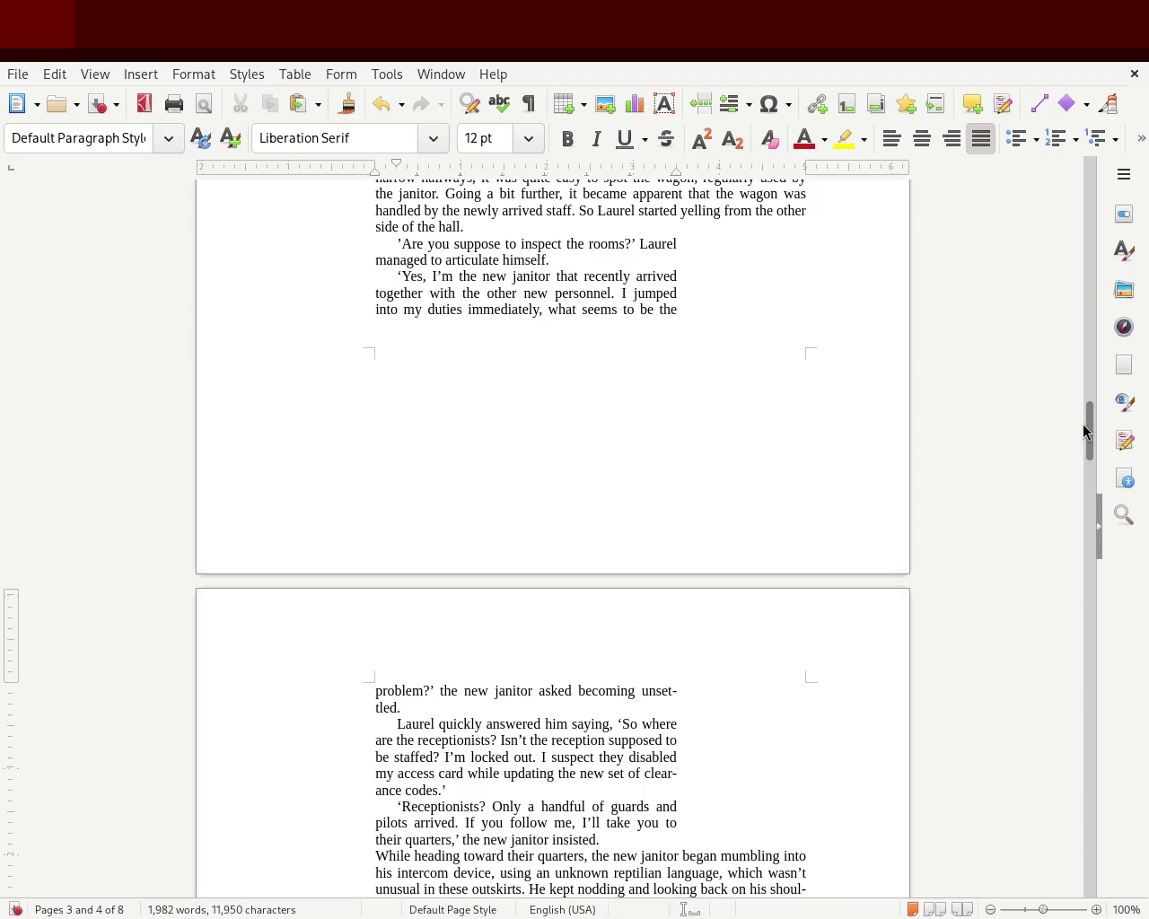
pyautogui.moveTo(1089, 436); pyautogui.dragTo(1096, 386)
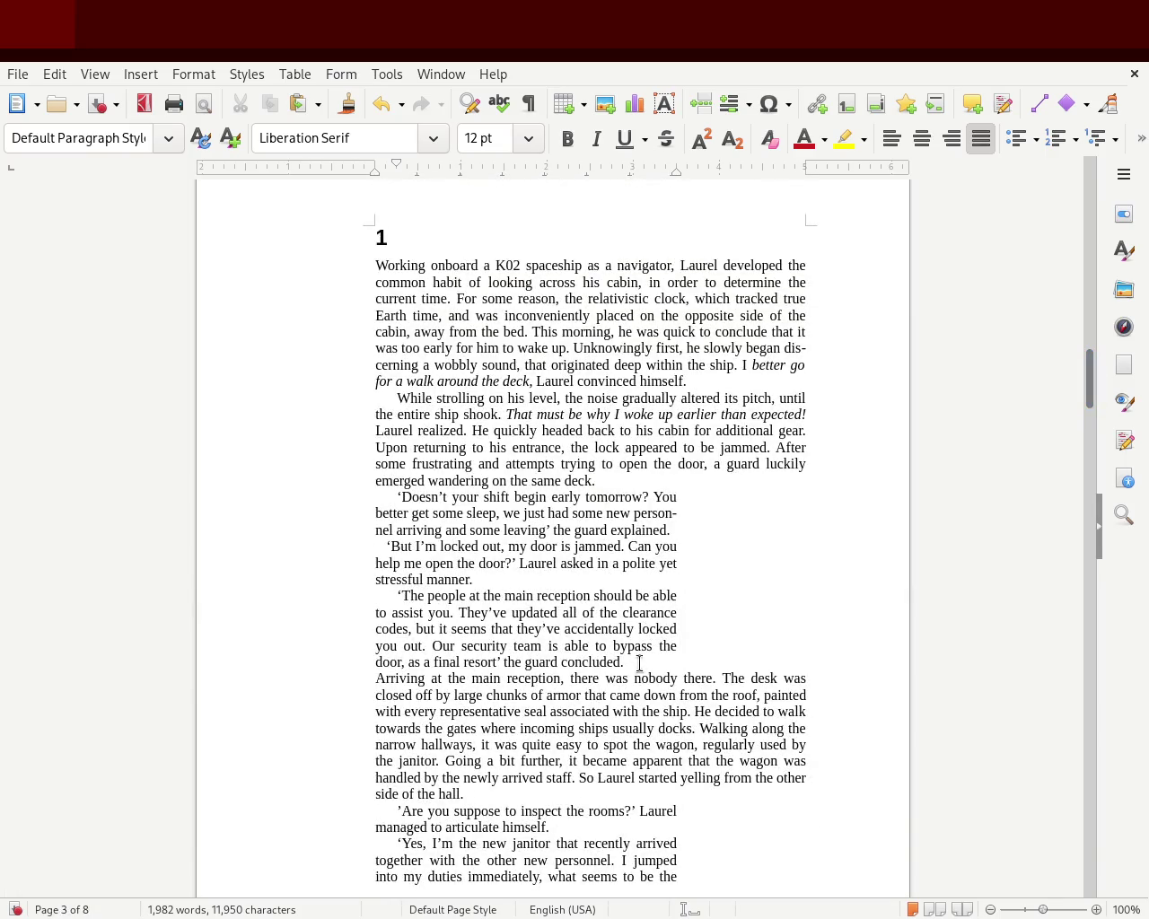
pyautogui.moveTo(642, 669); pyautogui.dragTo(230, 496)
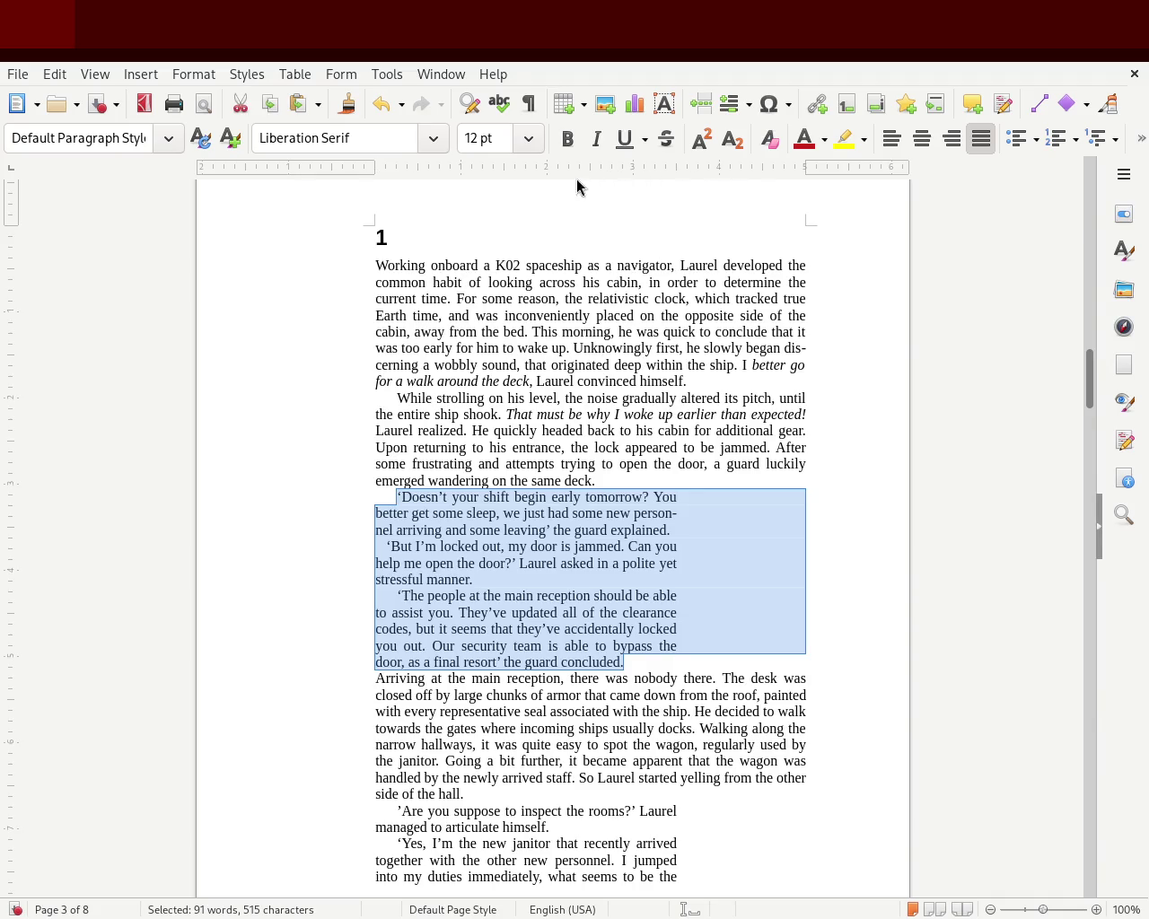
# Insert blank lines above and below the guard's three-paragraph dialogue block.
pyautogui.click(499, 464)
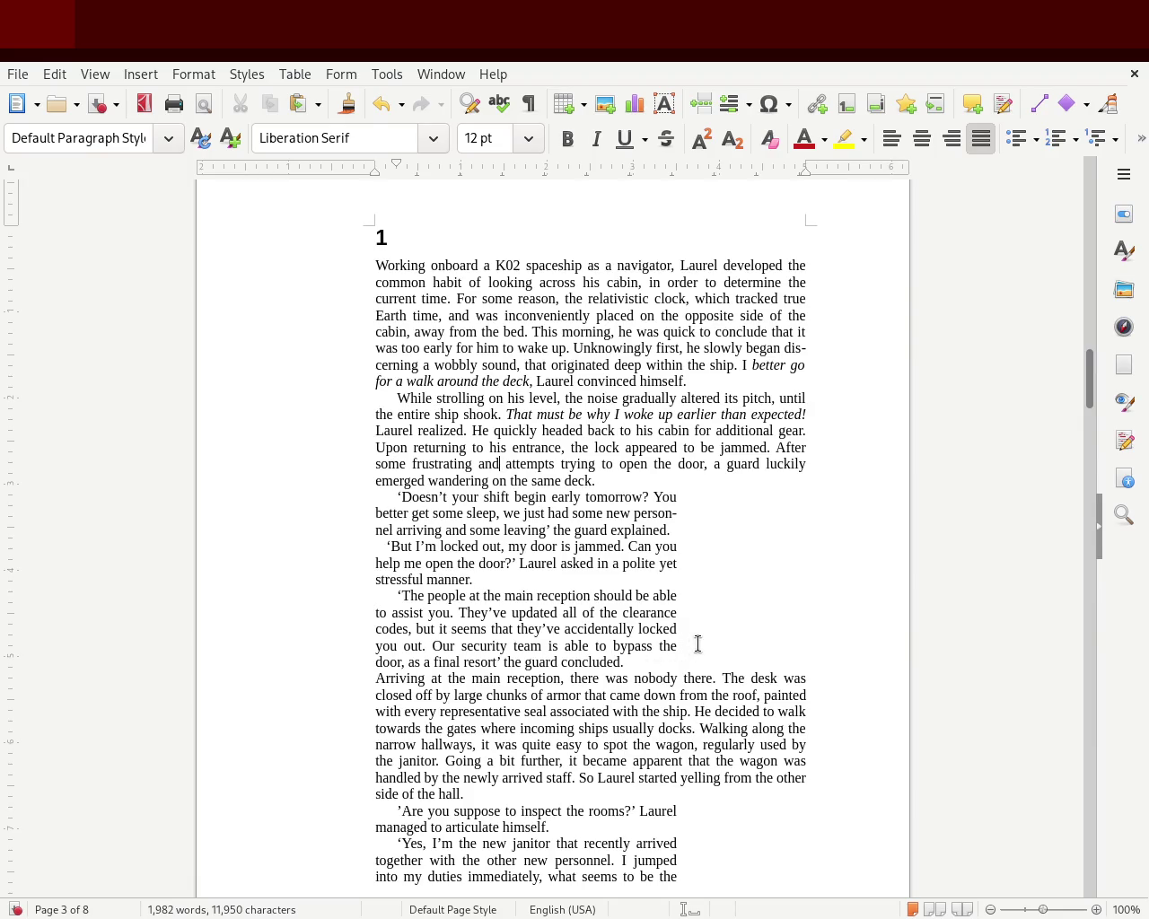
pyautogui.moveTo(623, 662); pyautogui.dragTo(299, 497)
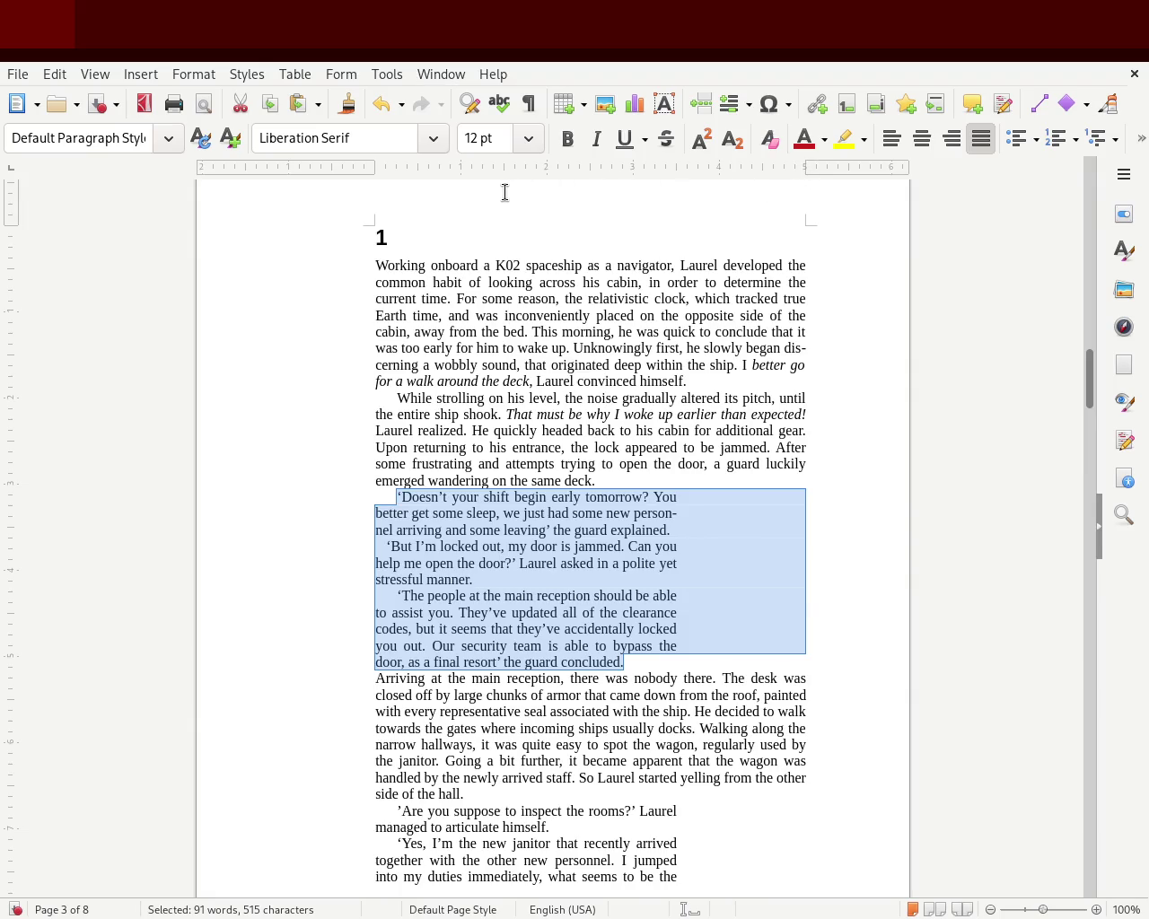
pyautogui.click(525, 503)
pyautogui.moveTo(623, 663); pyautogui.dragTo(251, 496)
pyautogui.press('Left')
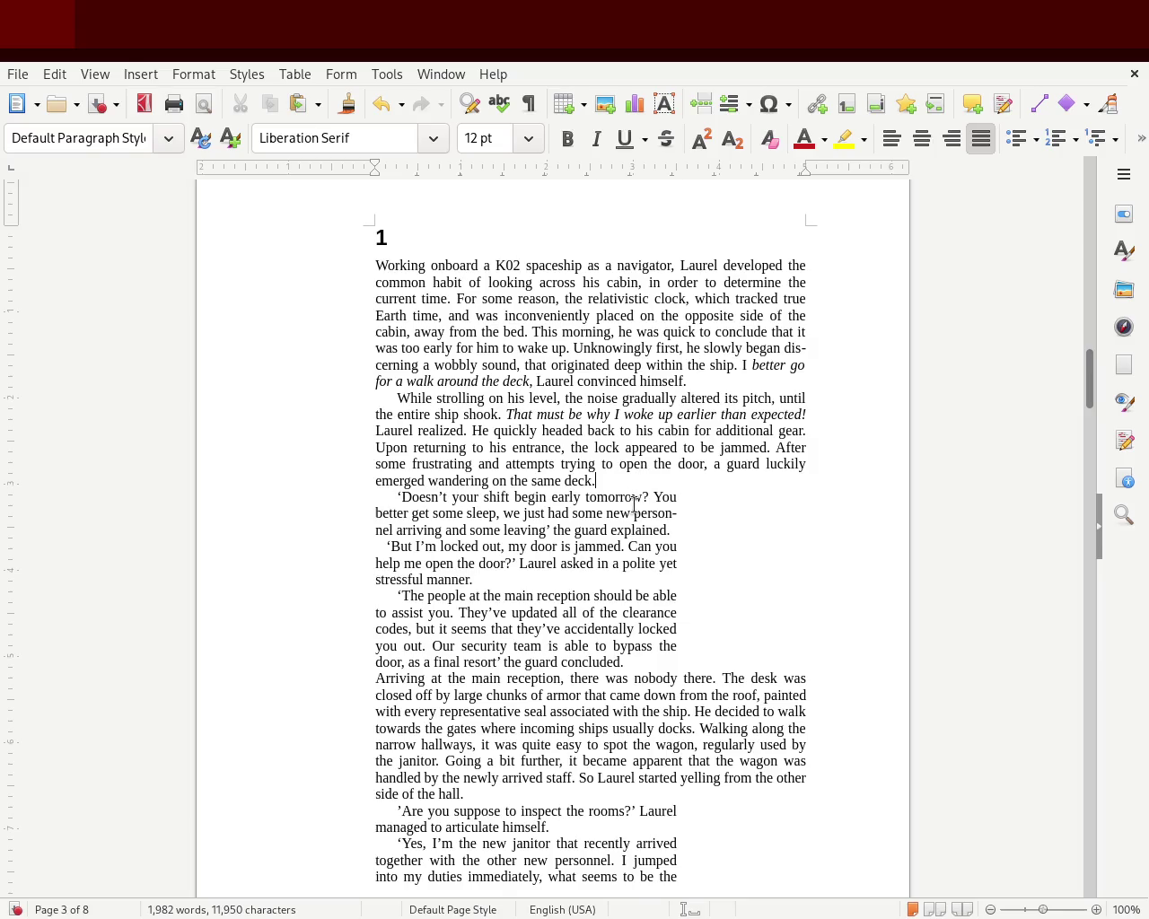
pyautogui.press('Return')
pyautogui.click(624, 679)
pyautogui.press('Return')
# Check the new blank line and the indents of the guard's dialogue paragraphs.
pyautogui.moveTo(625, 679)
pyautogui.mouseDown()
pyautogui.moveTo(408, 602)
pyautogui.moveTo(258, 502)
pyautogui.mouseUp()
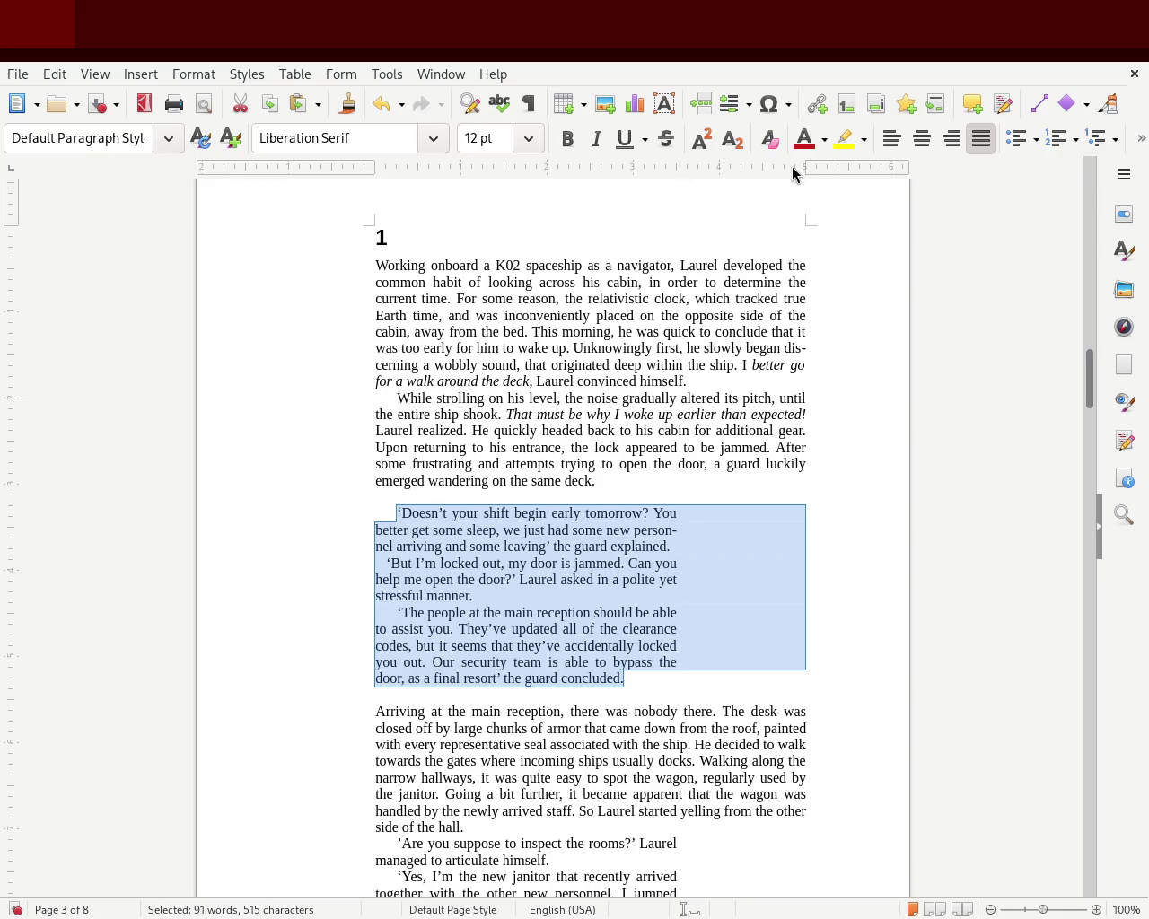
pyautogui.click(580, 364)
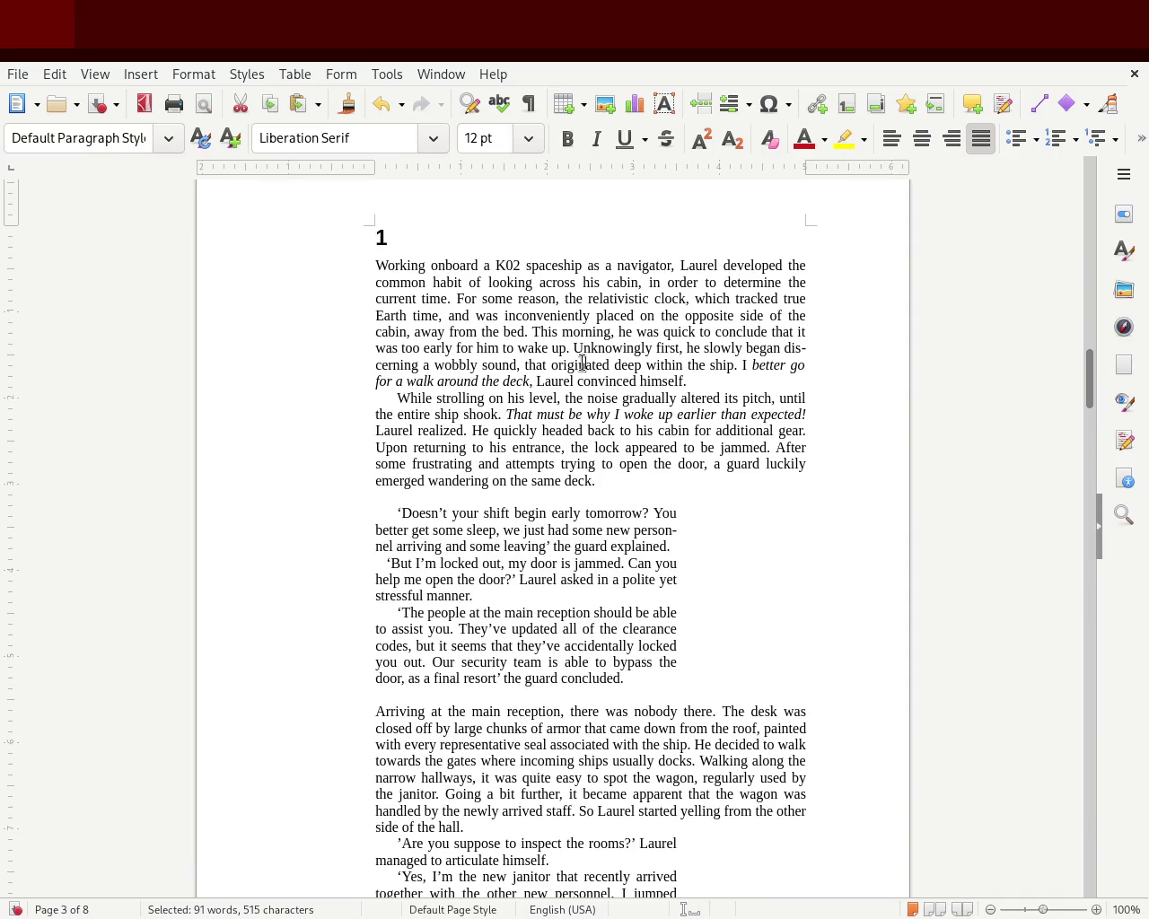
pyautogui.click(420, 495)
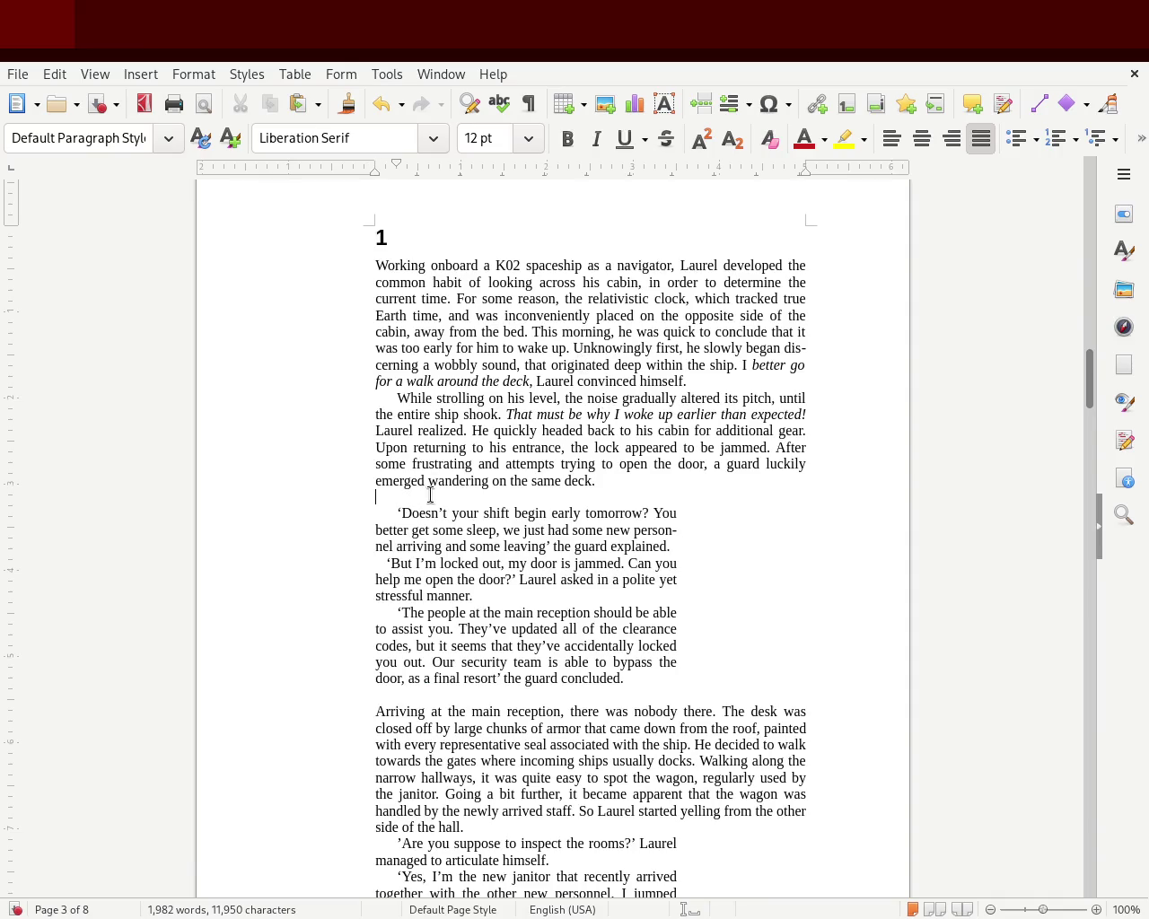
pyautogui.click(453, 691)
pyautogui.click(641, 680)
pyautogui.moveTo(641, 680); pyautogui.dragTo(297, 515)
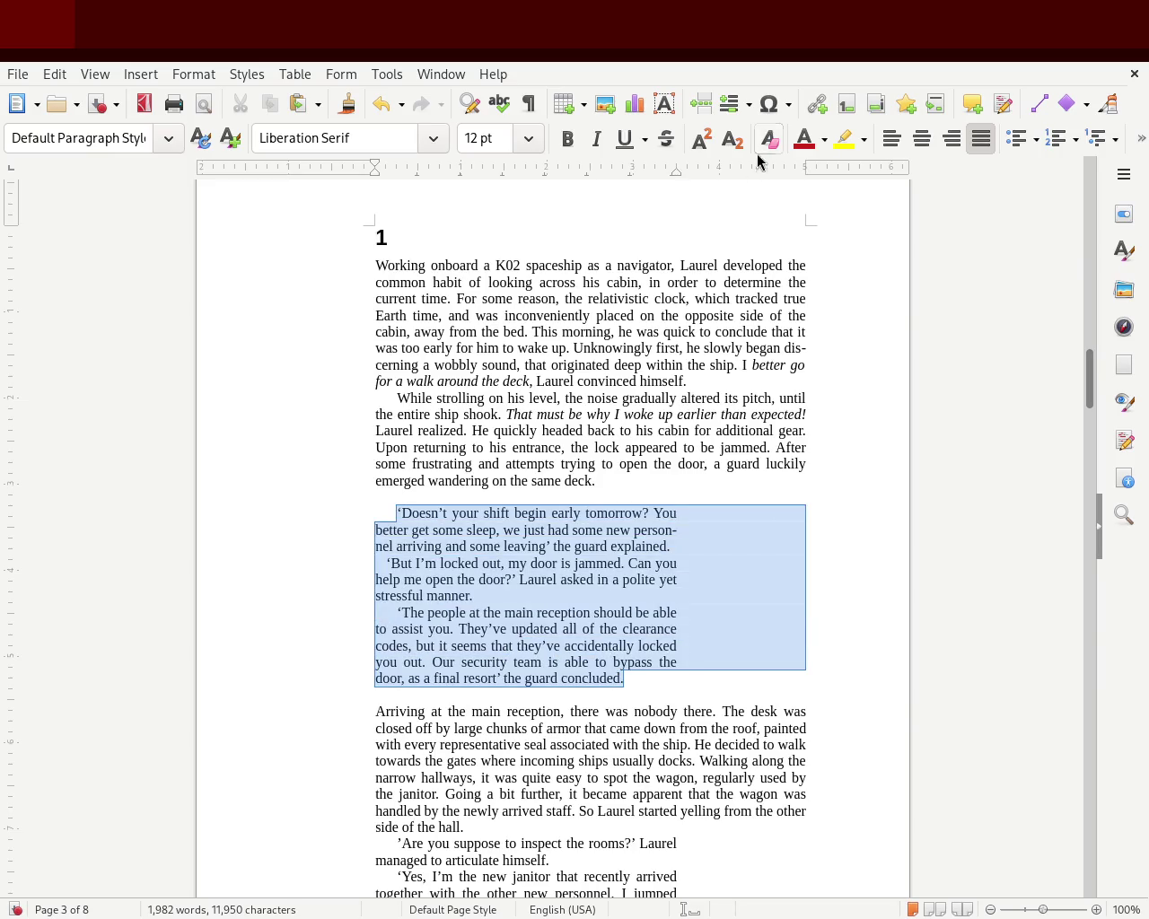
pyautogui.click(754, 316)
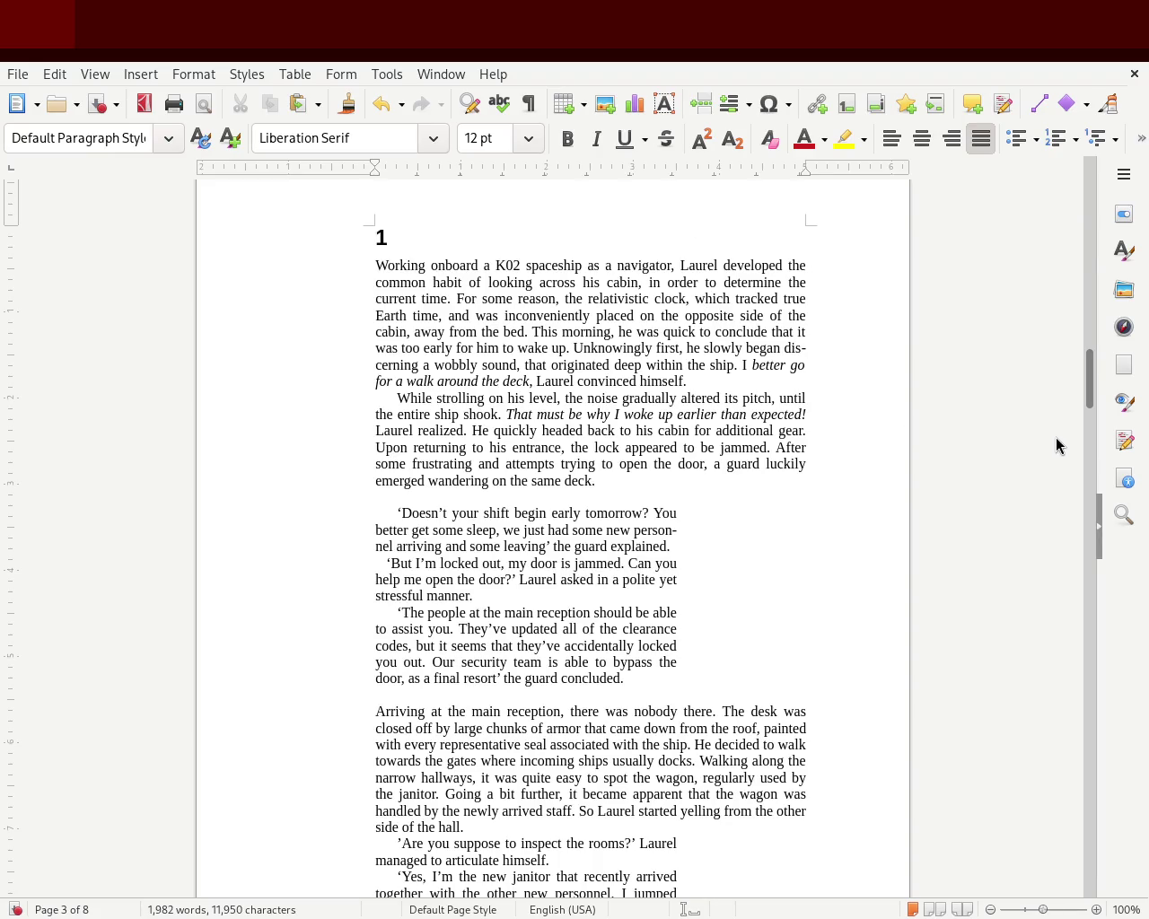
# Insert blank lines before the rooms question and after the janitor's last dialogue line.
pyautogui.scroll(-1, 1090, 392)
pyautogui.moveTo(1090, 392); pyautogui.dragTo(1090, 378)
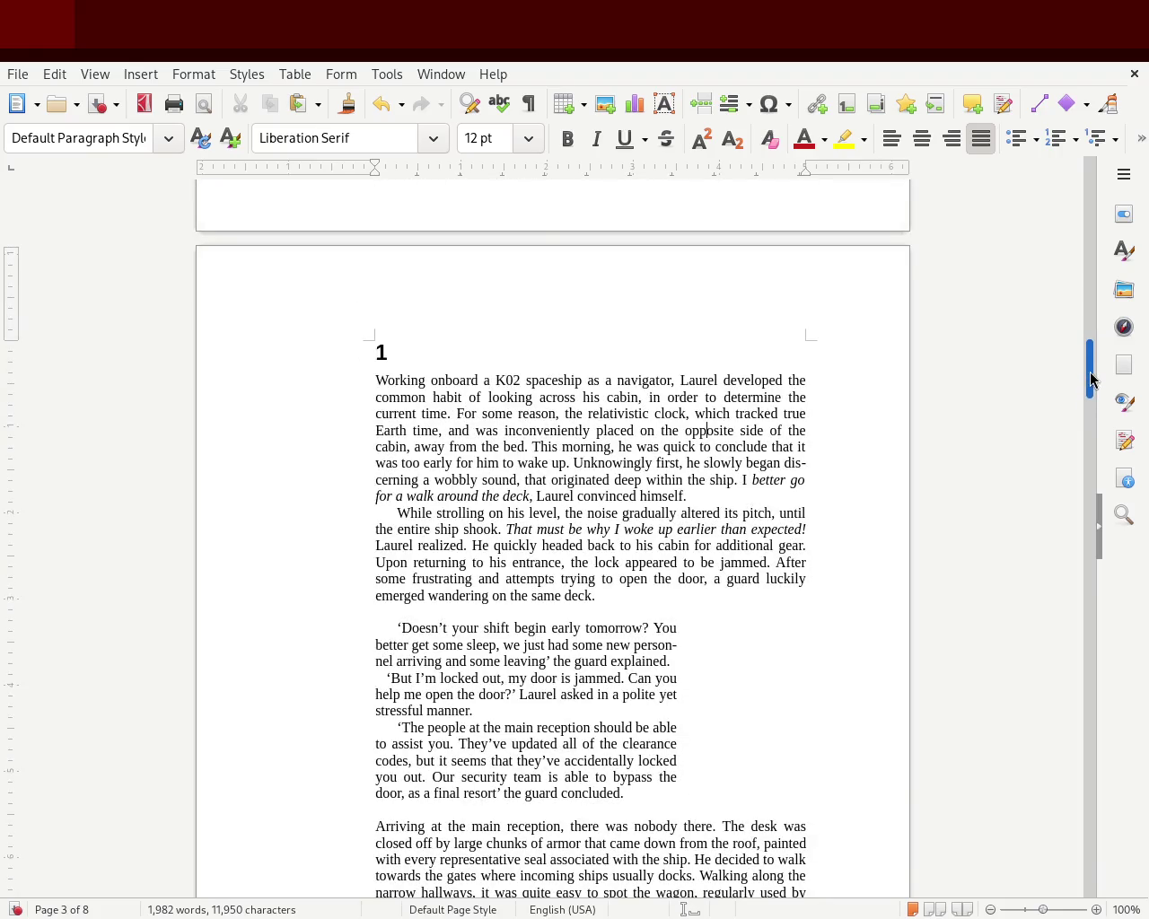
pyautogui.moveTo(1090, 378); pyautogui.dragTo(1079, 397)
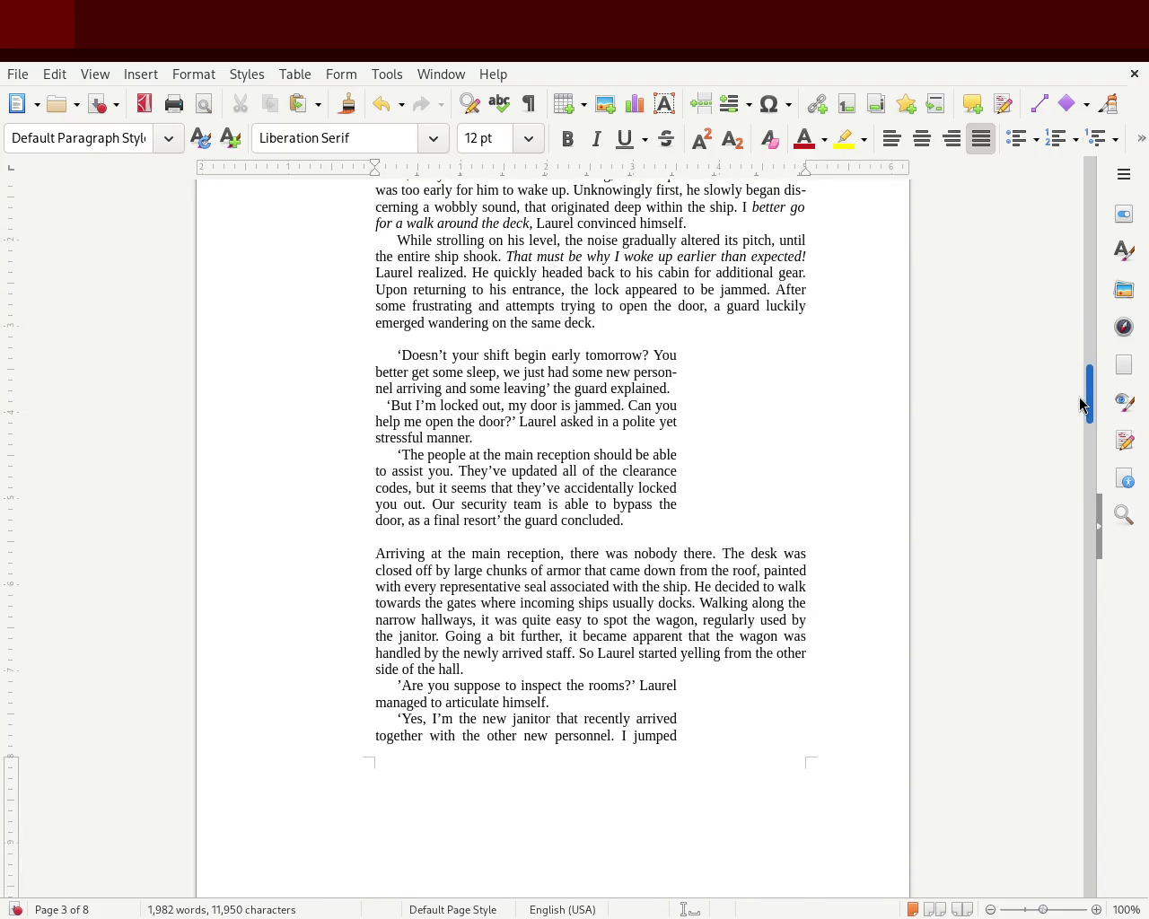
pyautogui.click(505, 571)
pyautogui.press('Return')
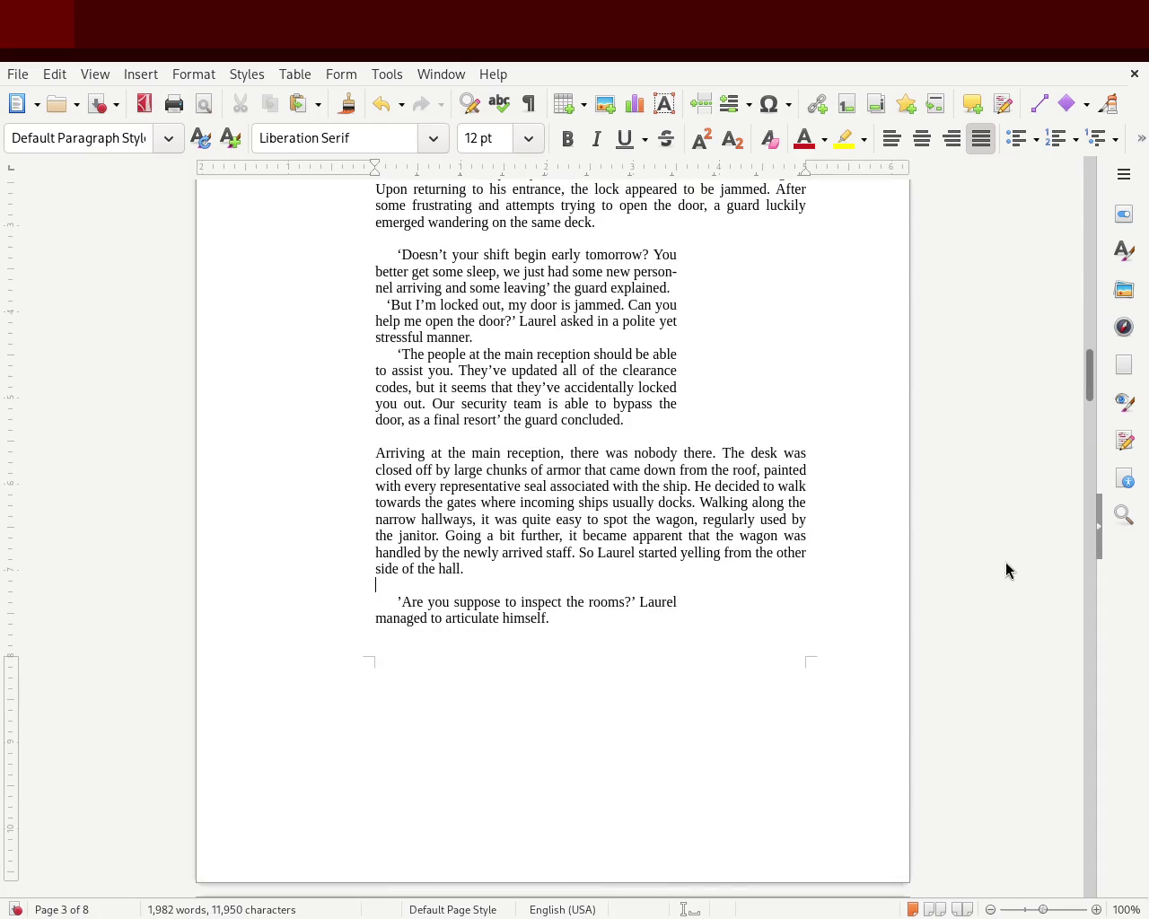
pyautogui.moveTo(1089, 381); pyautogui.dragTo(1087, 431)
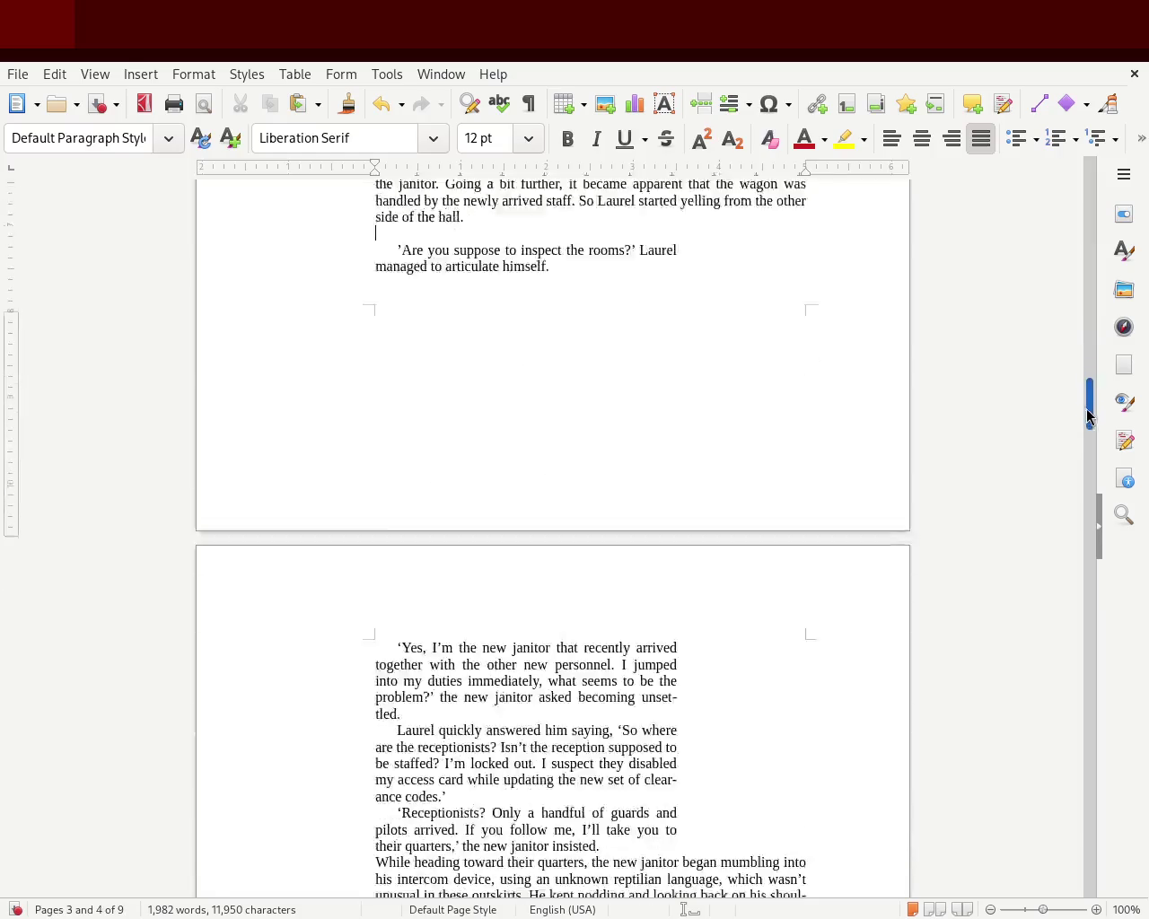
pyautogui.click(667, 585)
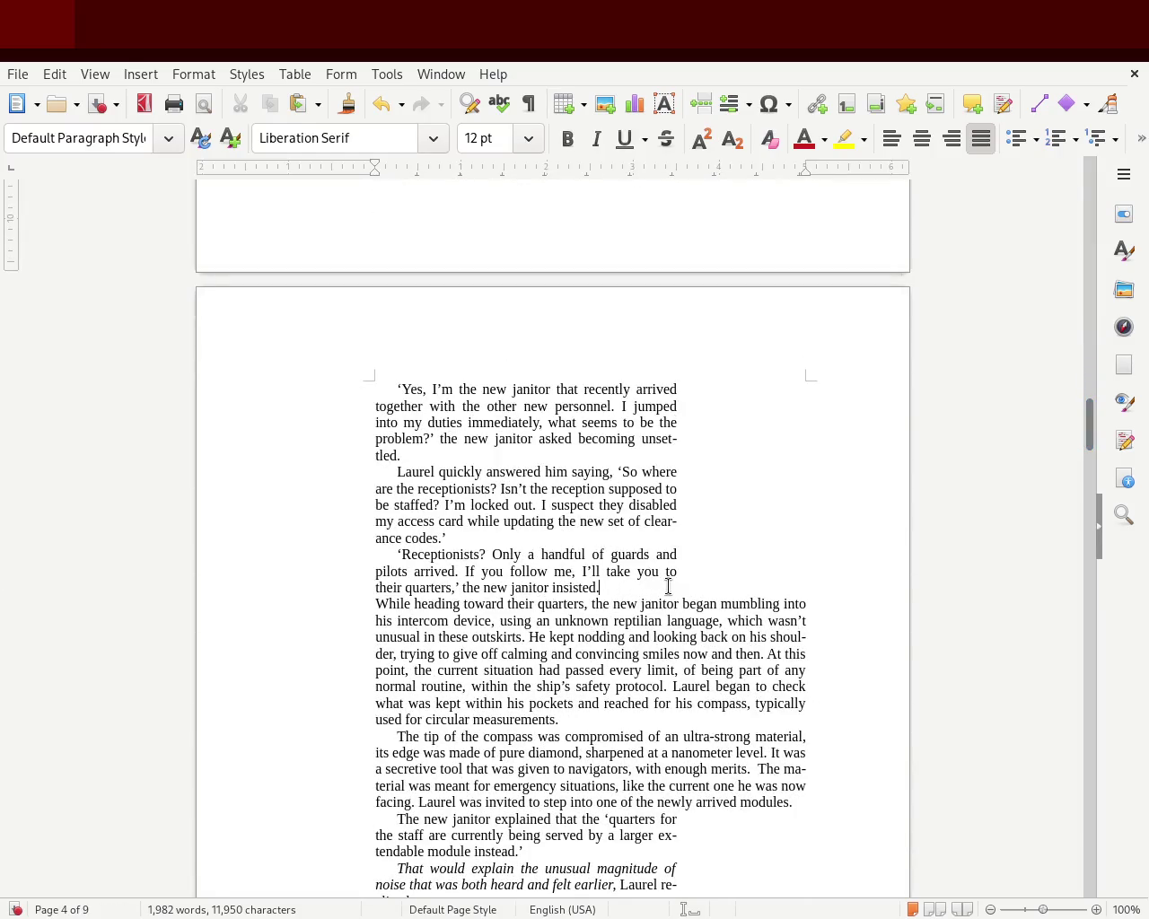
pyautogui.press('Return')
pyautogui.moveTo(1089, 430); pyautogui.dragTo(1093, 359)
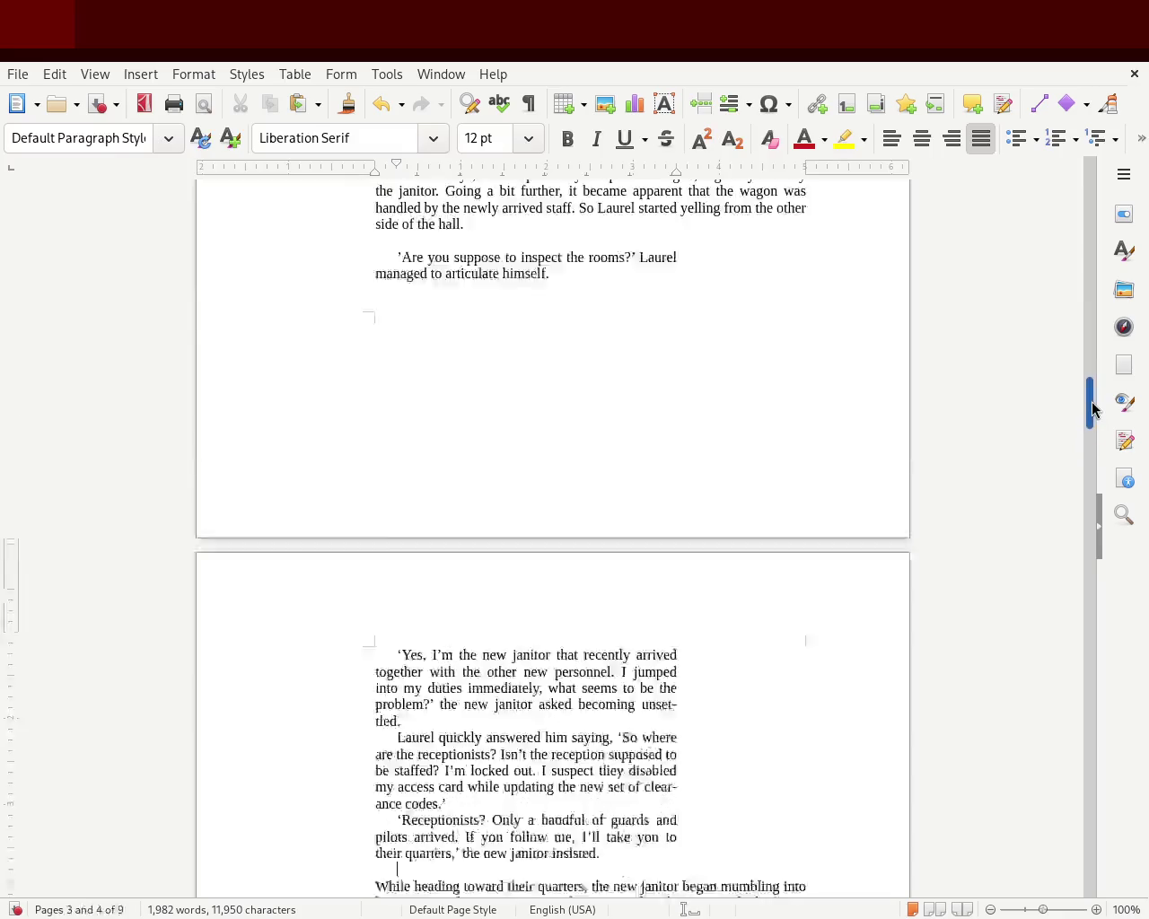
pyautogui.scroll(1, 1093, 361)
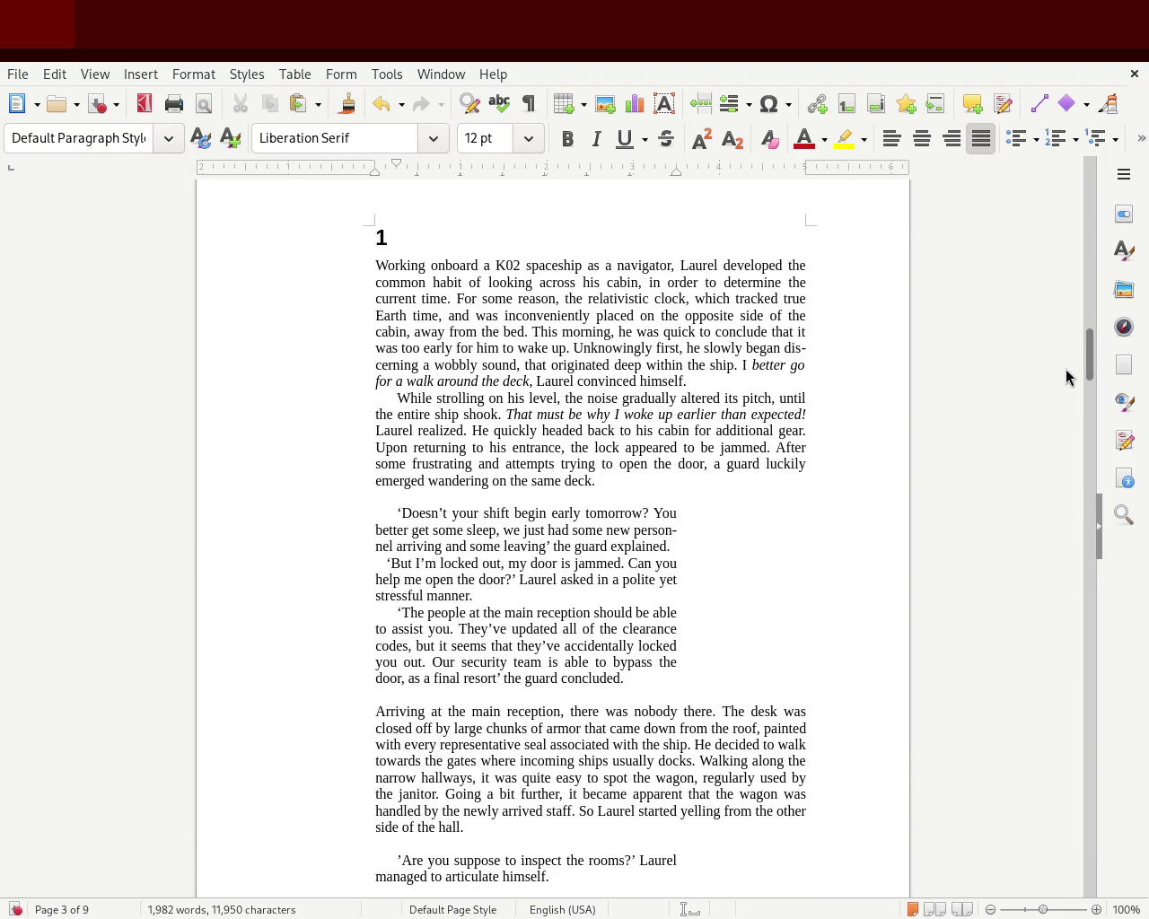
# Save the manuscript, try a leftward first-line indent on the dialogue, and undo it.
pyautogui.hotkey('ctrl', 's')
pyautogui.moveTo(382, 170); pyautogui.dragTo(381, 170)
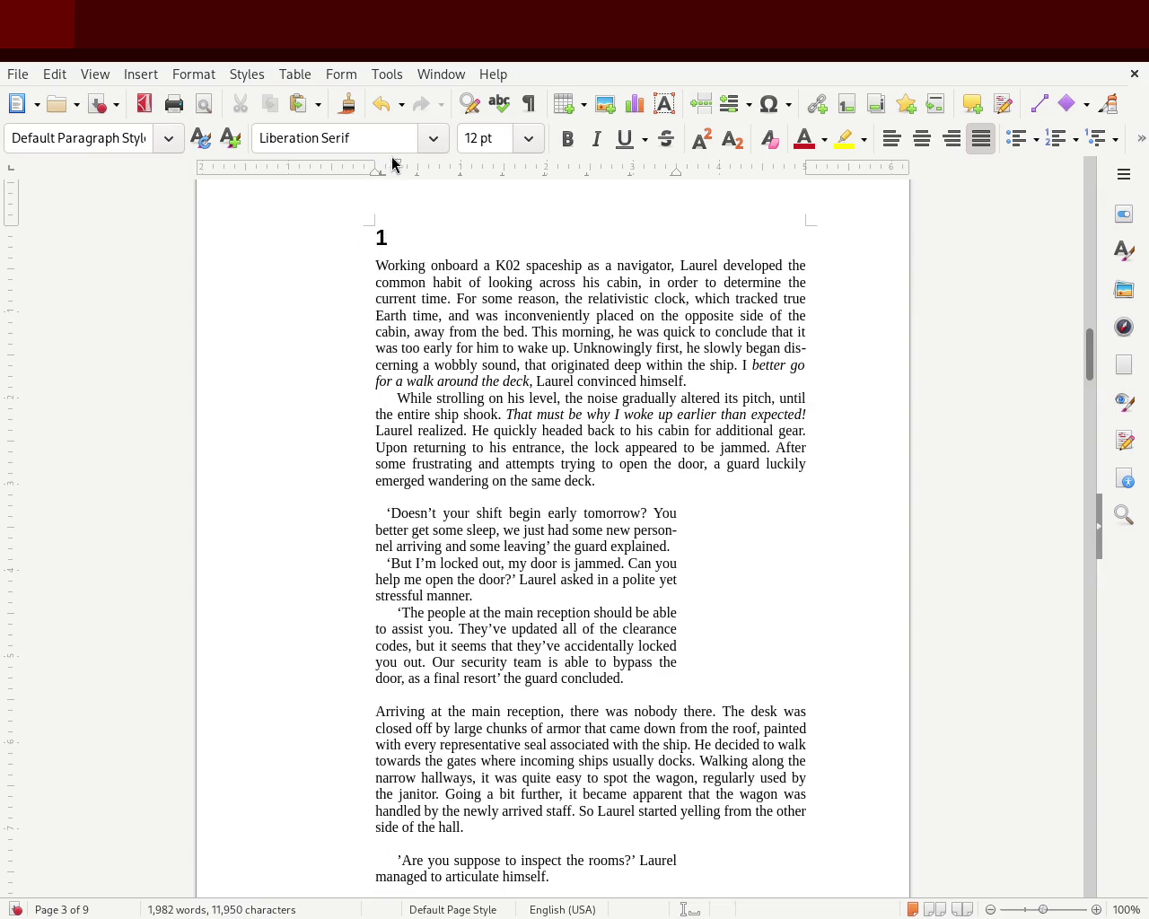
pyautogui.moveTo(397, 167); pyautogui.dragTo(385, 169)
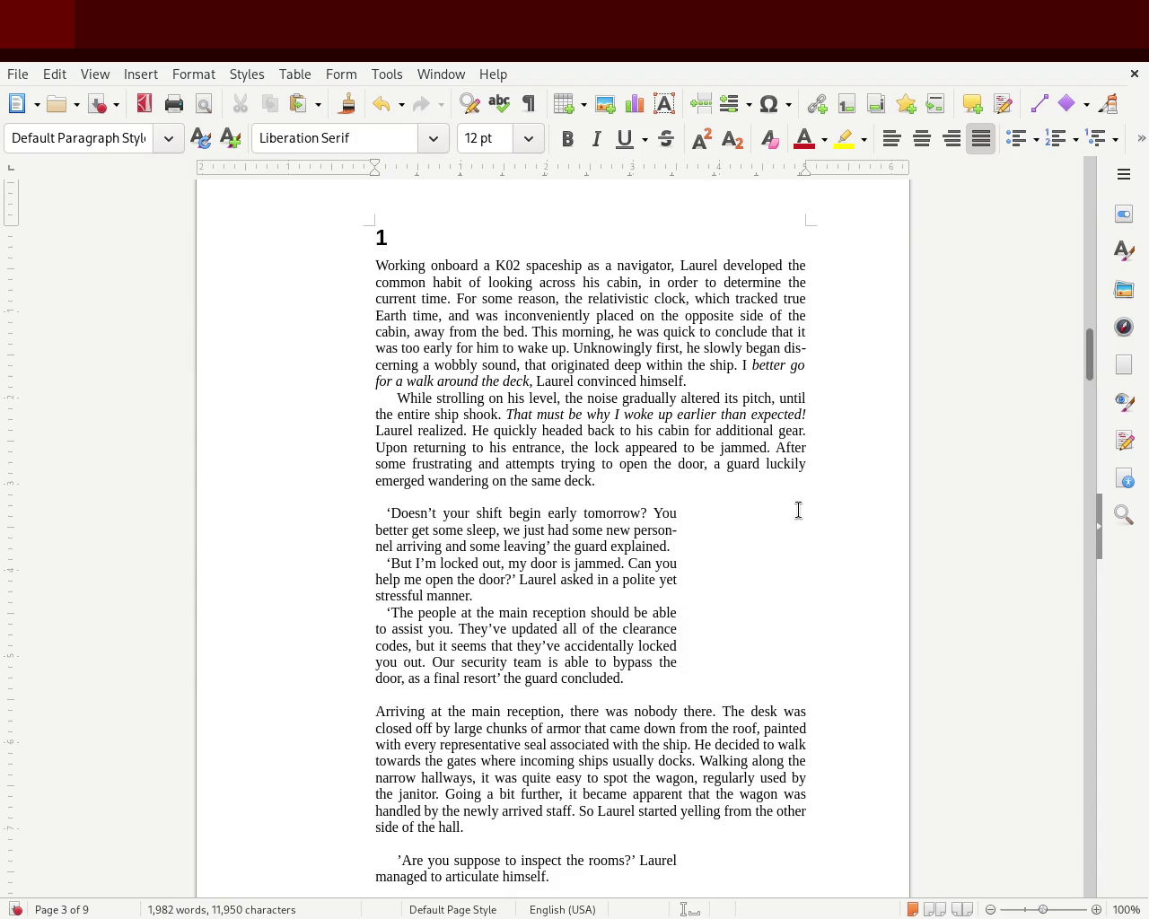
pyautogui.hotkey('ctrl', 'z')
pyautogui.hotkey('ctrl', 'z')
pyautogui.hotkey('ctrl', 's')
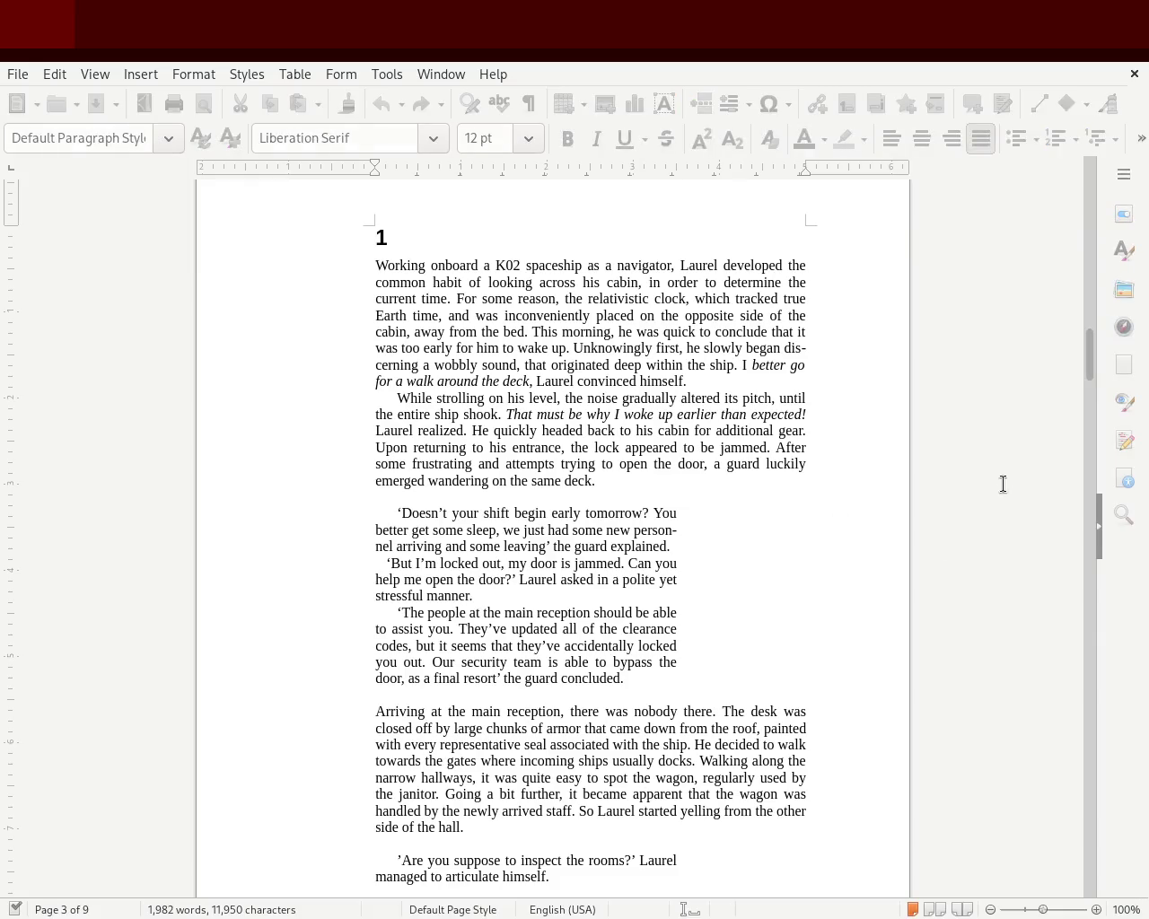
pyautogui.moveTo(1089, 357); pyautogui.dragTo(1087, 429)
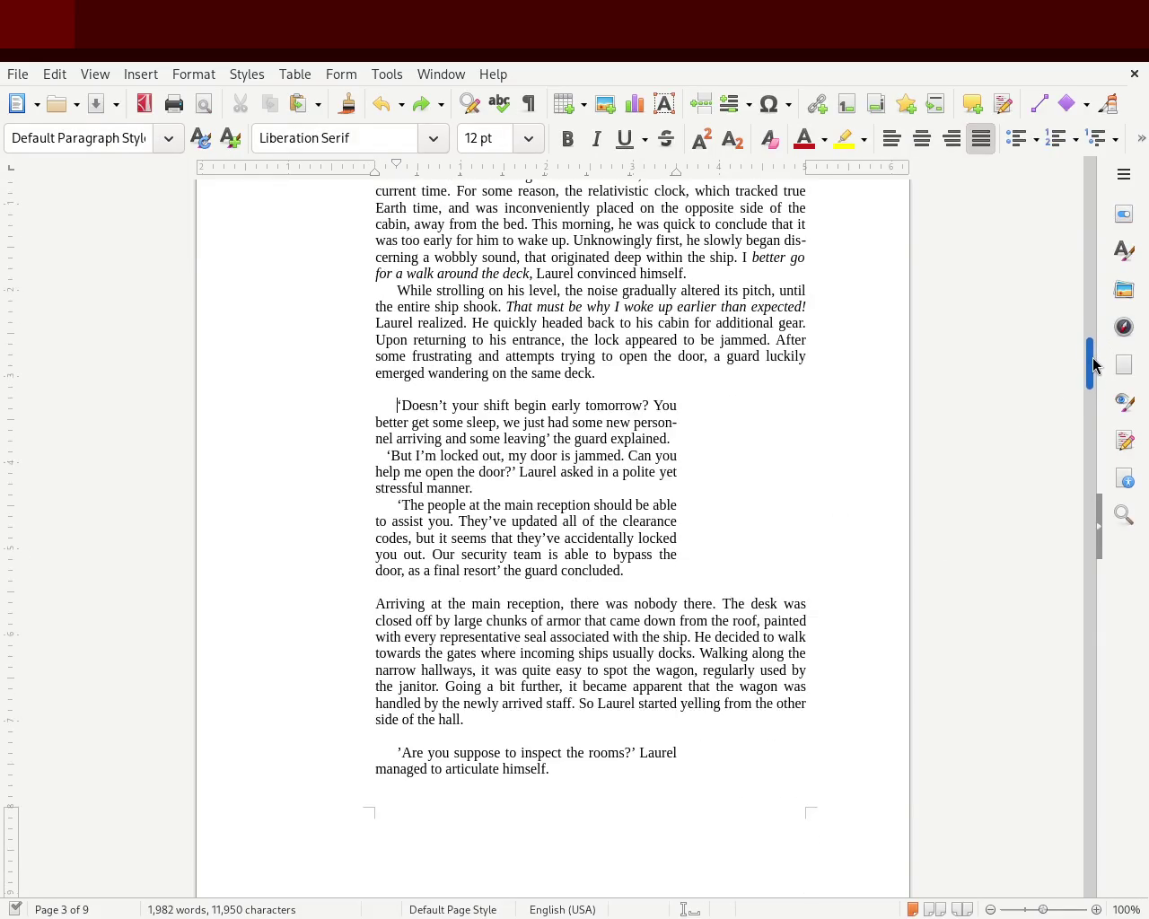
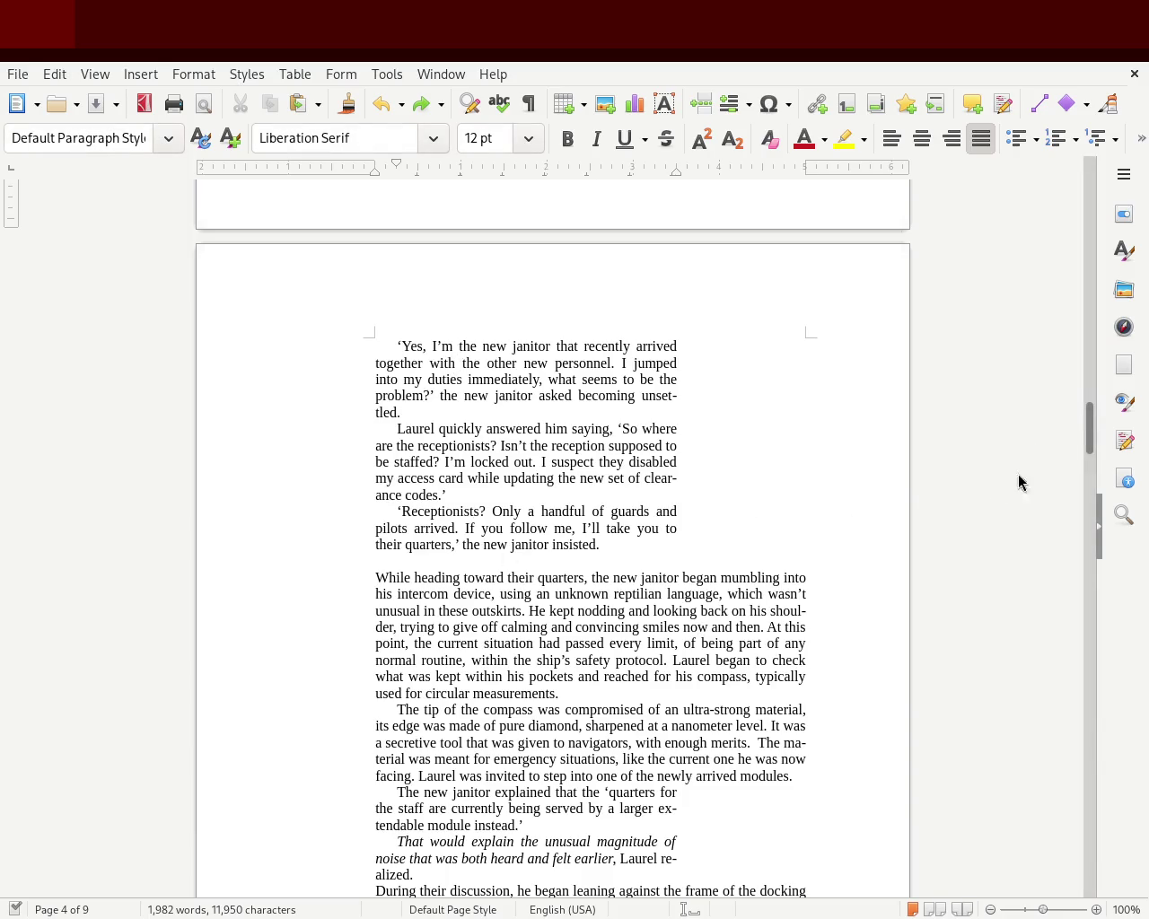
# Select the three chapter 1 dialogue paragraphs and clear their direct formatting.
pyautogui.moveTo(1087, 429); pyautogui.dragTo(1093, 378)
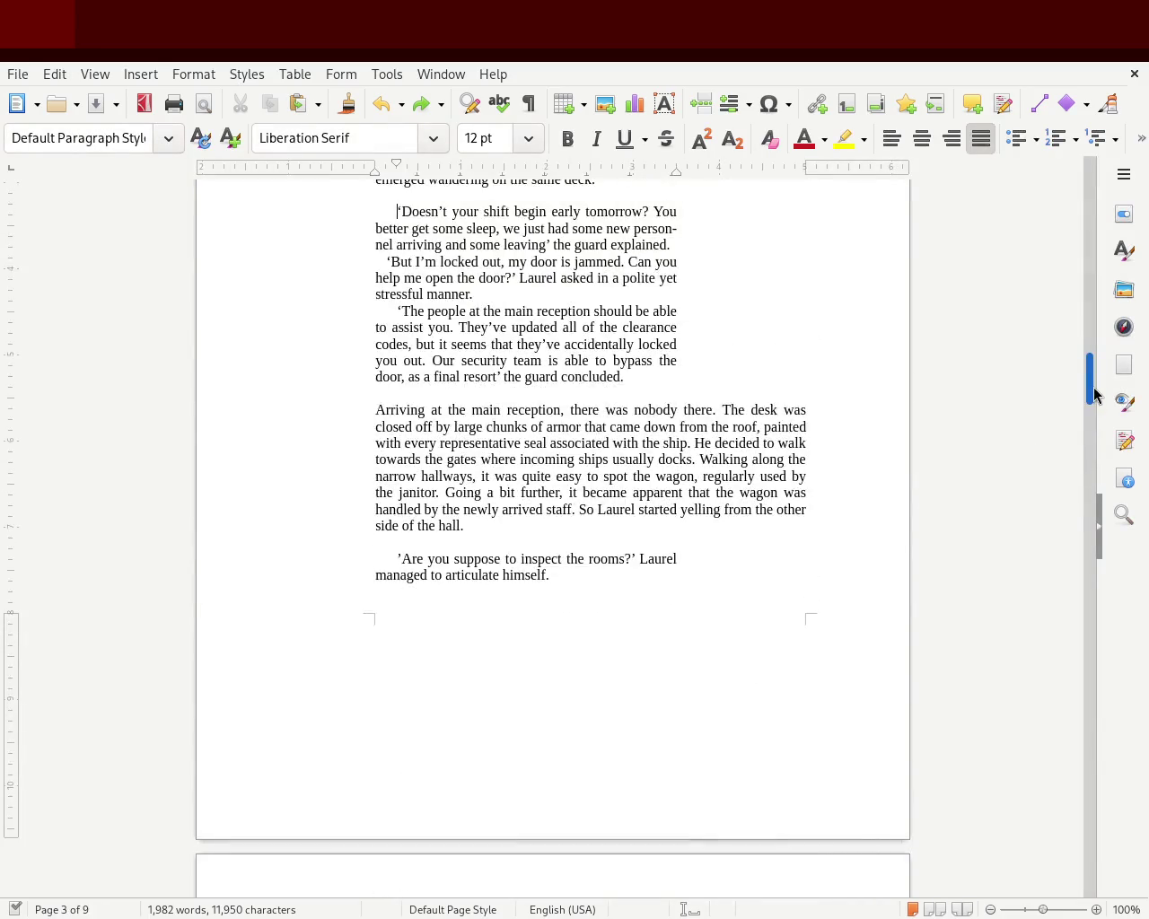
pyautogui.moveTo(1093, 379)
pyautogui.mouseDown()
pyautogui.moveTo(1105, 210)
pyautogui.moveTo(1085, 373)
pyautogui.mouseUp()
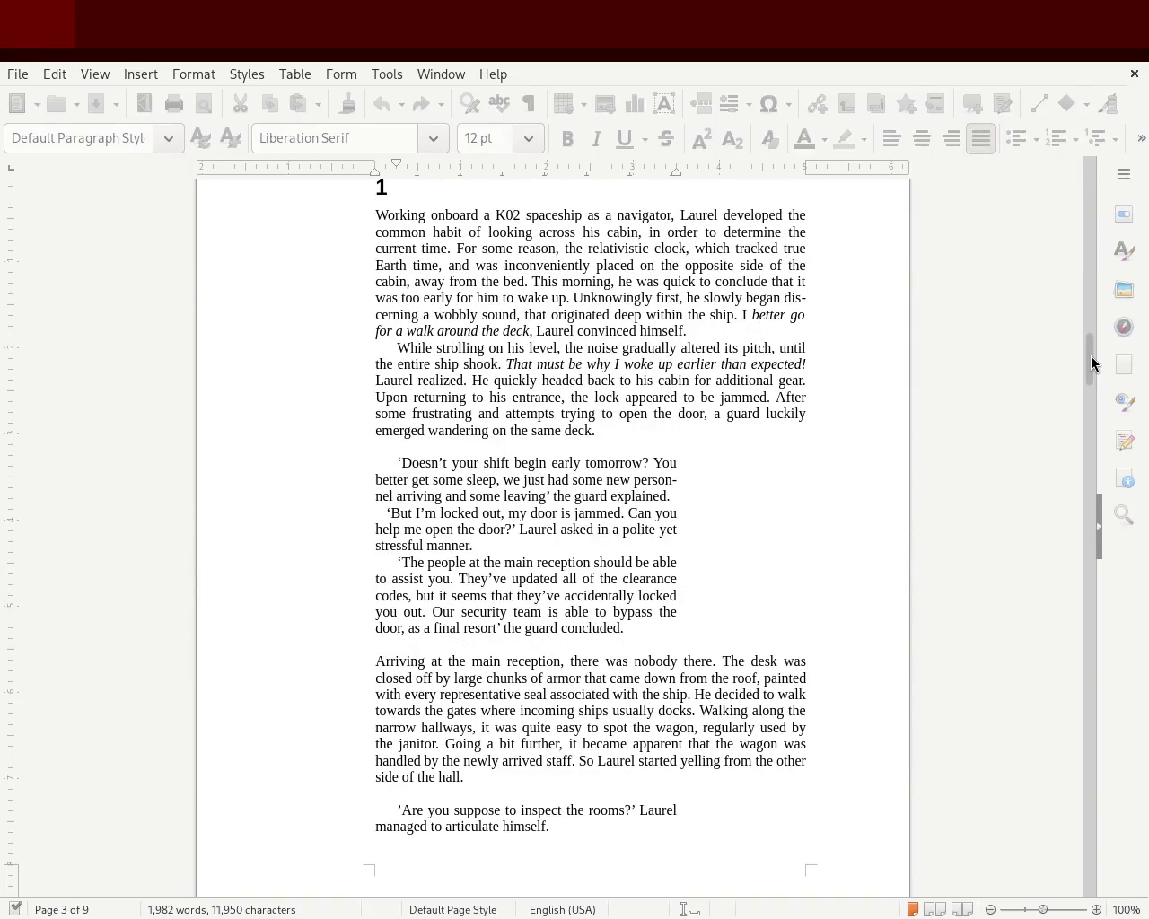
pyautogui.scroll(-3, 1085, 374)
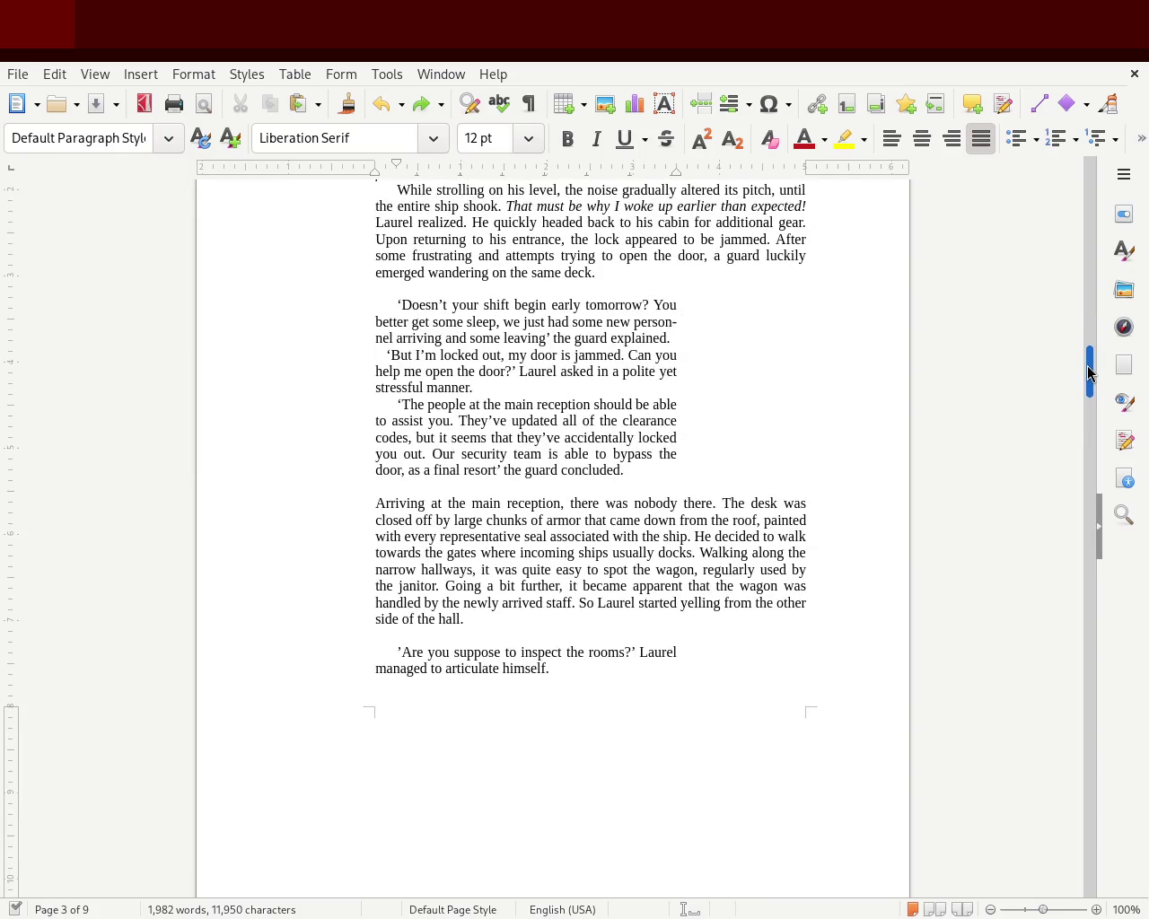
pyautogui.moveTo(1089, 371)
pyautogui.mouseDown()
pyautogui.moveTo(1082, 430)
pyautogui.moveTo(1097, 346)
pyautogui.mouseUp()
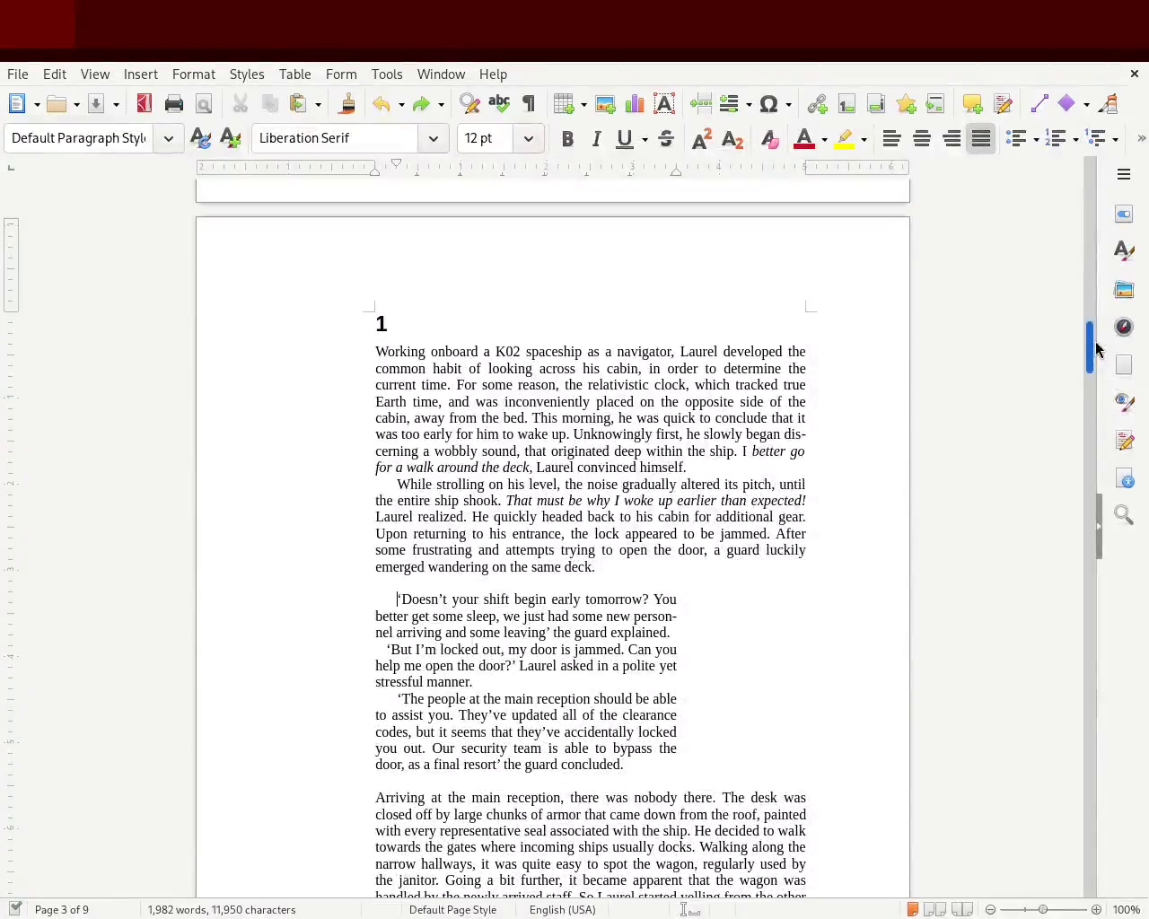
pyautogui.moveTo(638, 764); pyautogui.dragTo(253, 595)
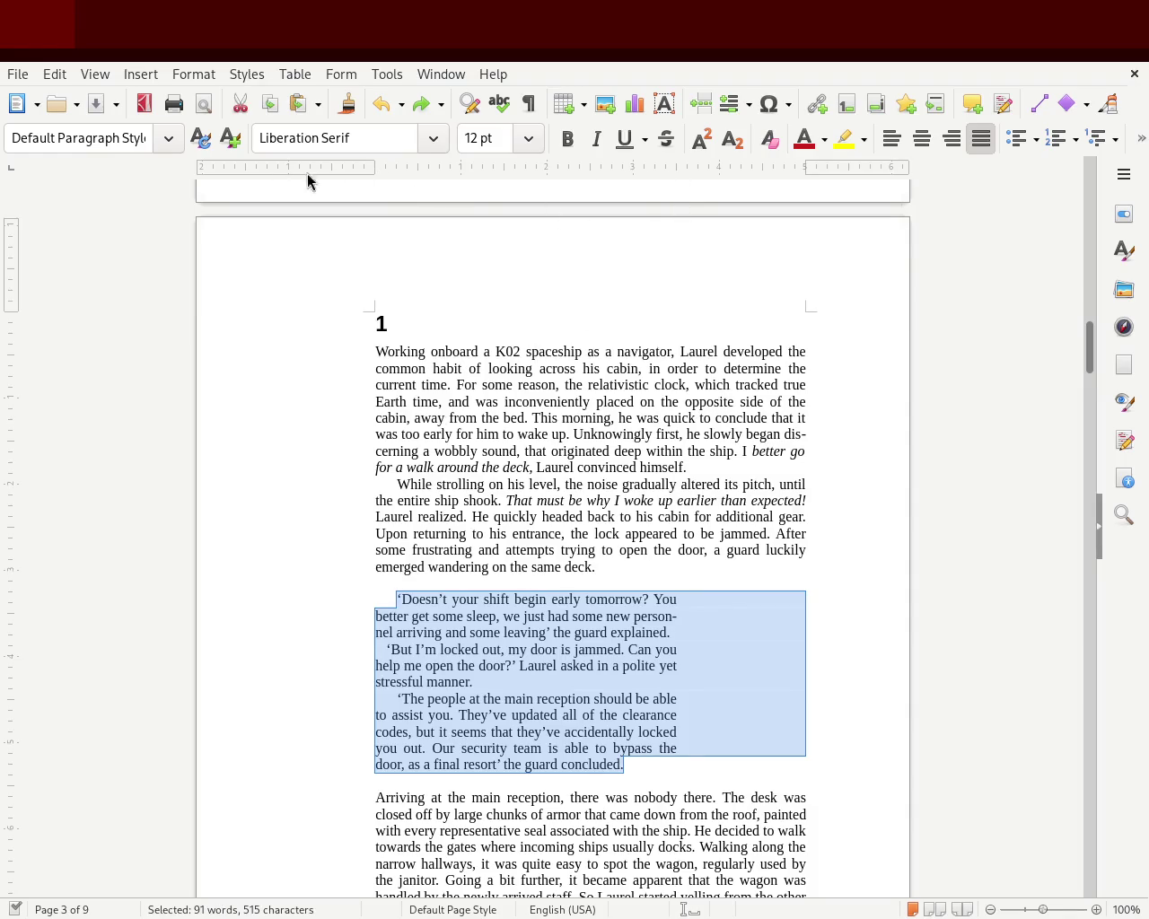
pyautogui.hotkey('ctrl', 'm')
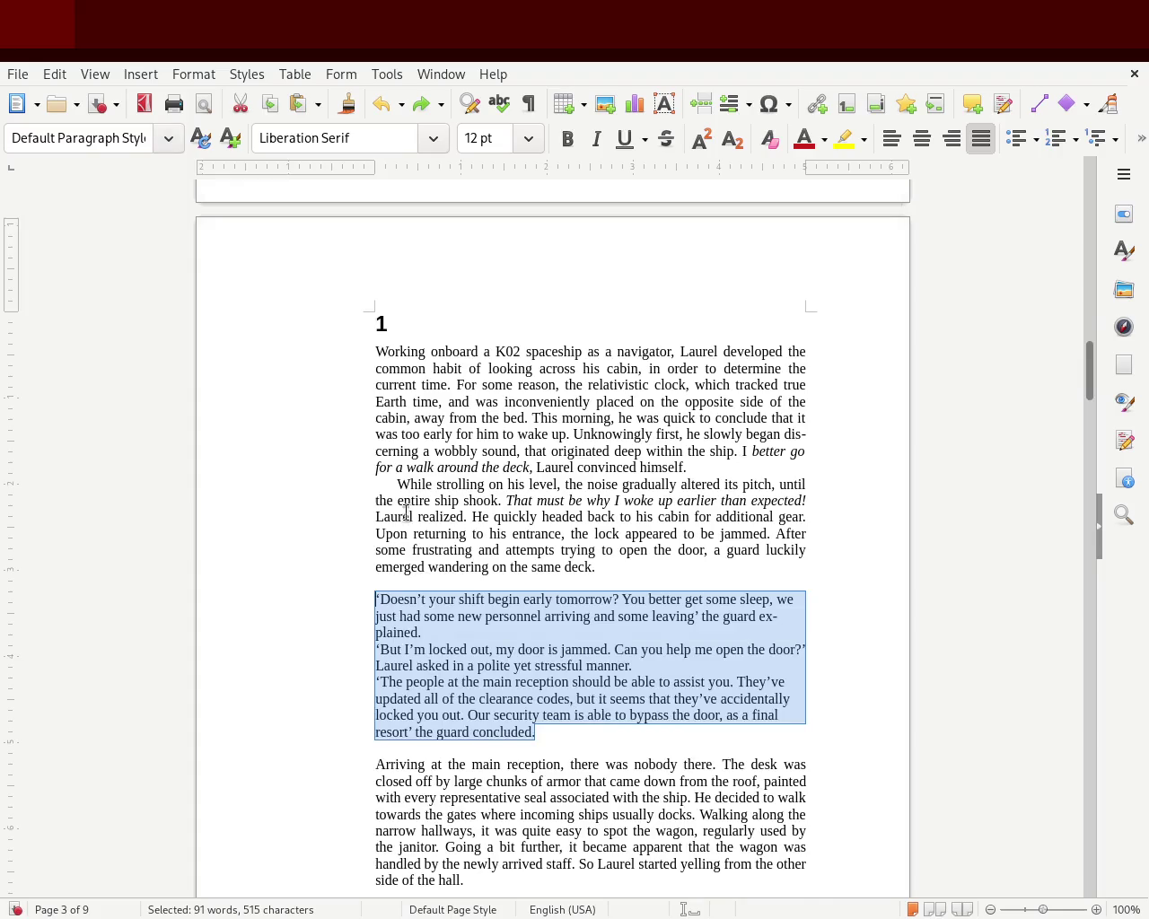
# Give the dialogue a first-line indent, pull its right indent inward, and justify it.
pyautogui.moveTo(373, 168); pyautogui.dragTo(396, 168)
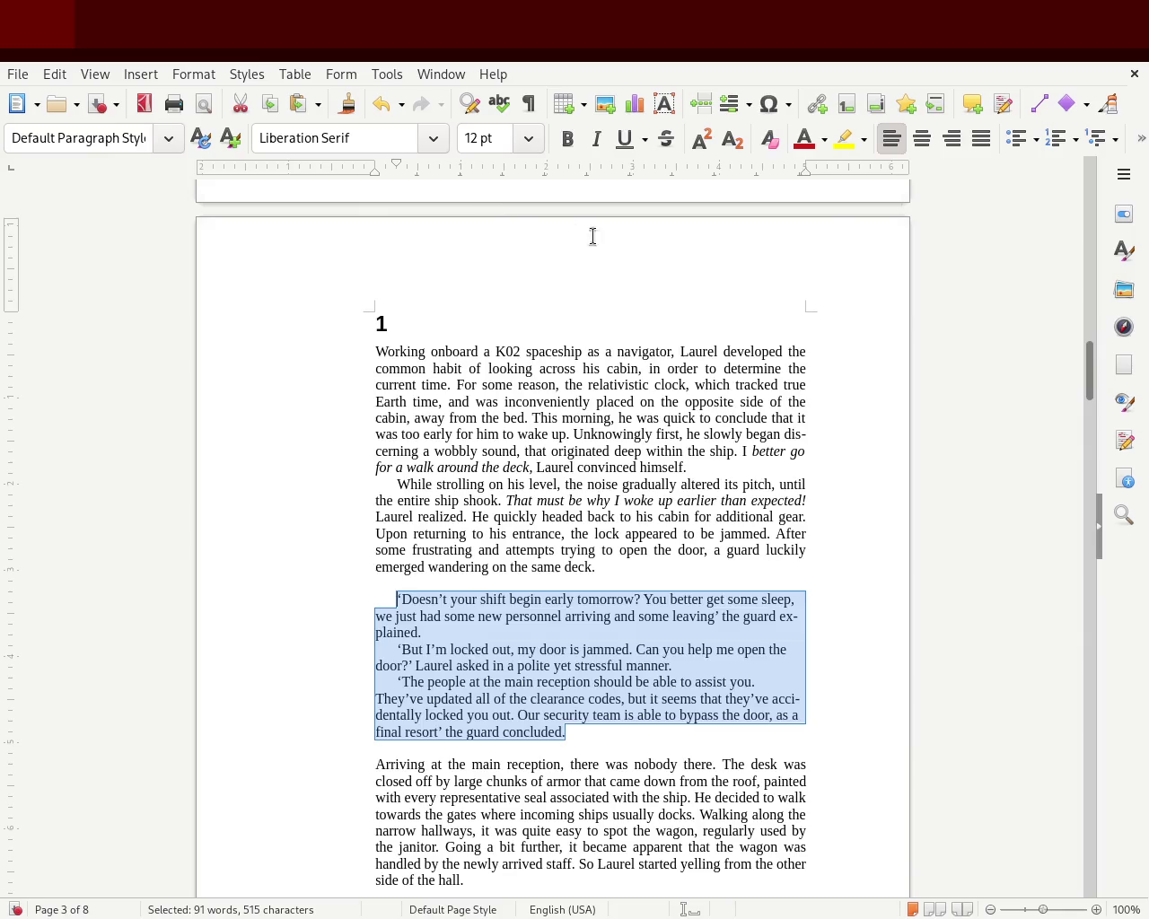
pyautogui.moveTo(804, 171); pyautogui.dragTo(718, 170)
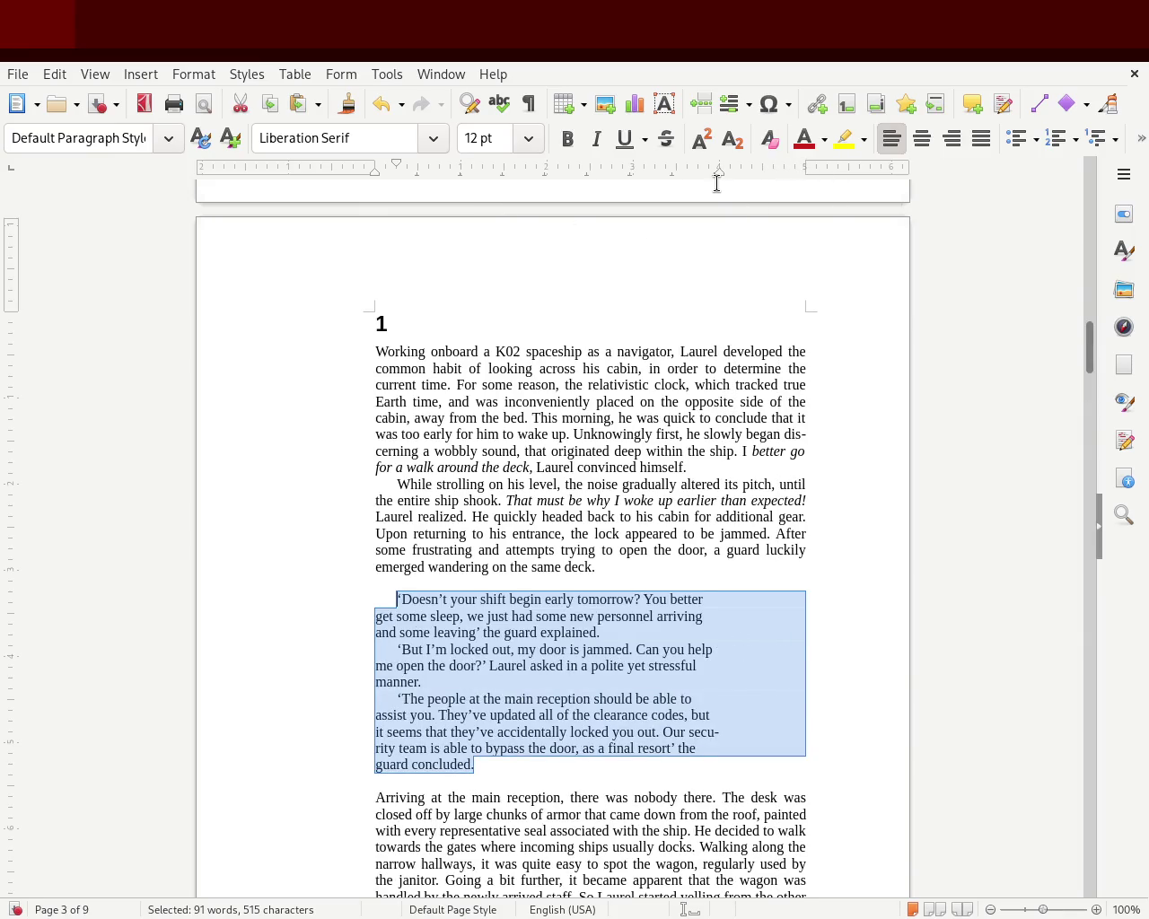
pyautogui.click(272, 423)
pyautogui.scroll(-5, 296, 386)
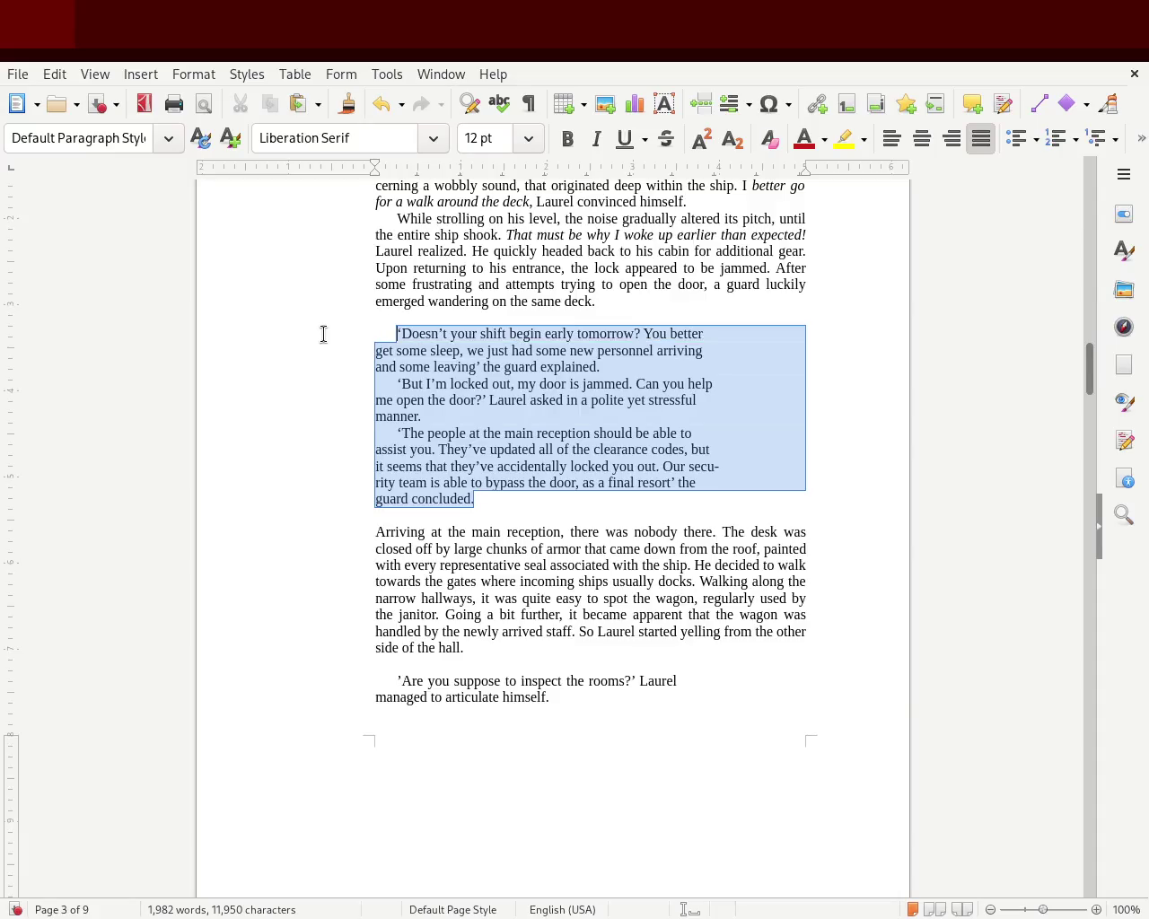
pyautogui.click(977, 137)
pyautogui.click(856, 299)
pyautogui.click(590, 487)
pyautogui.press('Up')
pyautogui.press('Up')
pyautogui.press('Up')
pyautogui.moveTo(1090, 380)
pyautogui.mouseDown()
pyautogui.moveTo(1093, 351)
pyautogui.moveTo(1089, 380)
pyautogui.moveTo(1088, 356)
pyautogui.moveTo(1089, 366)
pyautogui.mouseUp()
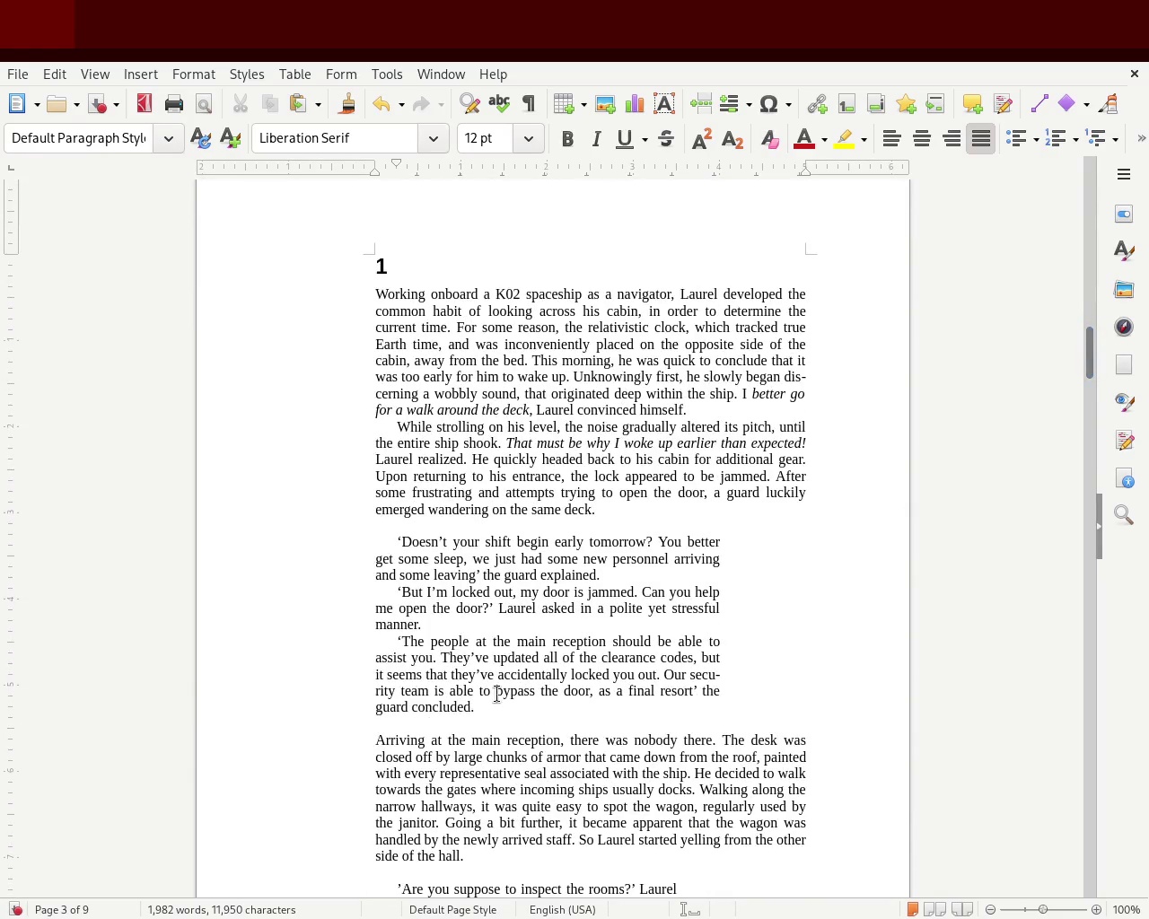
# Reduce the chapter 1 dialogue paragraphs' first-line indent slightly.
pyautogui.moveTo(474, 707); pyautogui.dragTo(214, 541)
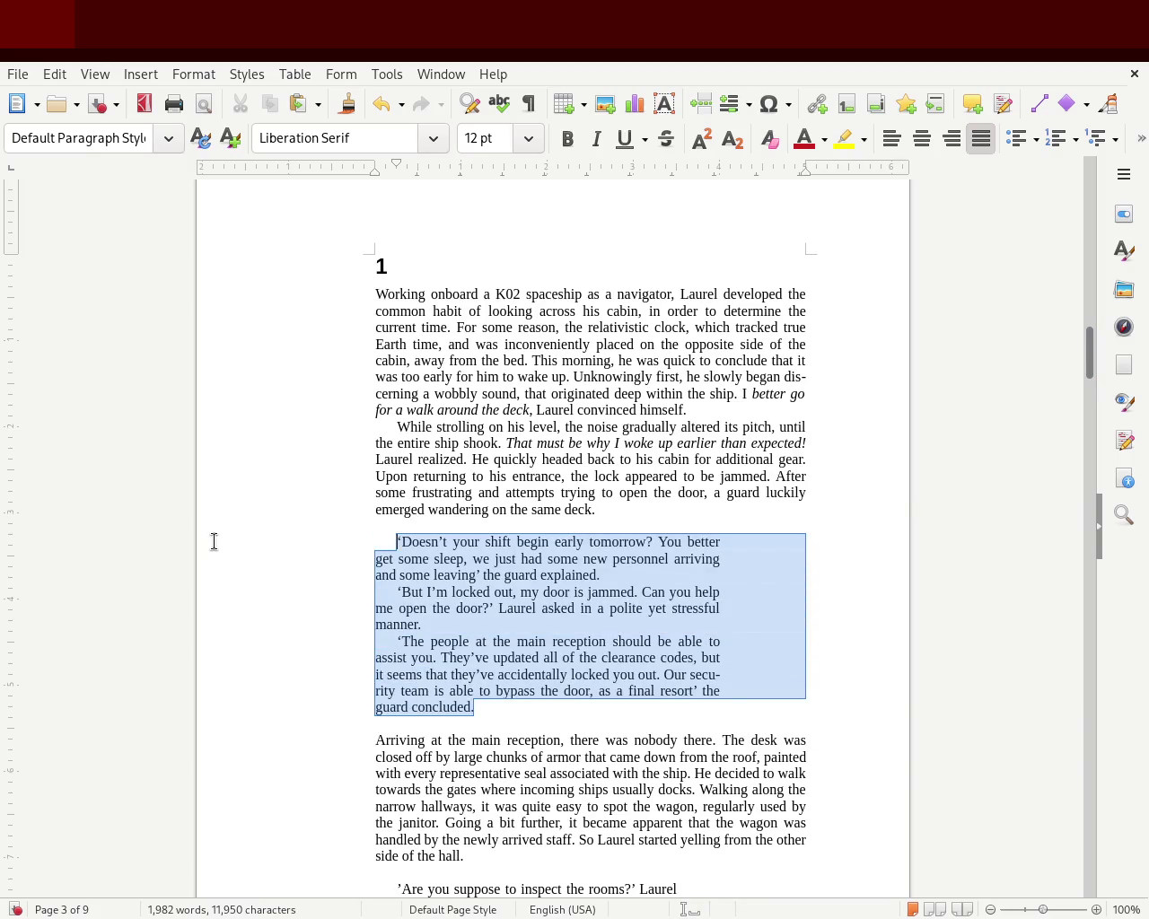
pyautogui.moveTo(397, 167); pyautogui.dragTo(383, 163)
pyautogui.click(329, 321)
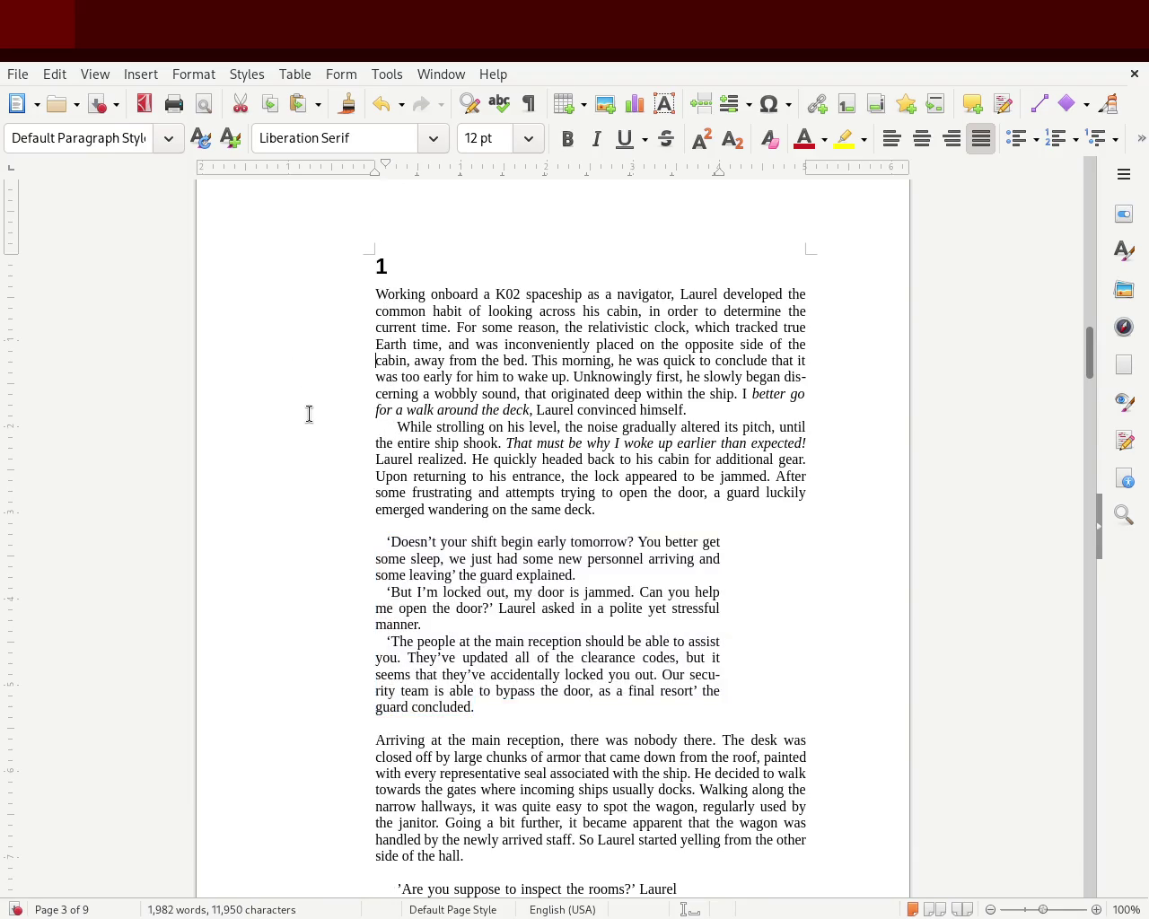
# Try a smaller first-line indent on the While strolling paragraph, then undo it.
pyautogui.click(373, 425)
pyautogui.moveTo(395, 166); pyautogui.dragTo(381, 168)
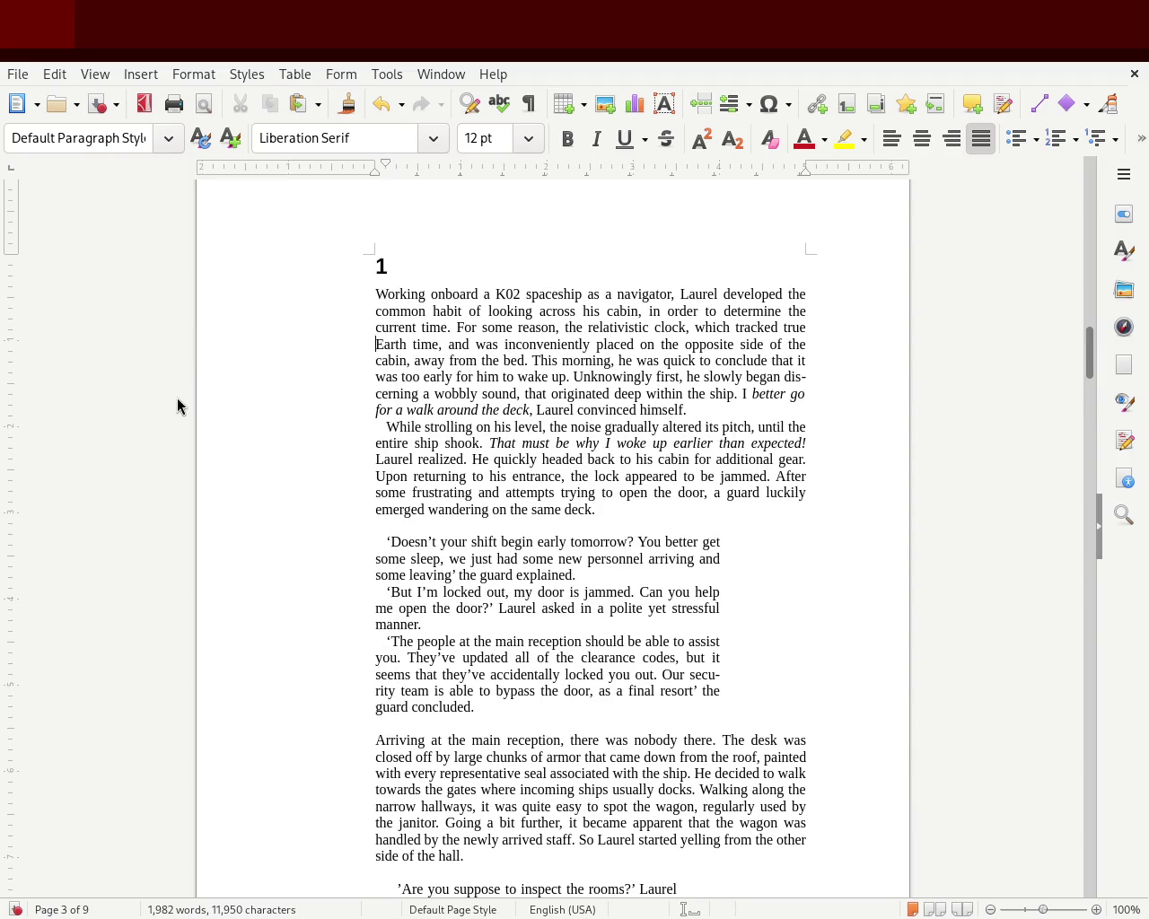
pyautogui.hotkey('ctrl', 'z')
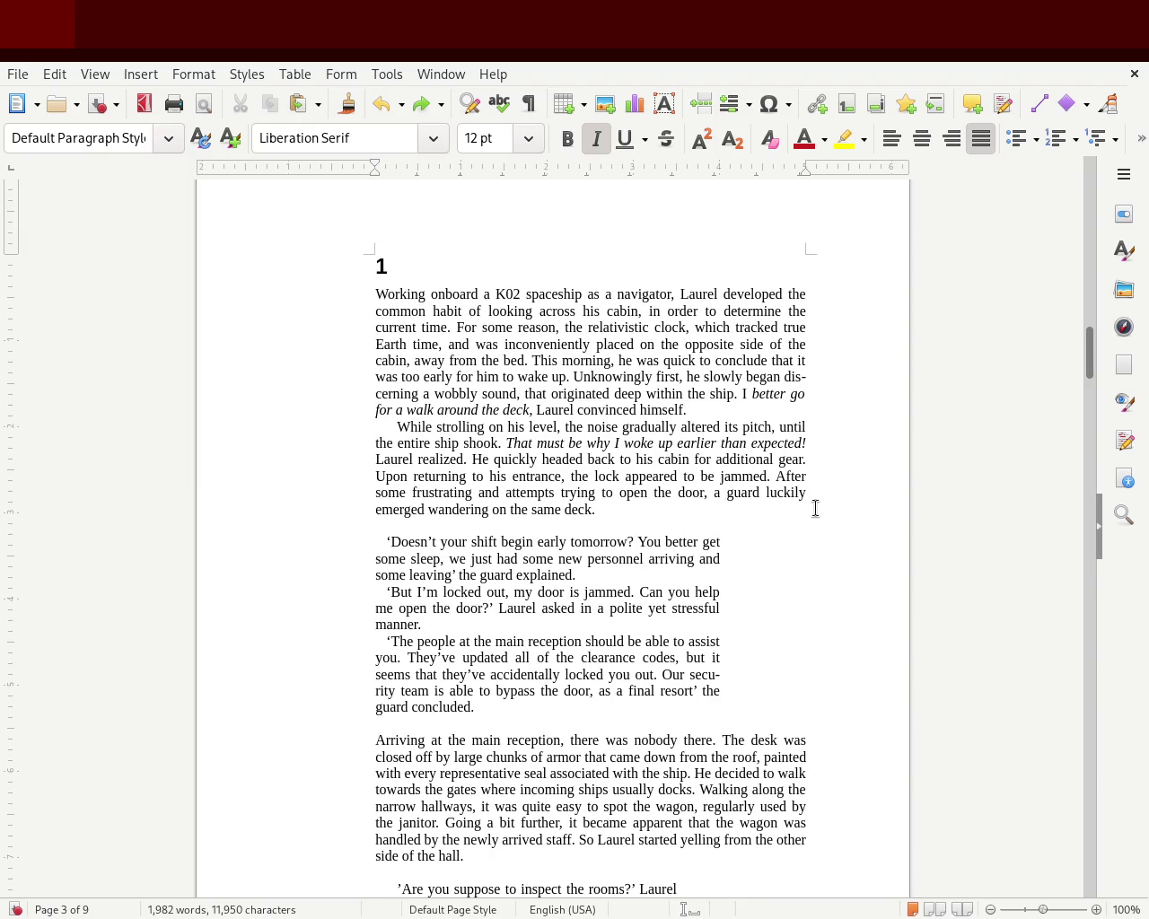
# Save the manuscript.
pyautogui.moveTo(1091, 356)
pyautogui.mouseDown()
pyautogui.moveTo(1087, 376)
pyautogui.moveTo(1092, 348)
pyautogui.mouseUp()
pyautogui.hotkey('ctrl', 's')
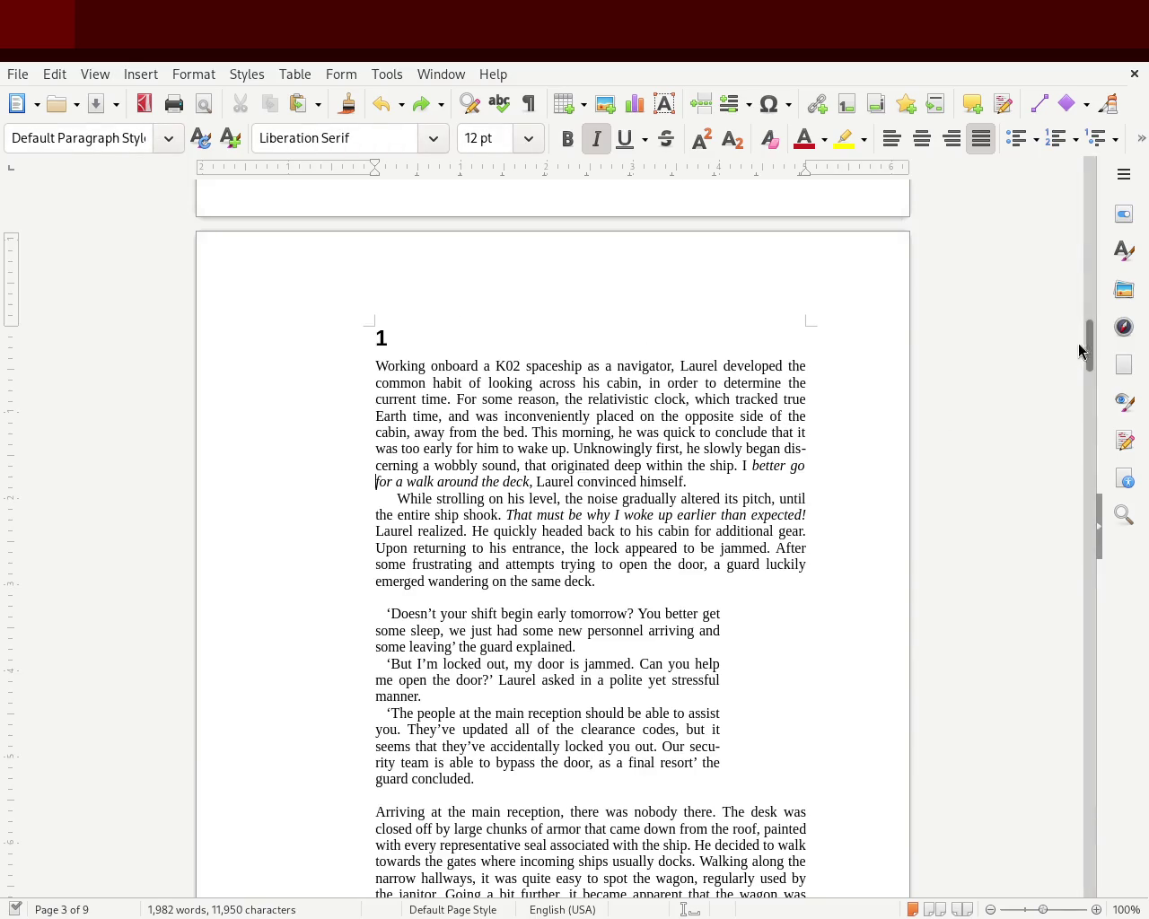
pyautogui.moveTo(1075, 343); pyautogui.dragTo(1070, 398)
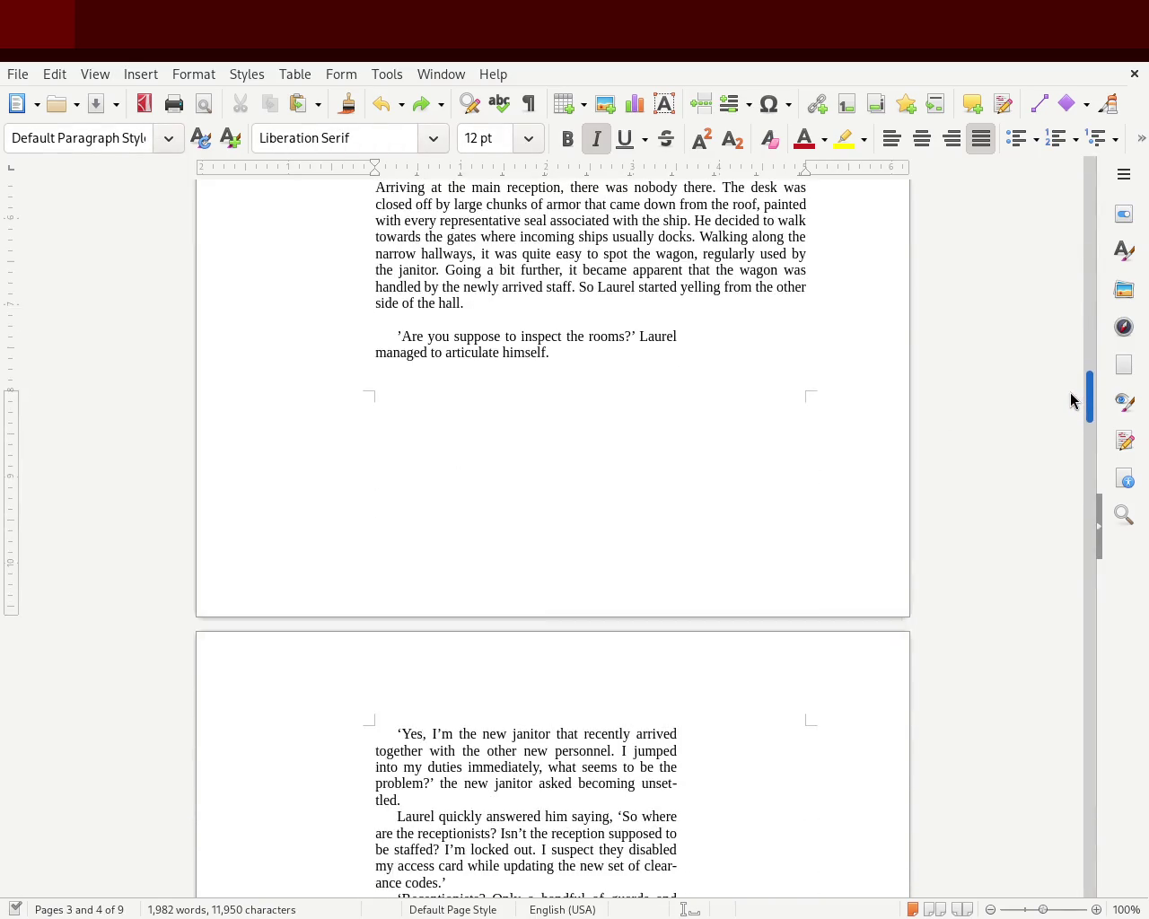
pyautogui.moveTo(1070, 398); pyautogui.dragTo(1072, 418)
# Give the 'Are you suppose' to 'insisted.' paragraphs the smaller first-line indent and the dialogue right edge.
pyautogui.moveTo(611, 710); pyautogui.dragTo(358, 386)
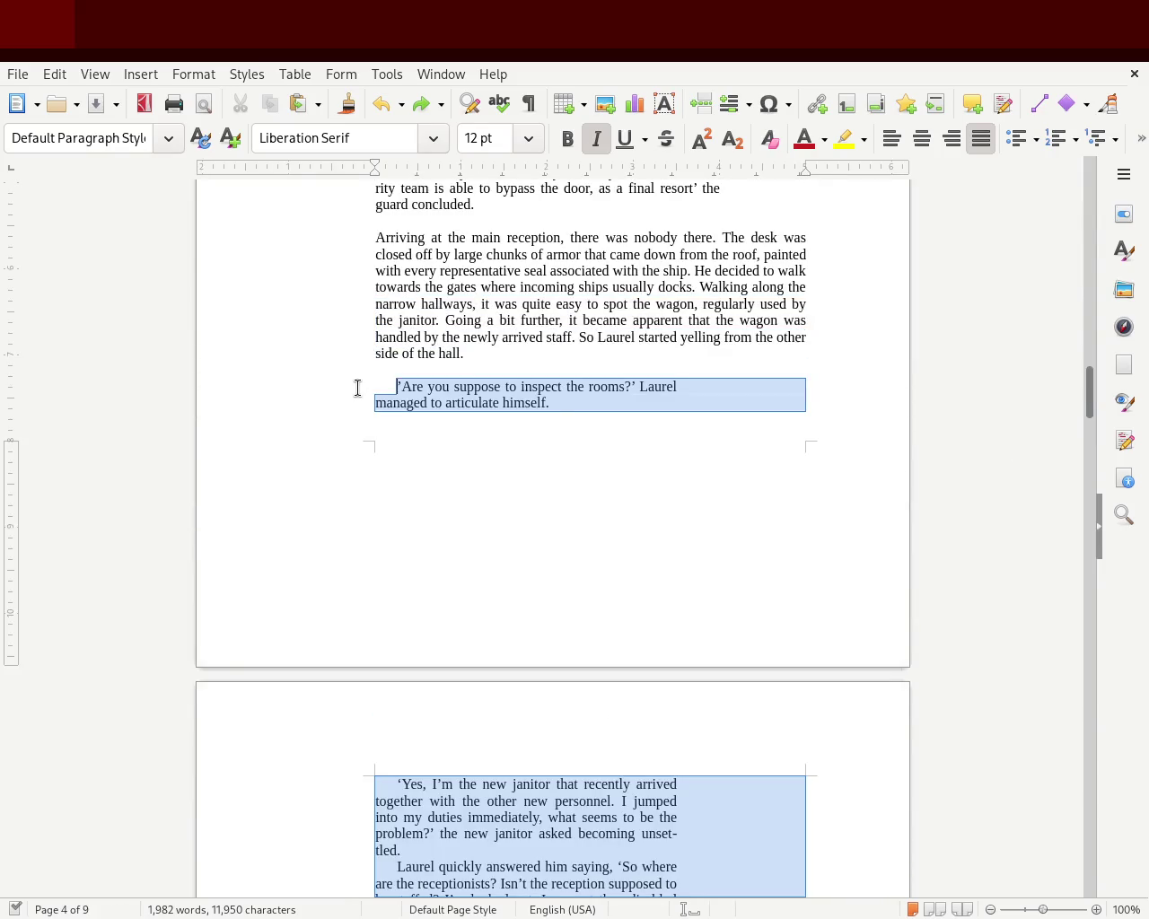
pyautogui.moveTo(393, 169); pyautogui.dragTo(385, 167)
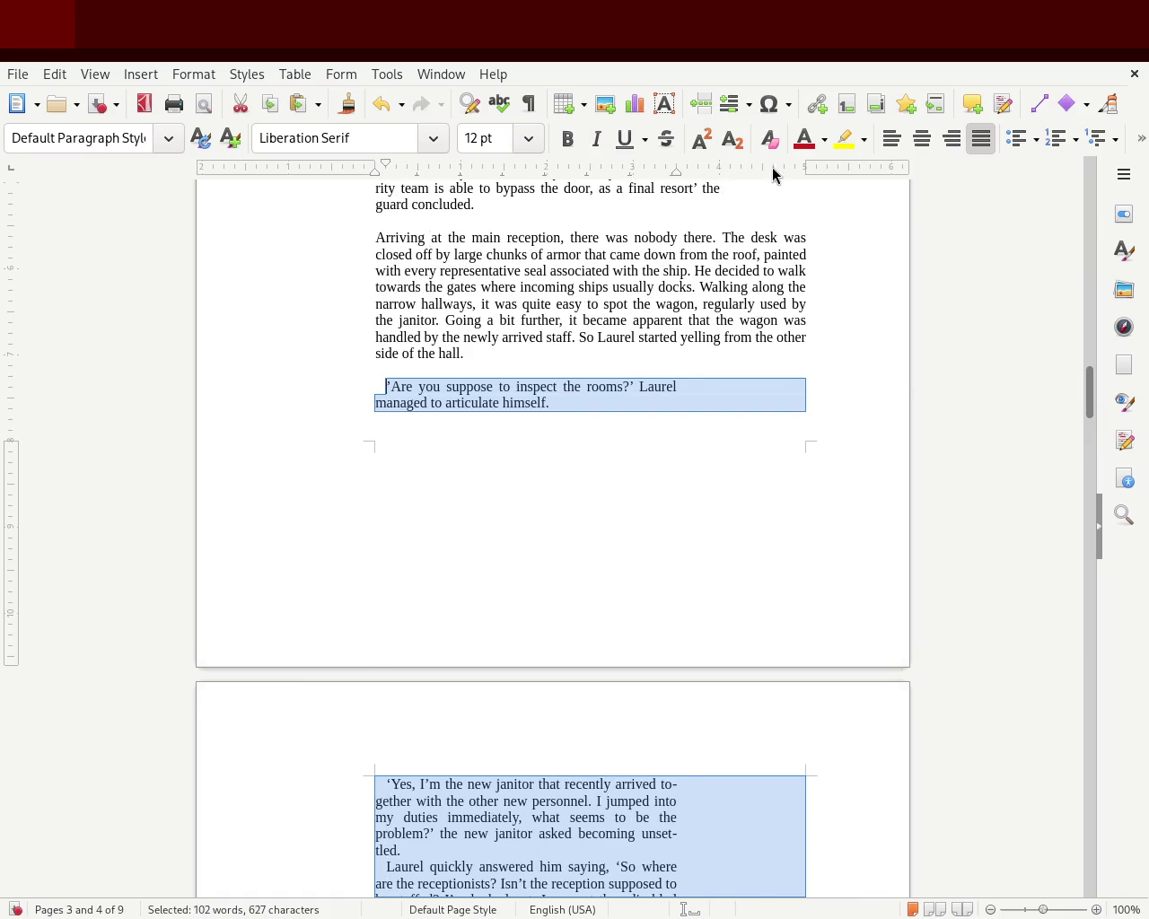
pyautogui.moveTo(678, 170); pyautogui.dragTo(717, 172)
pyautogui.hotkey('ctrl', 'z')
pyautogui.moveTo(675, 172); pyautogui.dragTo(718, 174)
pyautogui.click(956, 496)
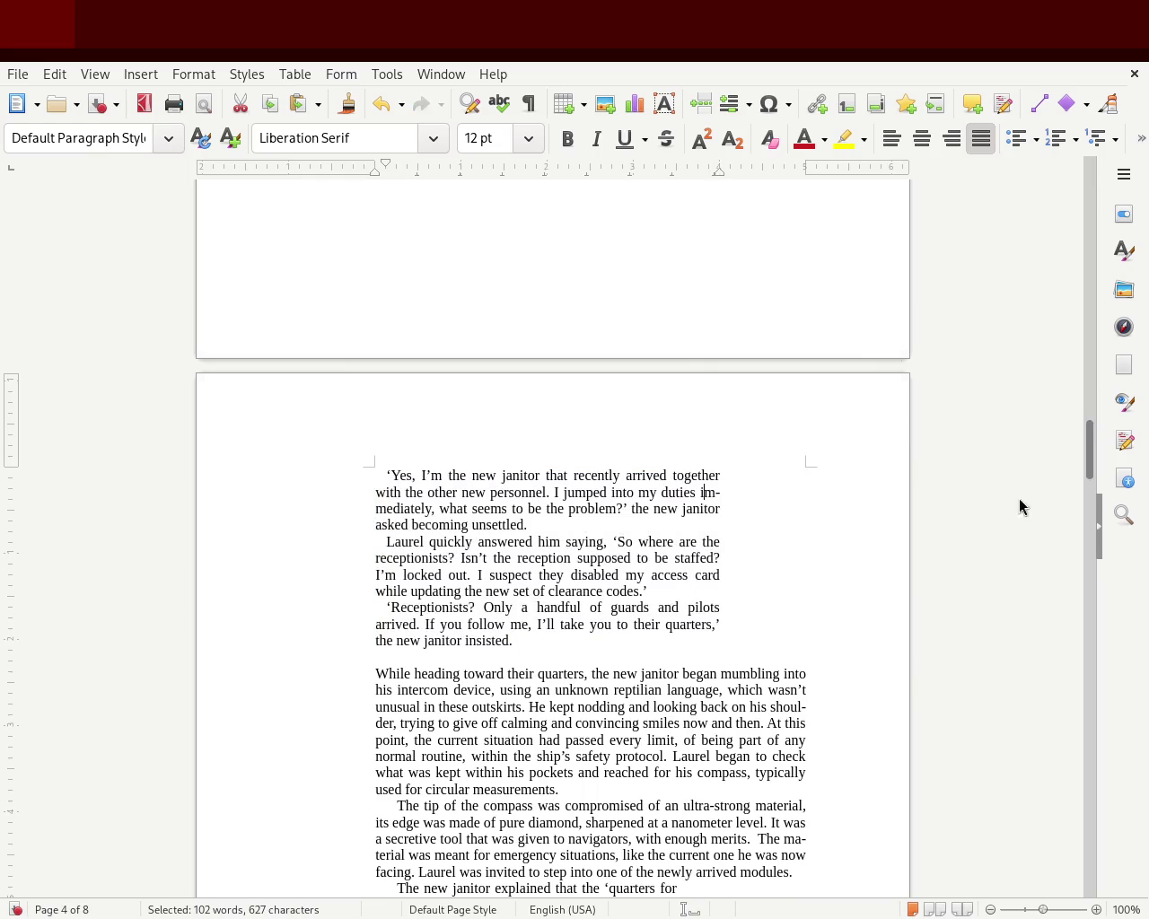
pyautogui.moveTo(1090, 453)
pyautogui.mouseDown()
pyautogui.moveTo(1092, 413)
pyautogui.moveTo(1078, 447)
pyautogui.mouseUp()
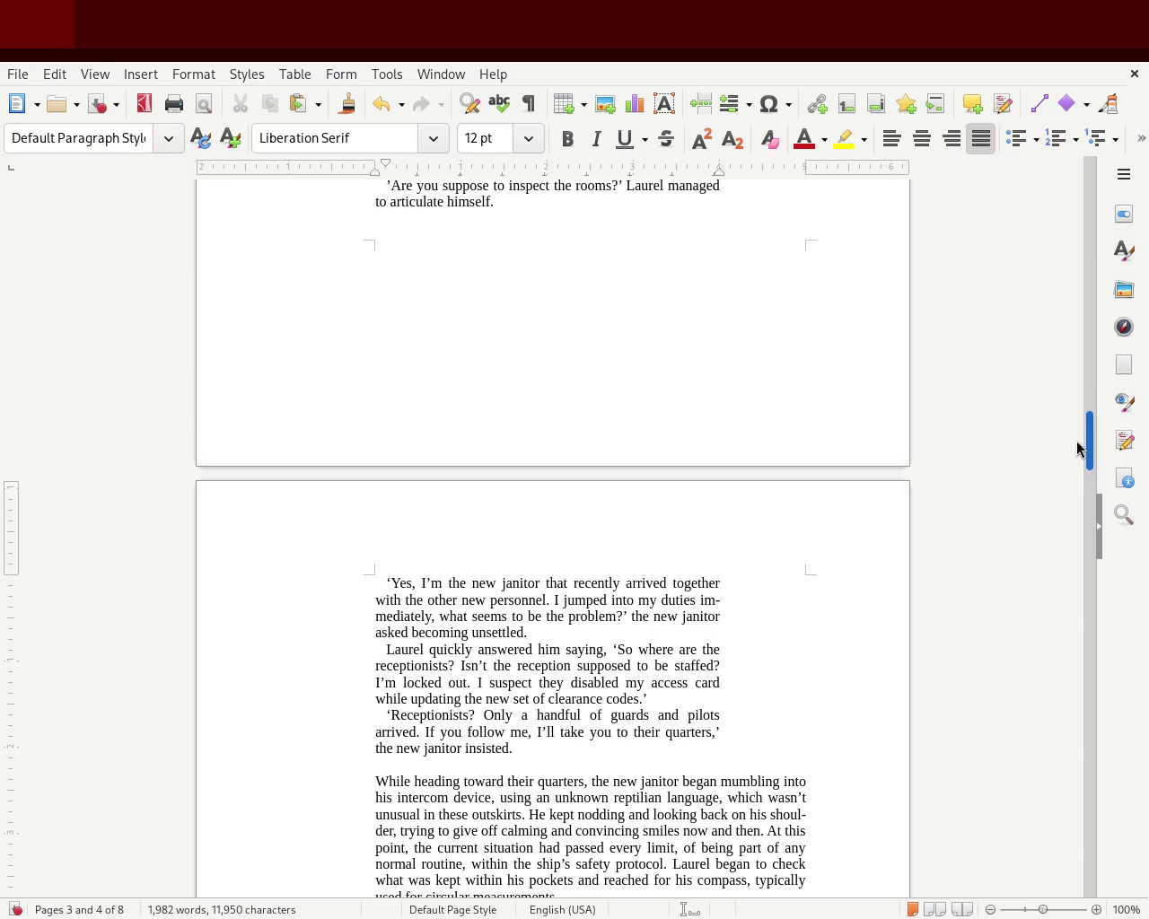
pyautogui.moveTo(1077, 449)
pyautogui.mouseDown()
pyautogui.moveTo(1088, 377)
pyautogui.moveTo(1080, 399)
pyautogui.mouseUp()
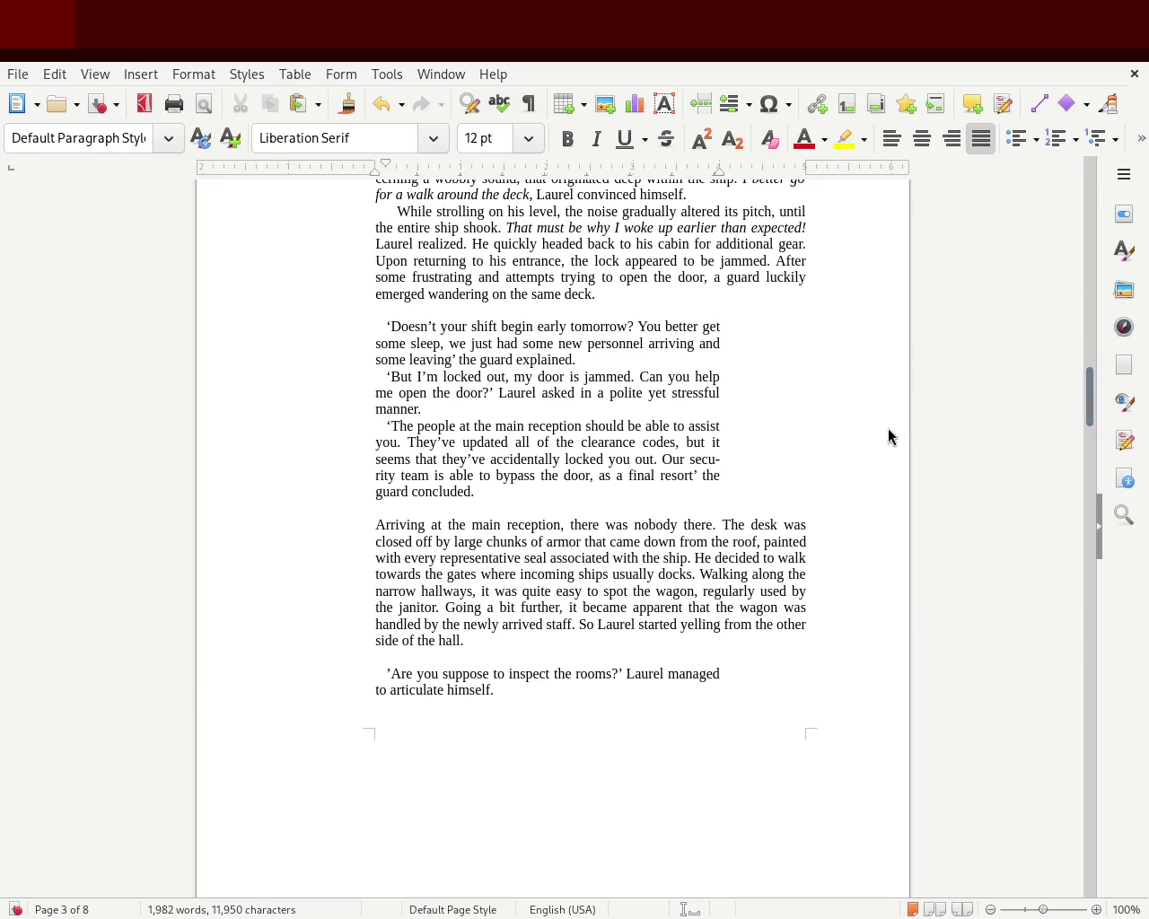
# Delete the blank lines above and below the dialogue block, then restore both.
pyautogui.click(483, 509)
pyautogui.press('BackSpace')
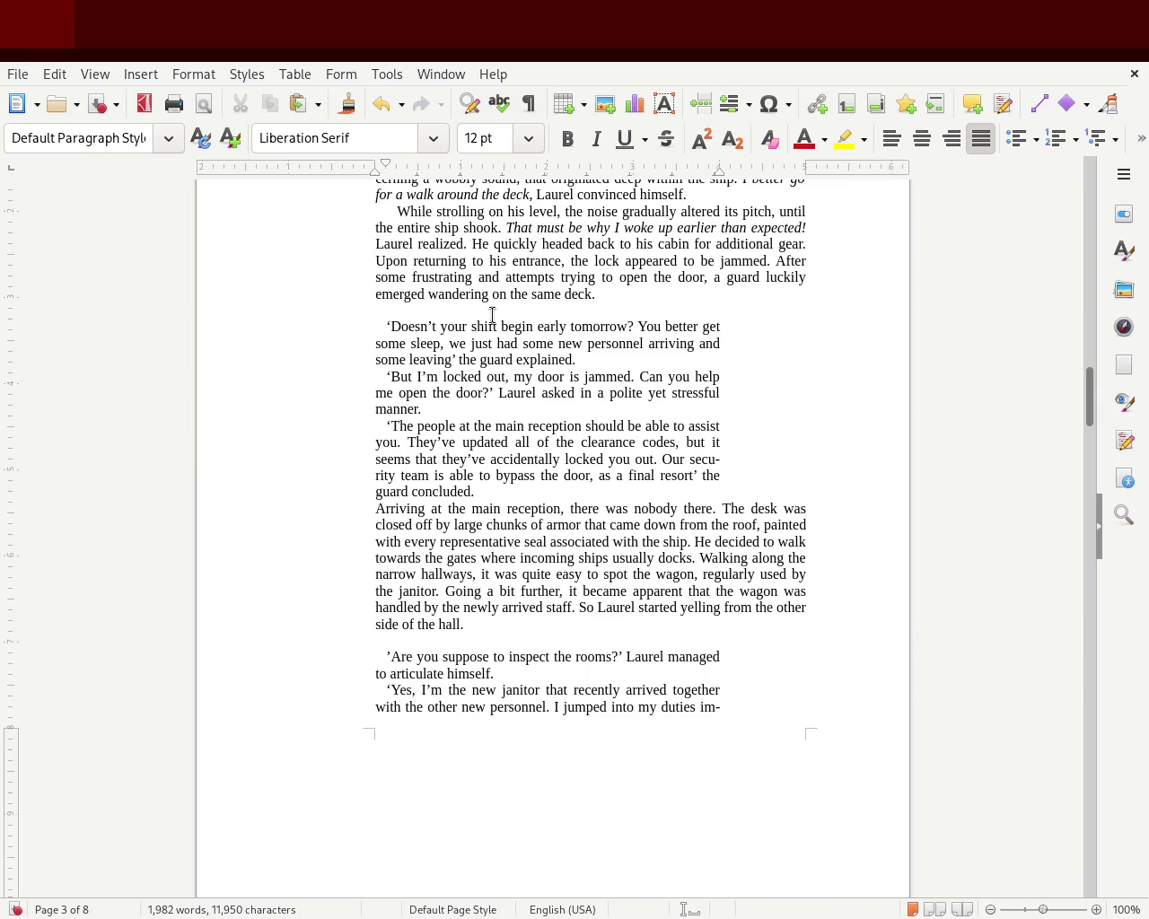
pyautogui.press('BackSpace')
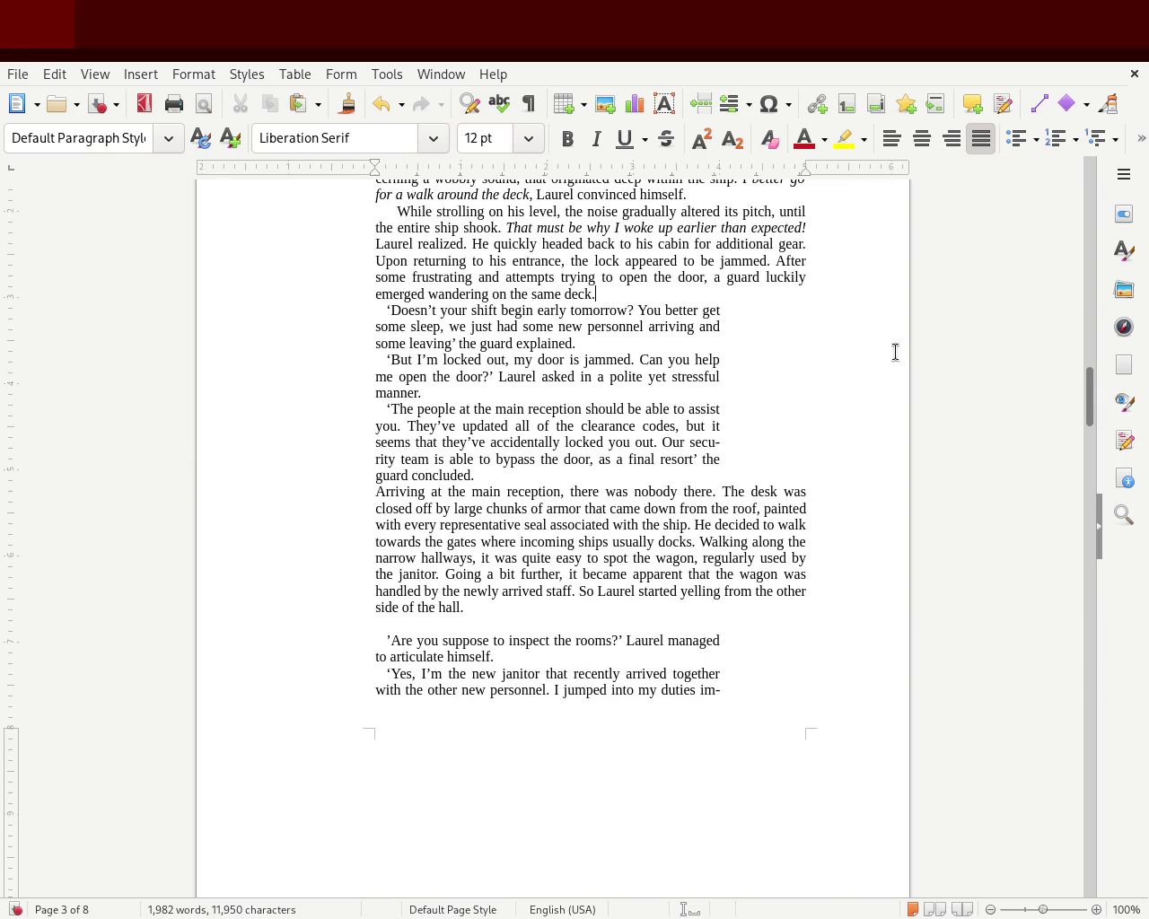
pyautogui.moveTo(1087, 402)
pyautogui.mouseDown()
pyautogui.moveTo(1093, 378)
pyautogui.moveTo(1091, 396)
pyautogui.mouseUp()
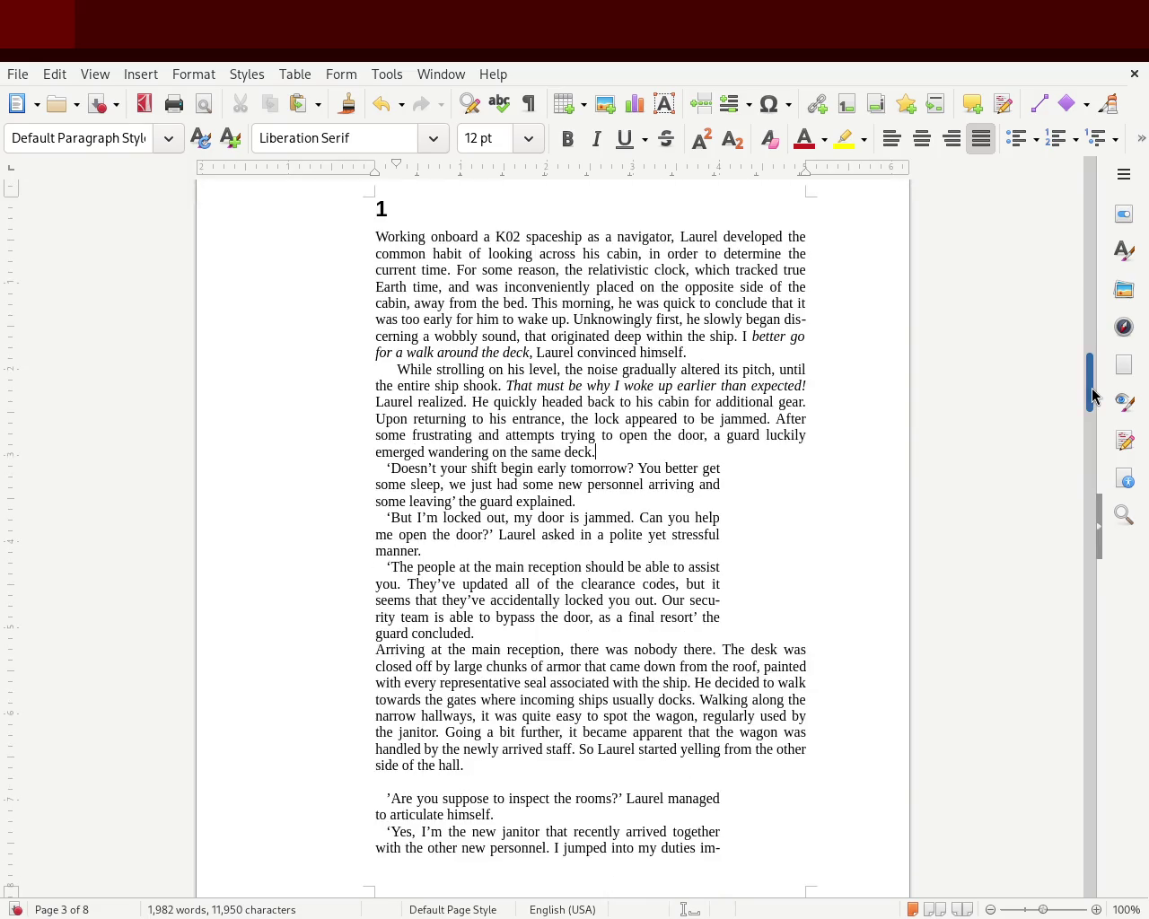
pyautogui.press('Return')
pyautogui.click(486, 650)
pyautogui.press('Return')
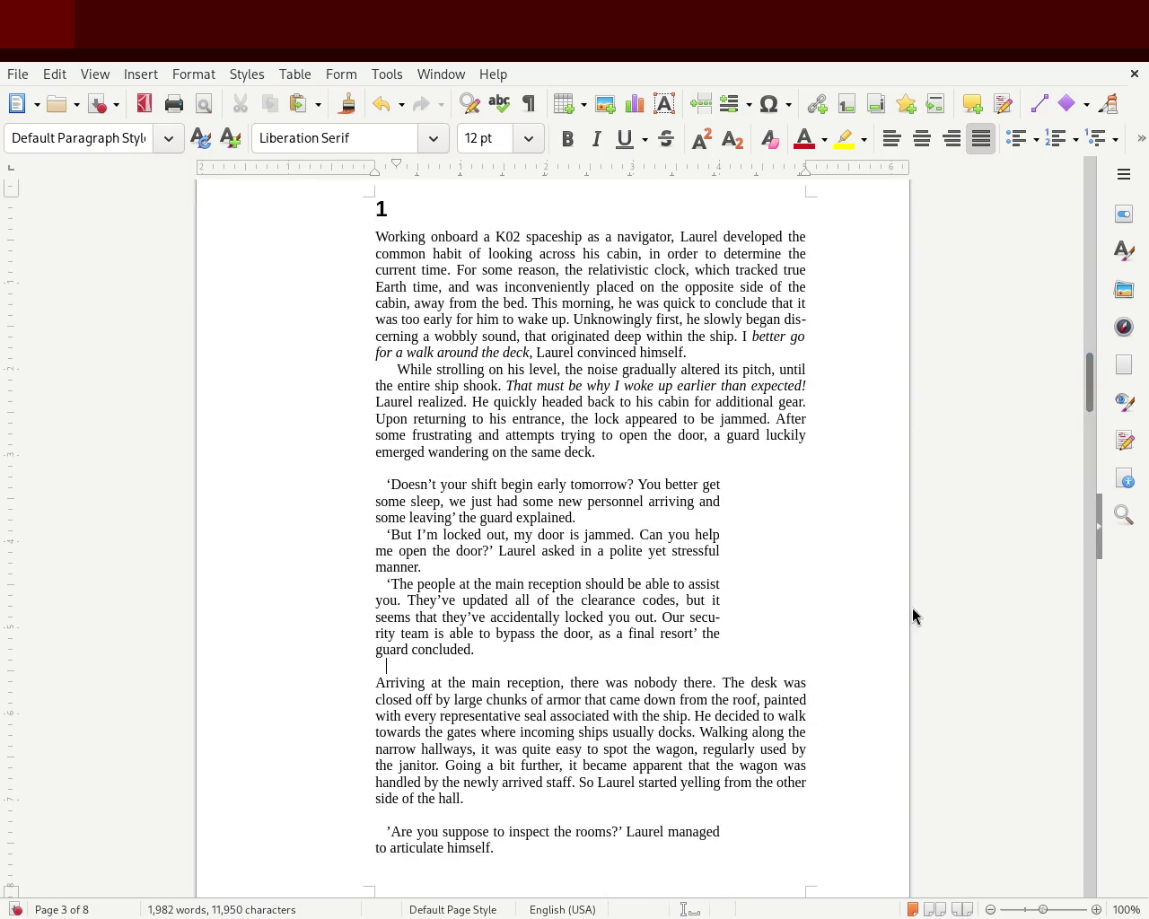
pyautogui.moveTo(1092, 415)
pyautogui.mouseDown()
pyautogui.moveTo(1090, 379)
pyautogui.moveTo(1088, 400)
pyautogui.moveTo(1092, 390)
pyautogui.mouseUp()
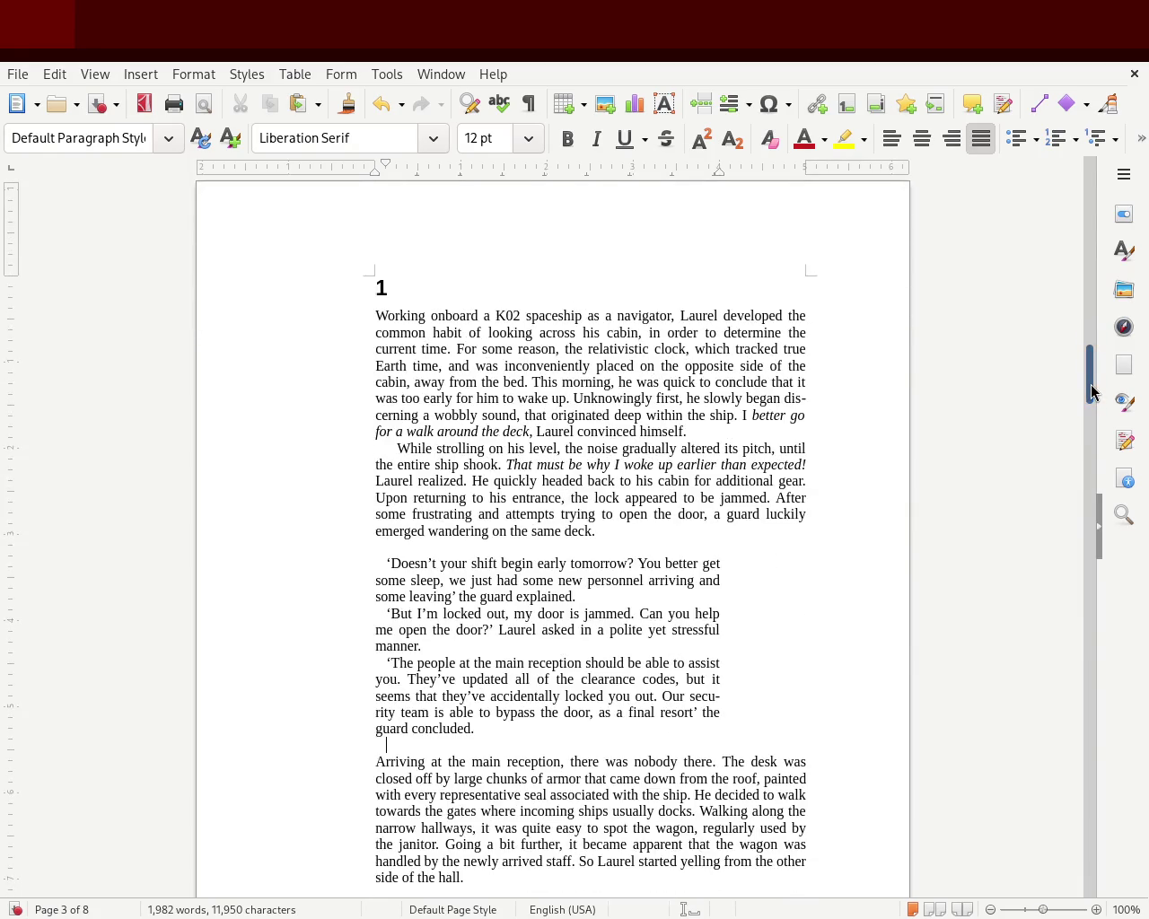
# Save the manuscript and place the caret in the janitor dialogue.
pyautogui.hotkey('ctrl', 's')
pyautogui.moveTo(1090, 380)
pyautogui.mouseDown()
pyautogui.moveTo(1103, 193)
pyautogui.moveTo(1102, 384)
pyautogui.mouseUp()
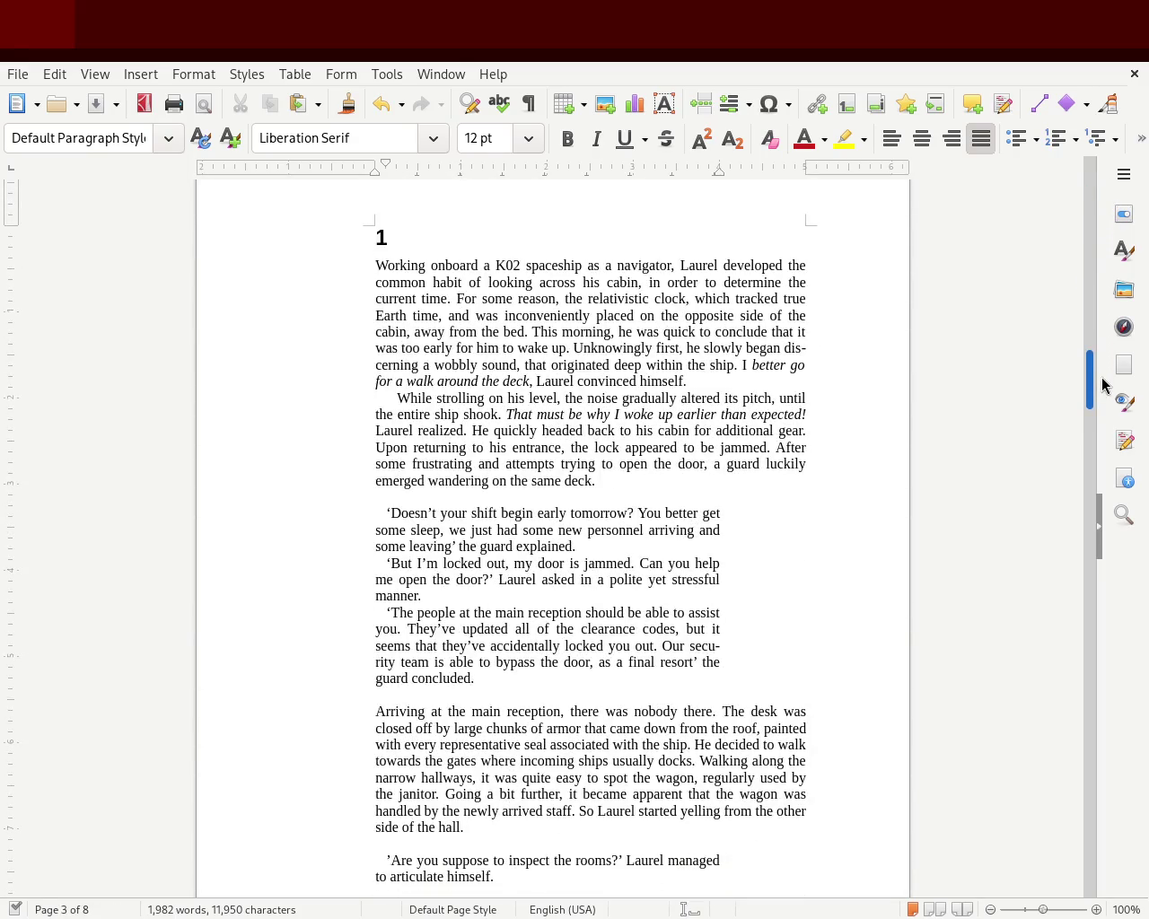
pyautogui.moveTo(1102, 384)
pyautogui.mouseDown()
pyautogui.moveTo(1101, 457)
pyautogui.moveTo(1106, 370)
pyautogui.moveTo(1088, 478)
pyautogui.mouseUp()
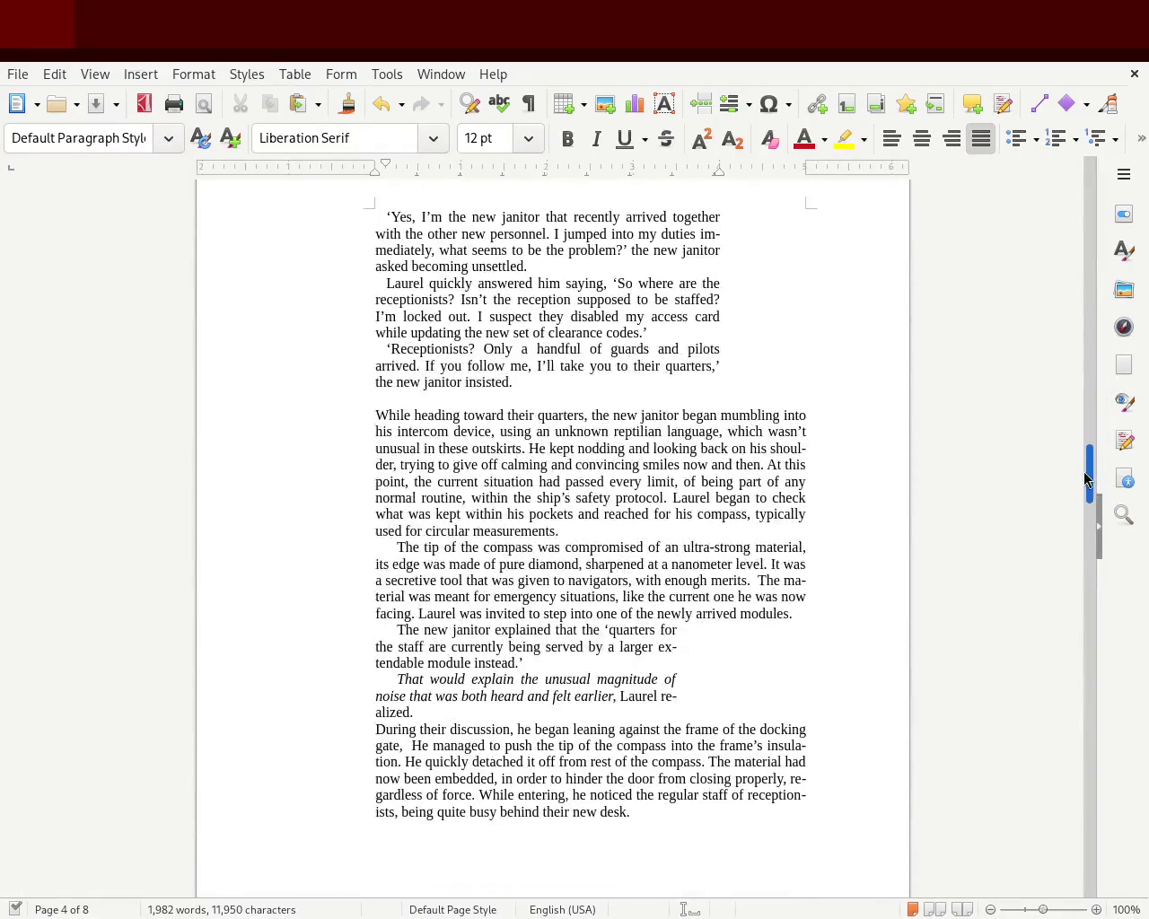
pyautogui.click(402, 384)
pyautogui.scroll(1, 1089, 481)
pyautogui.moveTo(1089, 480)
pyautogui.mouseDown()
pyautogui.moveTo(1091, 371)
pyautogui.moveTo(1066, 500)
pyautogui.moveTo(1066, 486)
pyautogui.mouseUp()
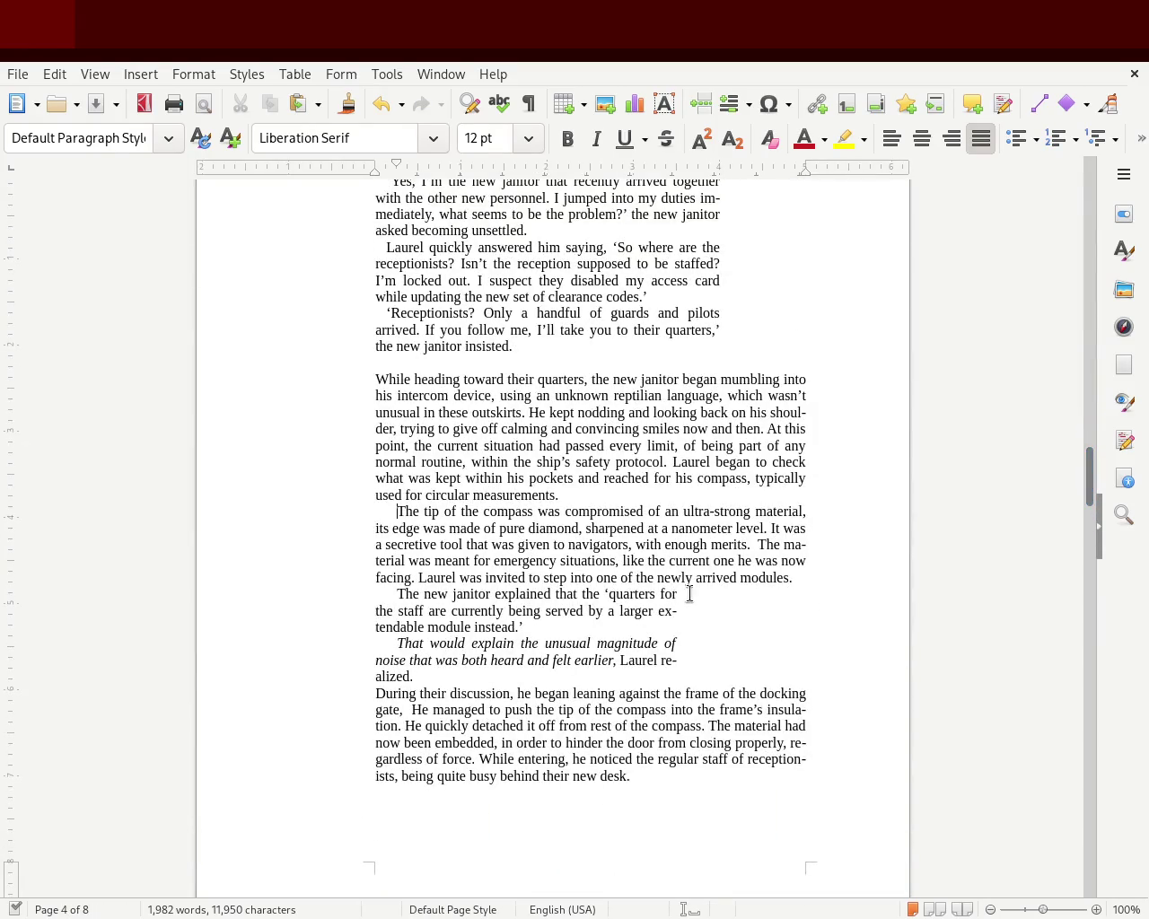
# Add two blank lines, narrow the quarters dialogue and trim its first-line indent, then save.
pyautogui.press('Return')
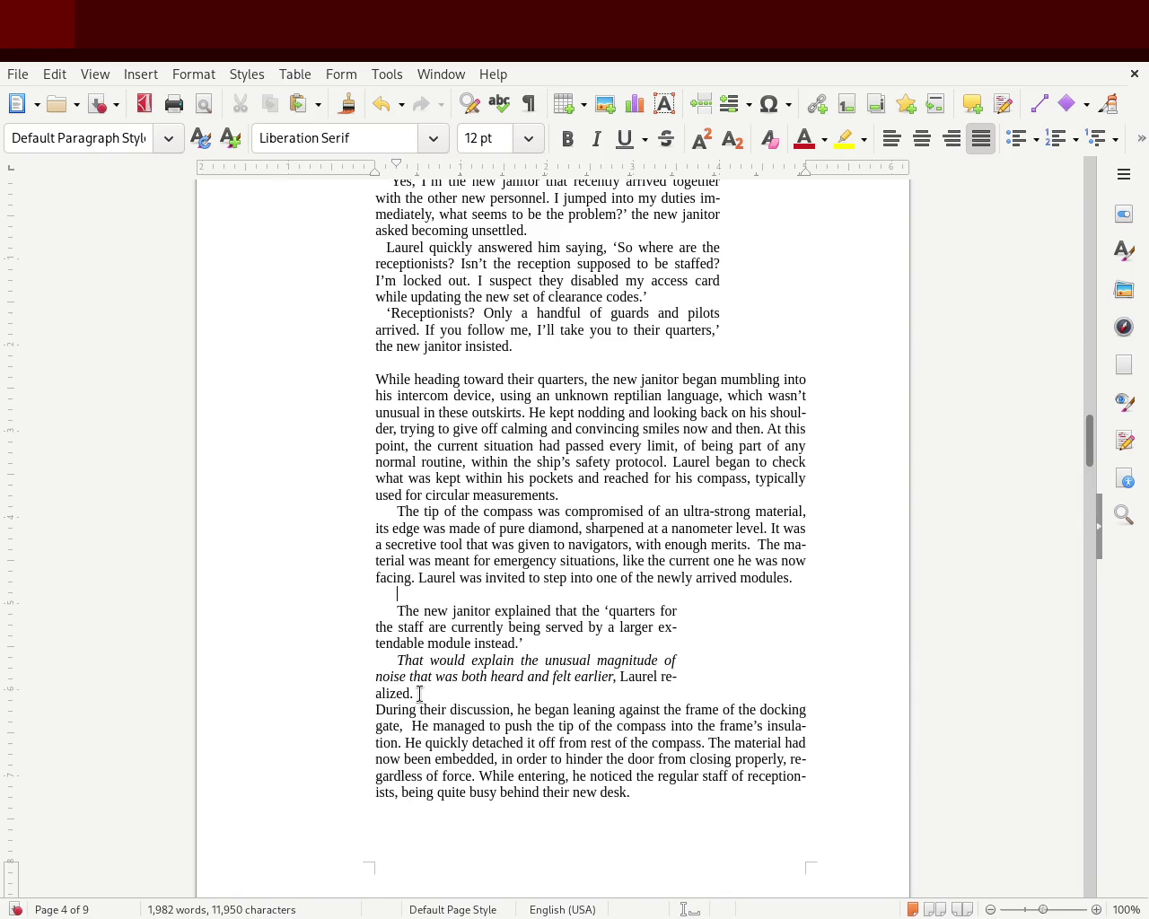
pyautogui.press('Return')
pyautogui.moveTo(433, 693); pyautogui.dragTo(265, 609)
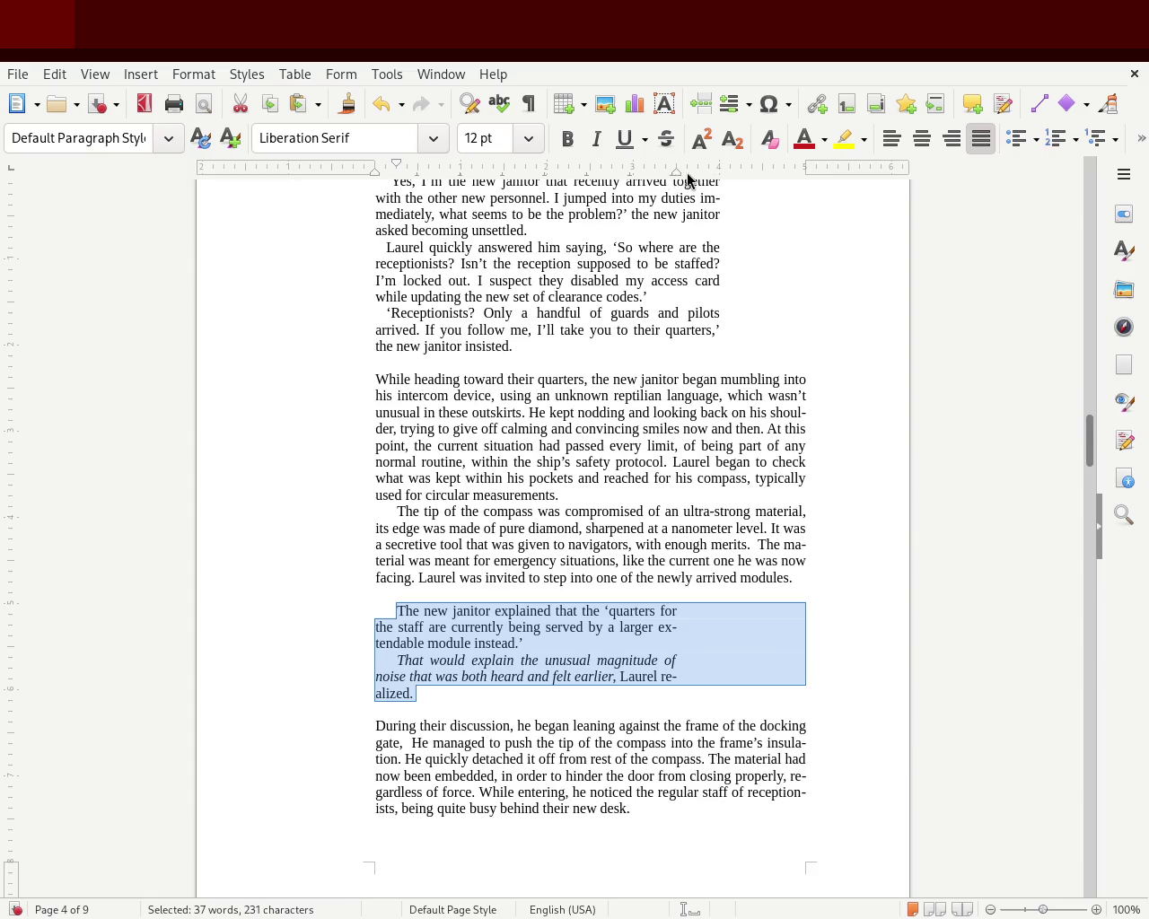
pyautogui.moveTo(676, 173); pyautogui.dragTo(717, 172)
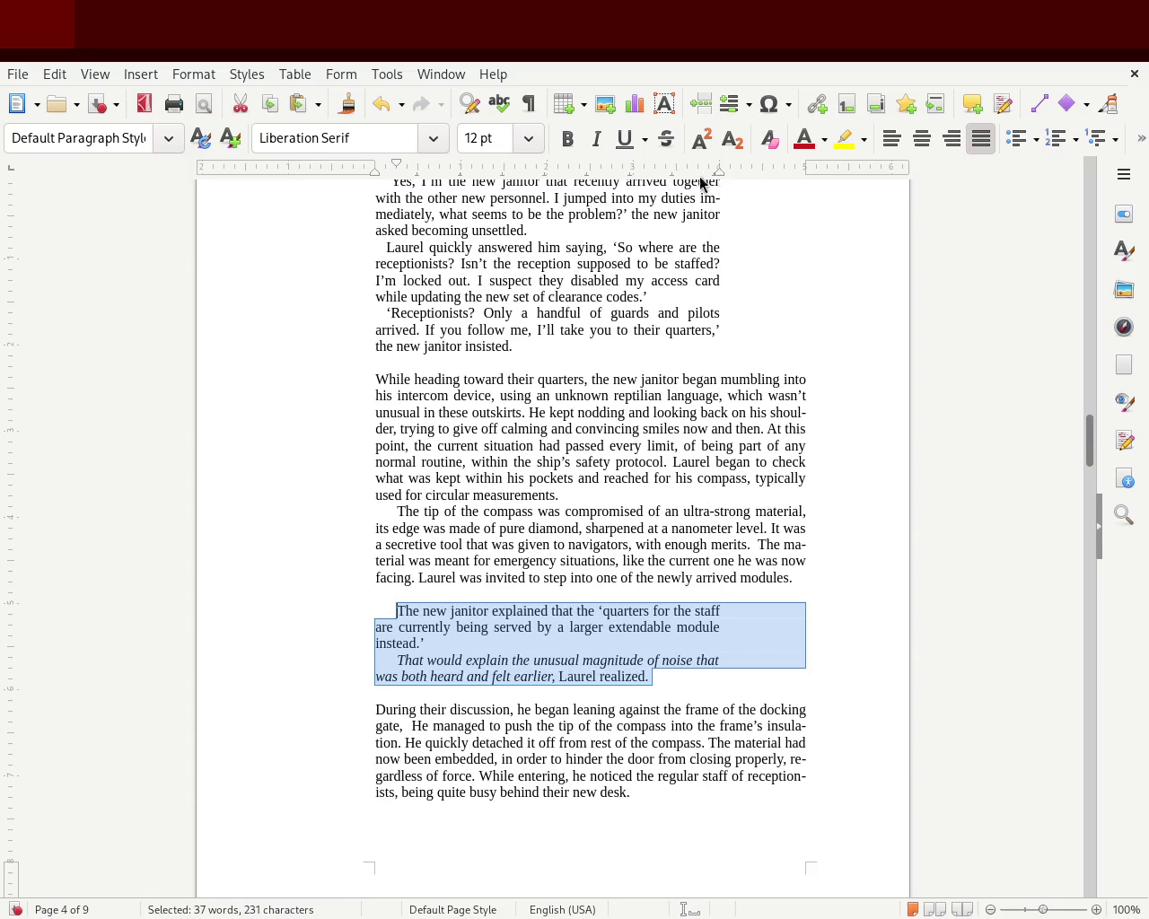
pyautogui.moveTo(396, 164); pyautogui.dragTo(385, 165)
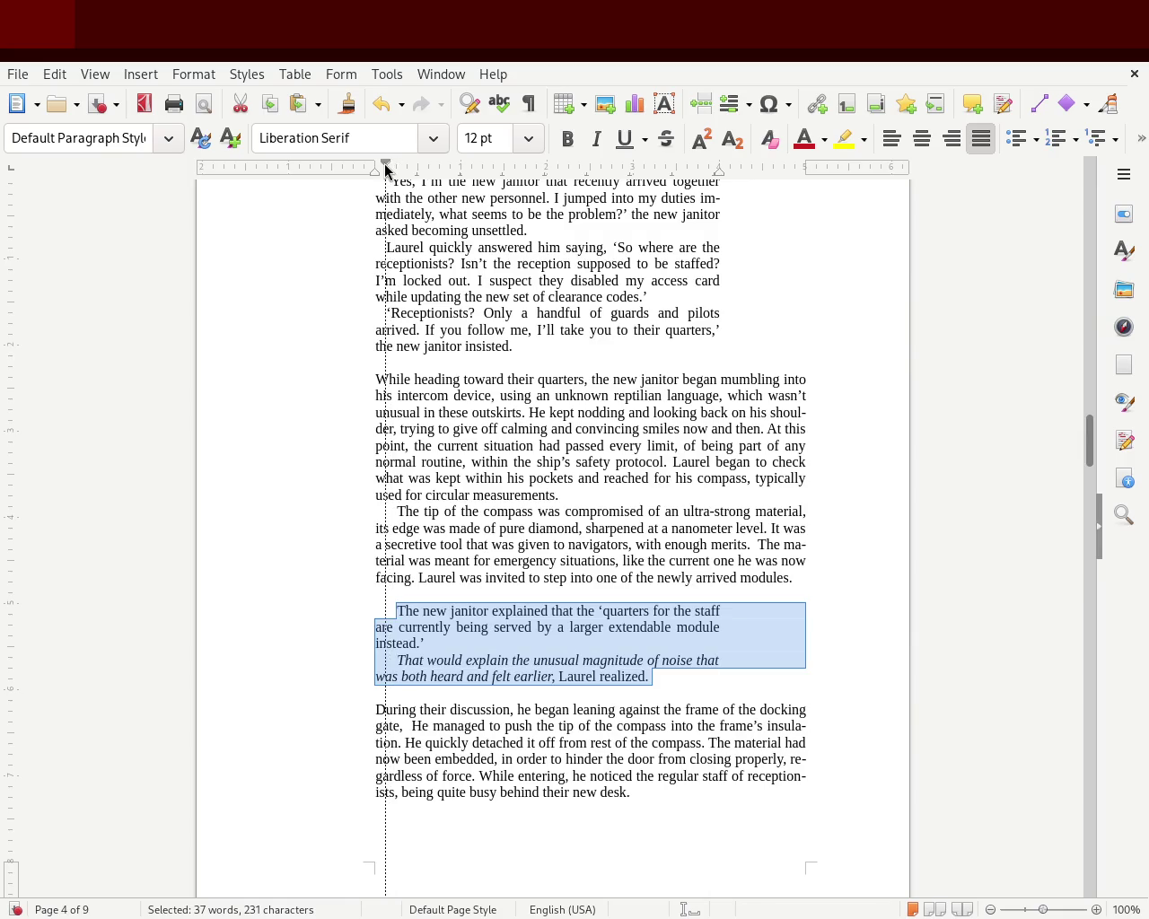
pyautogui.click(261, 417)
pyautogui.hotkey('ctrl', 's')
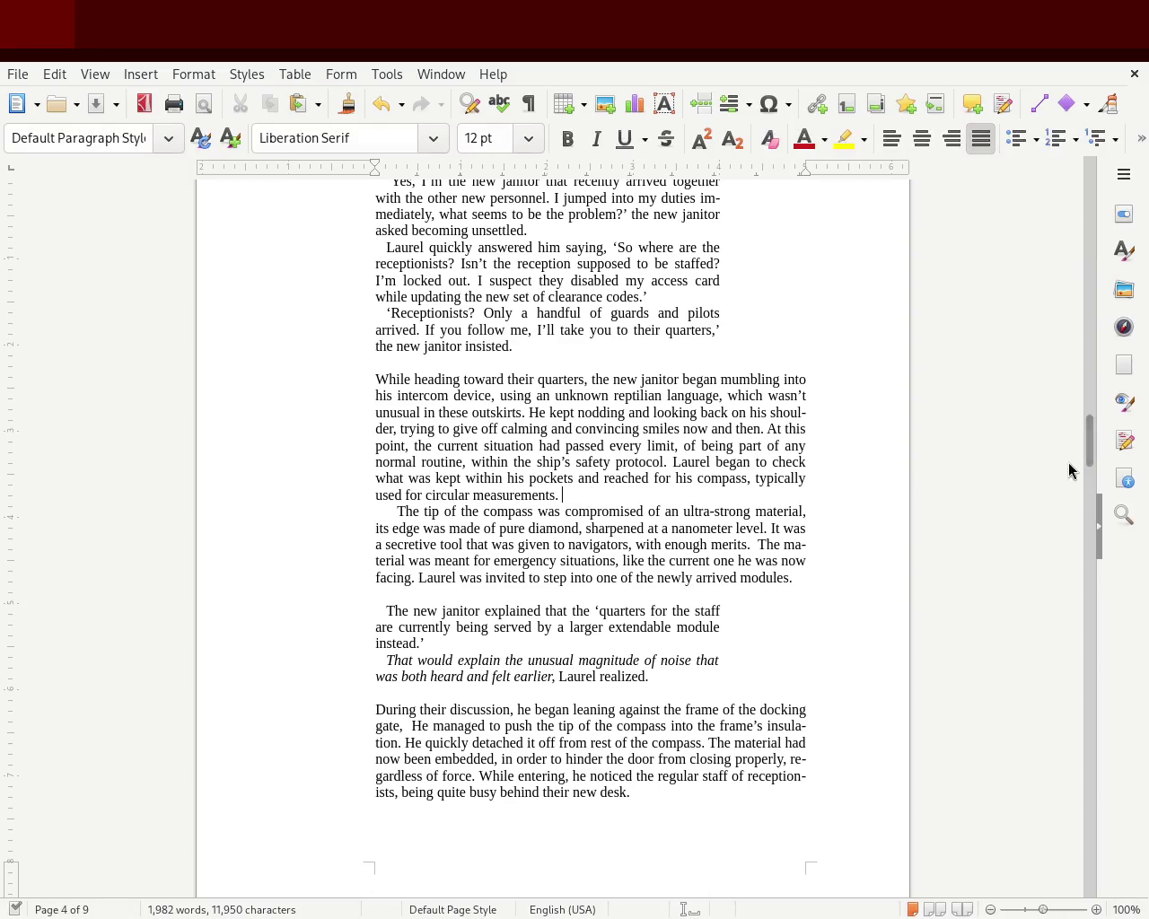
pyautogui.moveTo(1088, 451)
pyautogui.mouseDown()
pyautogui.moveTo(1100, 430)
pyautogui.moveTo(1105, 268)
pyautogui.moveTo(1089, 525)
pyautogui.mouseUp()
# Move the right edge of chapter 2's opening dialogue to the dialogue width.
pyautogui.moveTo(506, 608)
pyautogui.mouseDown()
pyautogui.moveTo(335, 484)
pyautogui.moveTo(268, 363)
pyautogui.mouseUp()
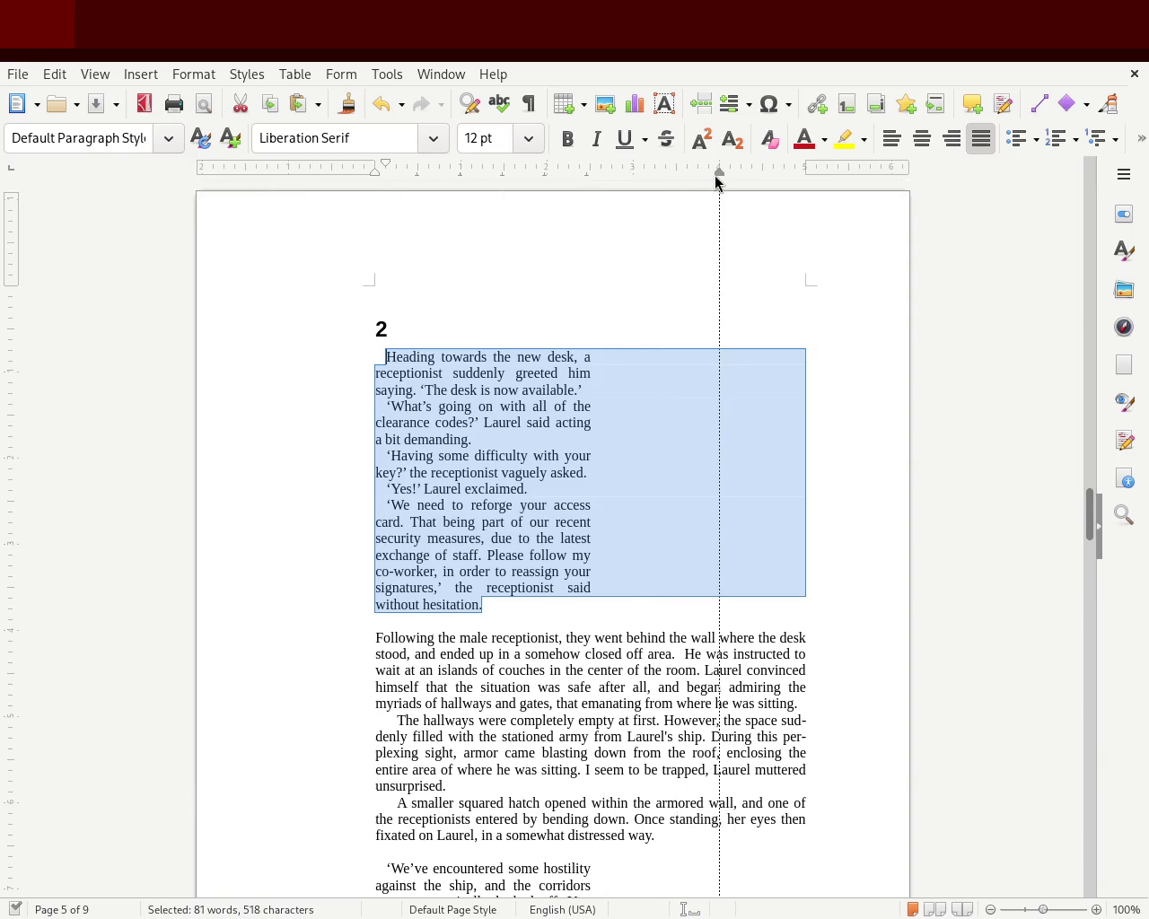
pyautogui.moveTo(716, 177); pyautogui.dragTo(718, 172)
pyautogui.click(219, 363)
pyautogui.click(726, 508)
pyautogui.moveTo(702, 522)
pyautogui.mouseDown()
pyautogui.moveTo(299, 425)
pyautogui.moveTo(300, 358)
pyautogui.mouseUp()
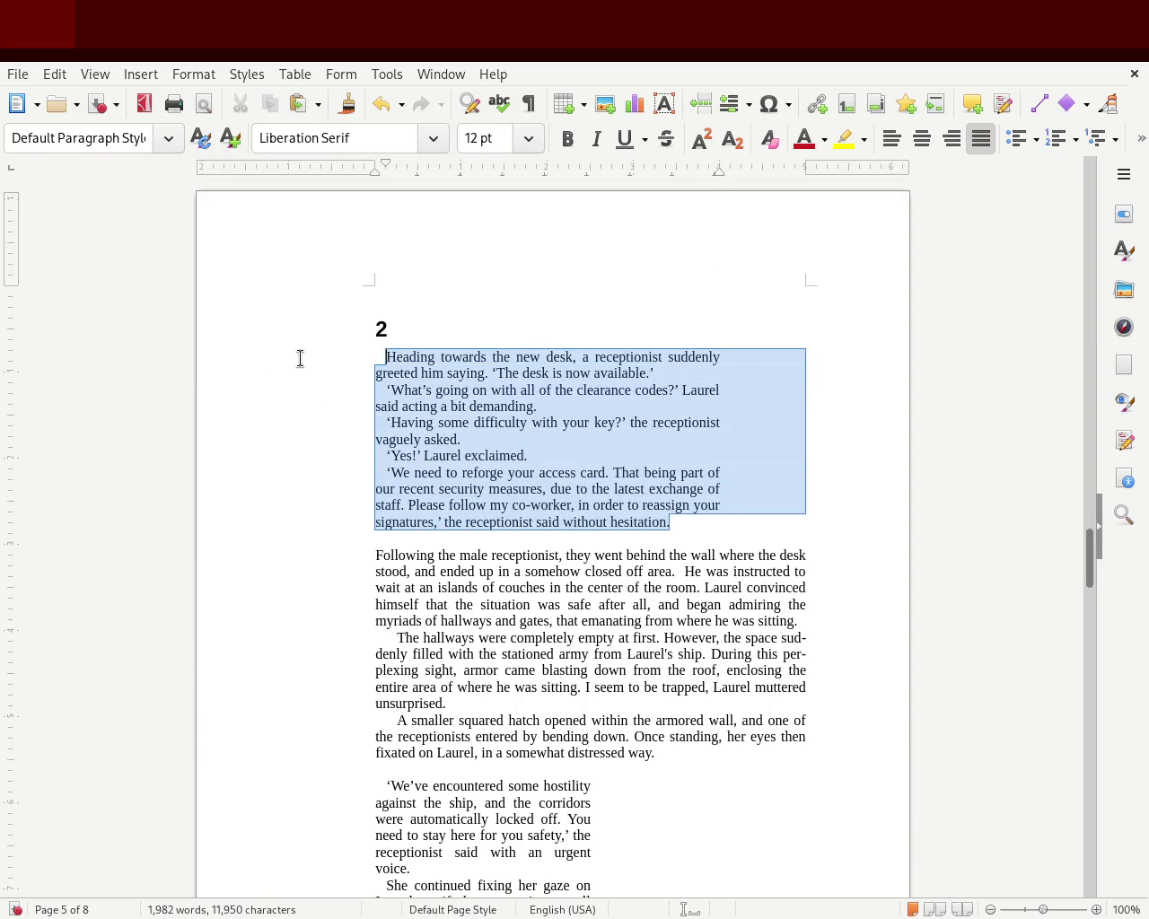
pyautogui.click(484, 535)
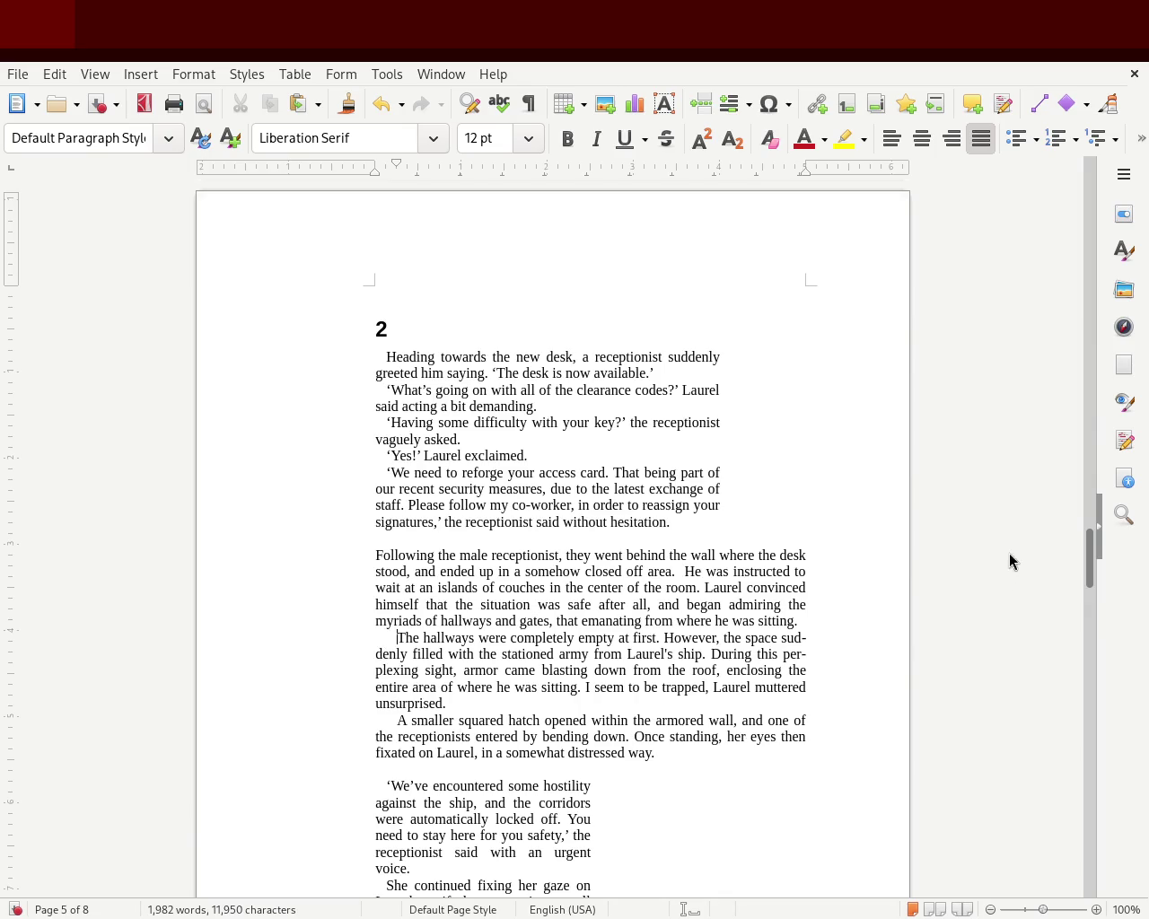
pyautogui.scroll(-4, 1094, 576)
pyautogui.scroll(-7, 1093, 576)
pyautogui.scroll(1, 1094, 596)
pyautogui.scroll(2, 1095, 597)
# Set the 'We've encountered' dialogue block to the same right edge.
pyautogui.moveTo(546, 569); pyautogui.dragTo(277, 427)
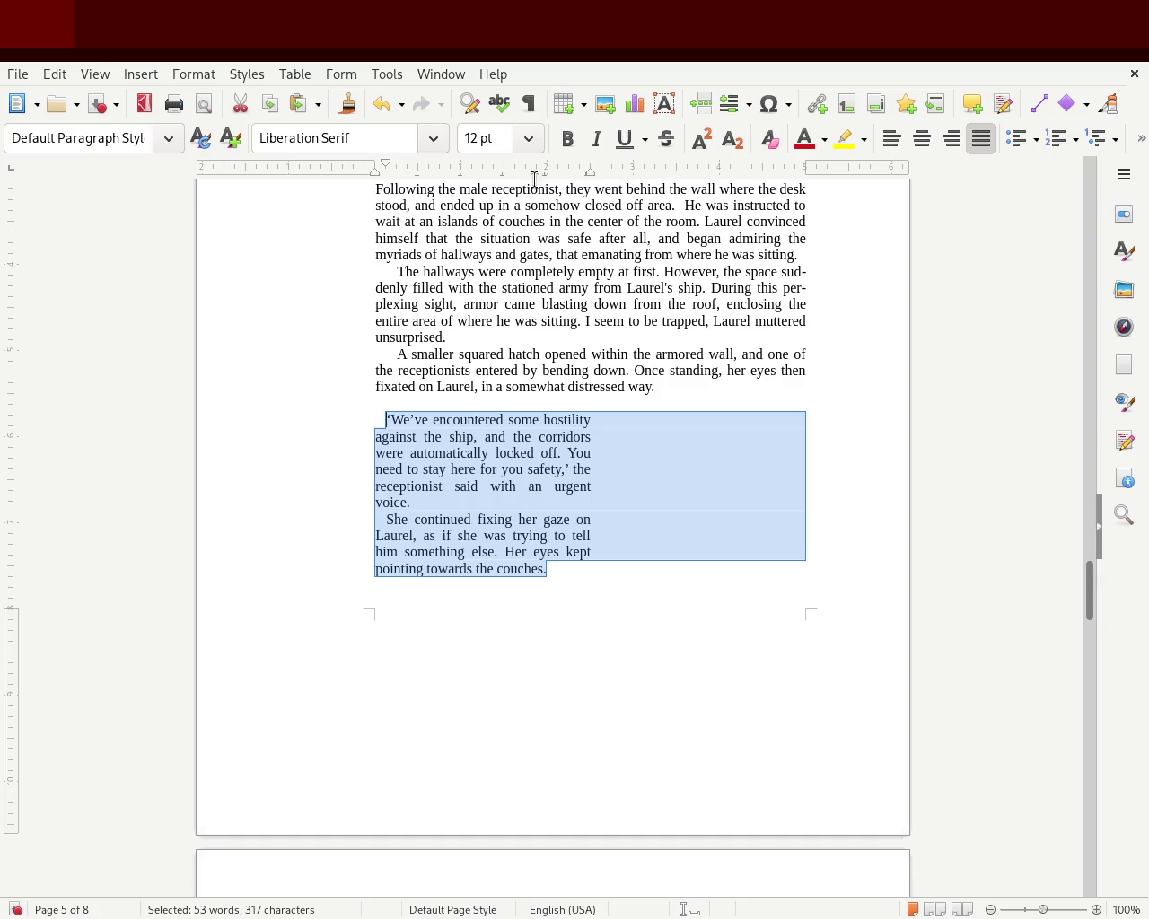
pyautogui.moveTo(607, 170); pyautogui.dragTo(720, 187)
pyautogui.click(671, 513)
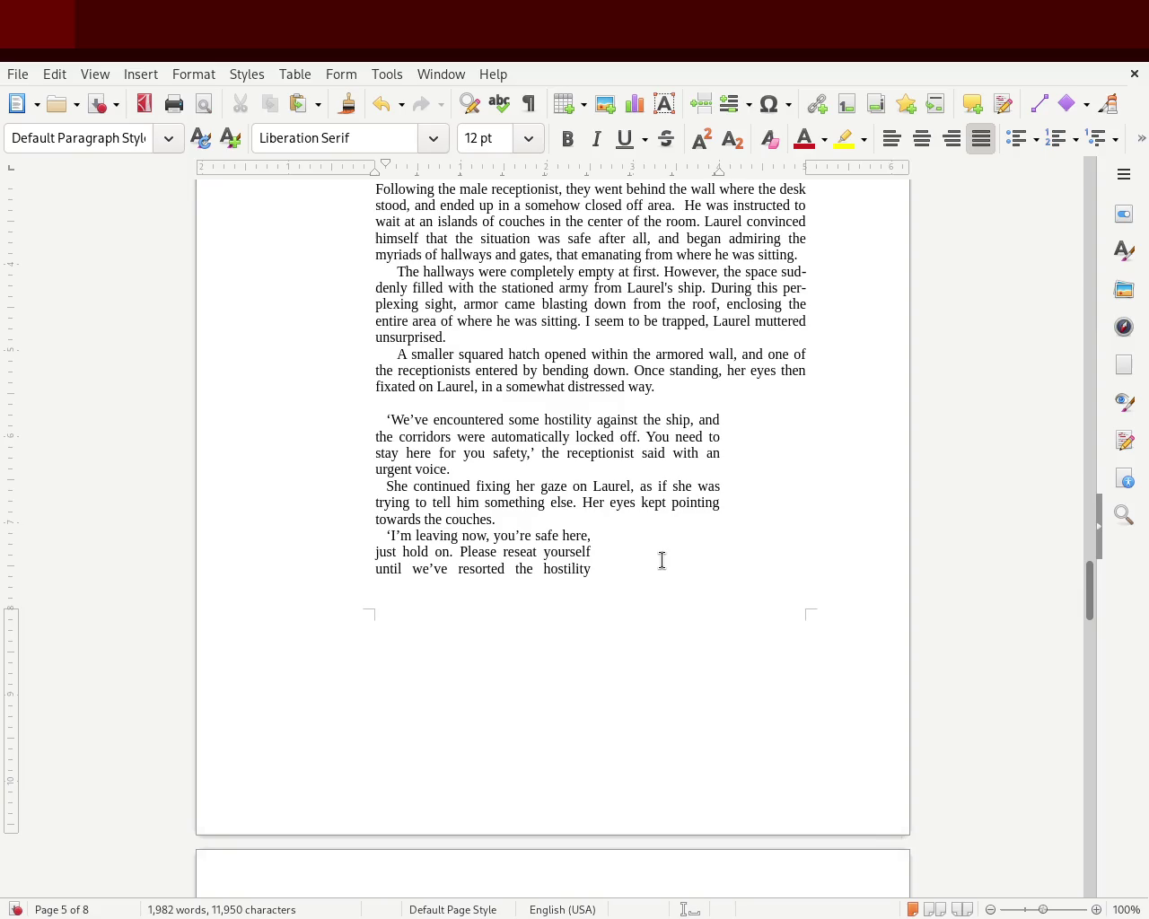
pyautogui.moveTo(1093, 602); pyautogui.dragTo(1088, 628)
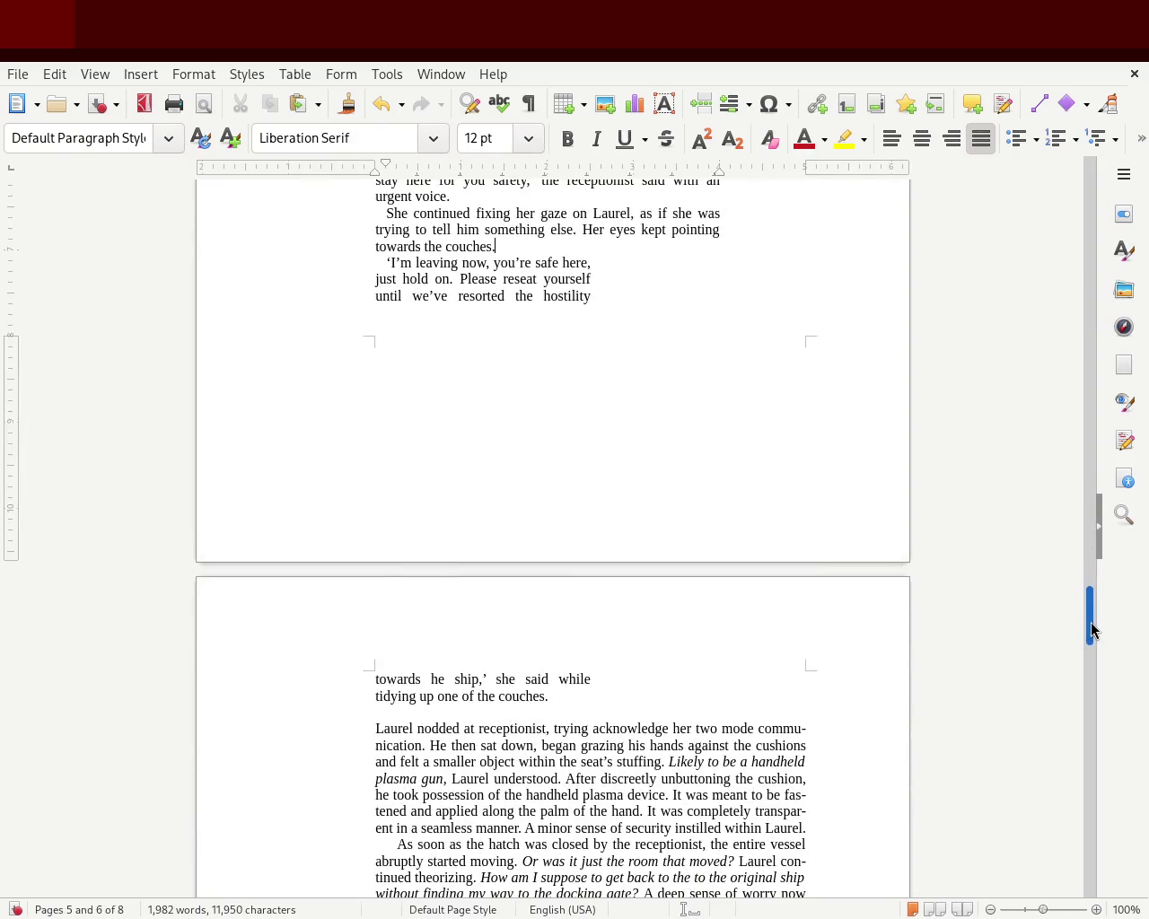
pyautogui.moveTo(587, 697)
pyautogui.mouseDown()
pyautogui.moveTo(442, 470)
pyautogui.moveTo(415, 297)
pyautogui.moveTo(518, 337)
pyautogui.mouseUp()
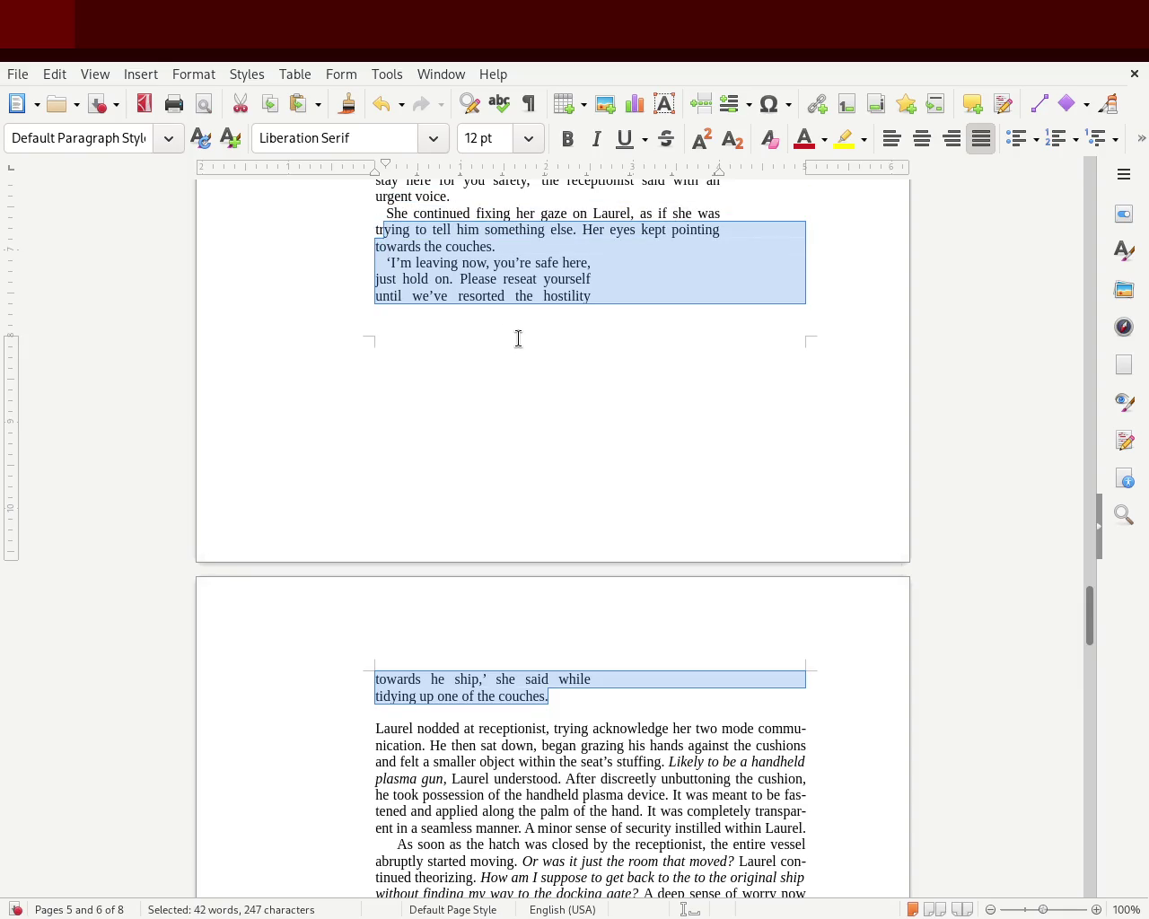
# Match the right edge of the dialogue continuing across the page break to the others.
pyautogui.moveTo(559, 749)
pyautogui.mouseDown()
pyautogui.moveTo(497, 669)
pyautogui.moveTo(433, 827)
pyautogui.mouseUp()
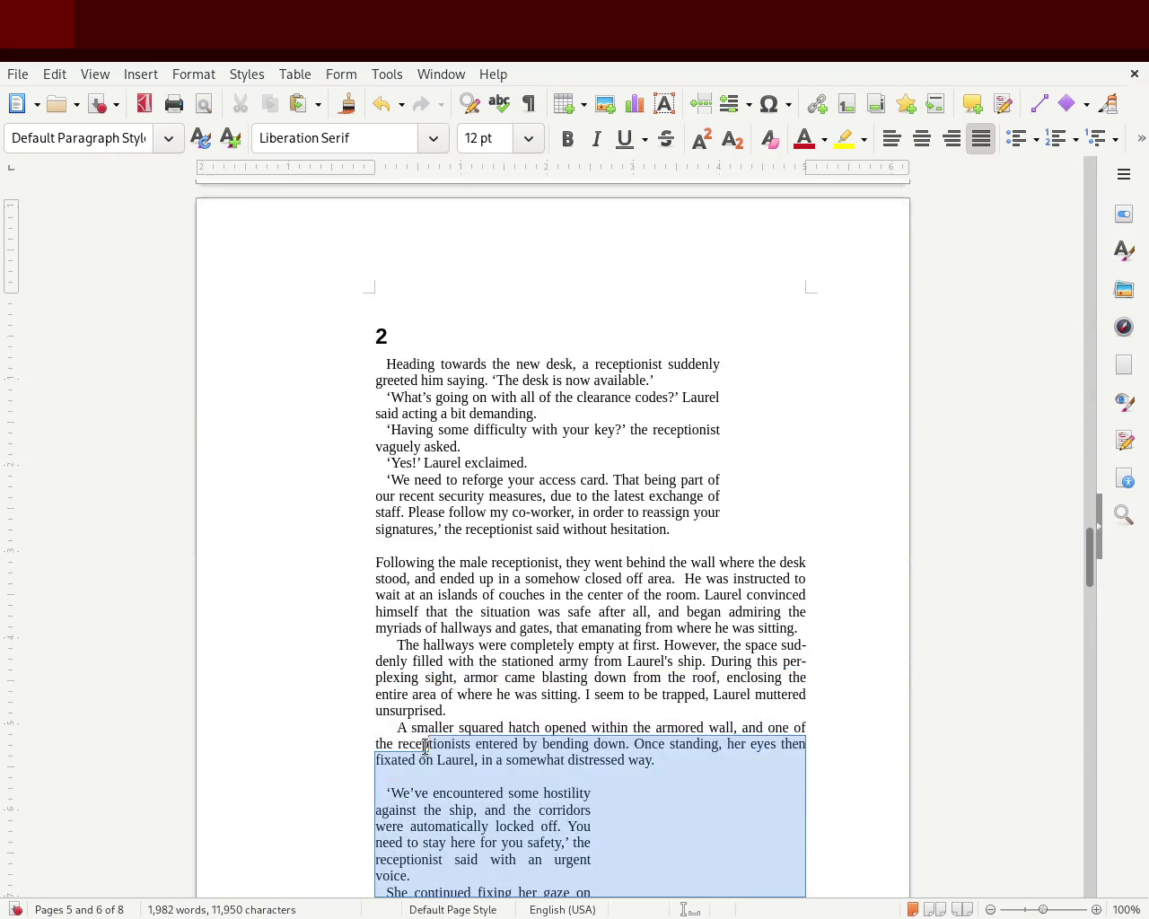
pyautogui.moveTo(434, 828); pyautogui.dragTo(364, 795)
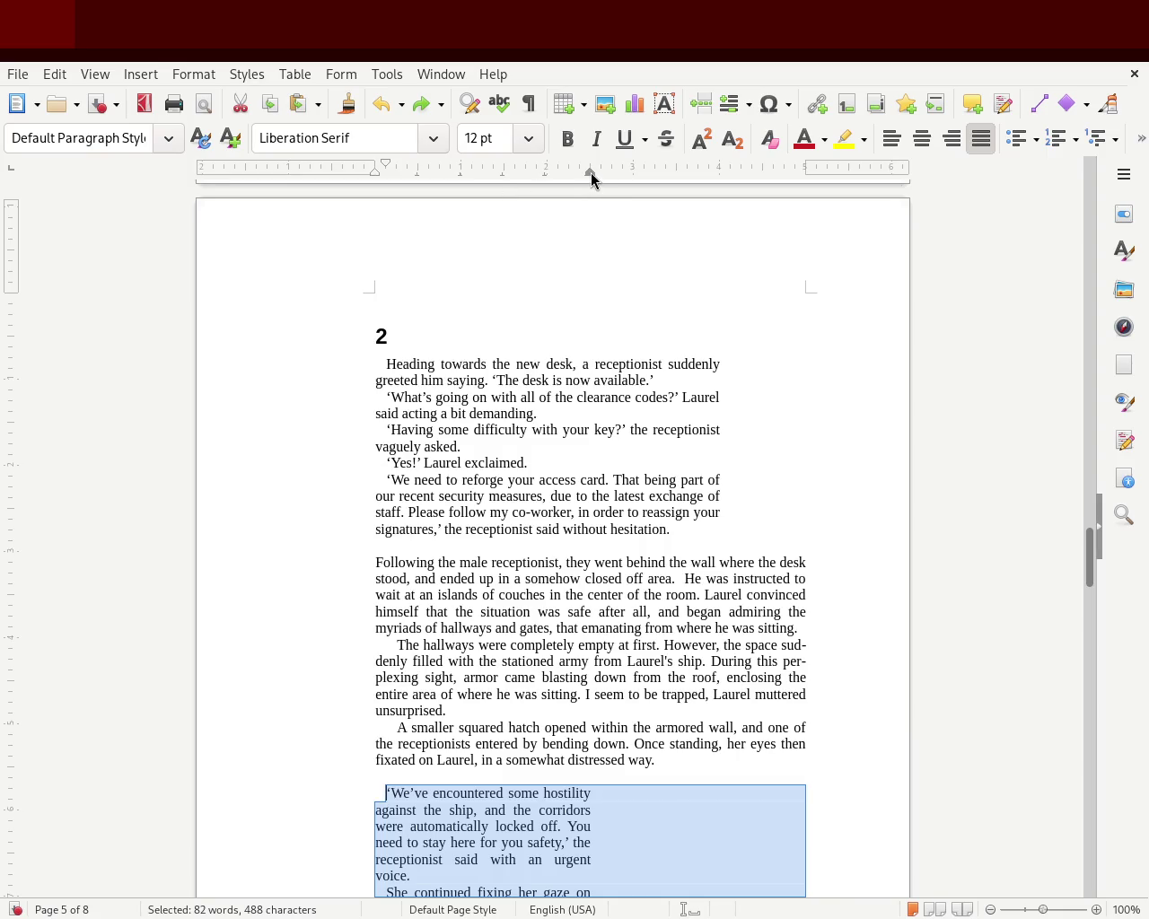
pyautogui.moveTo(590, 172); pyautogui.dragTo(716, 172)
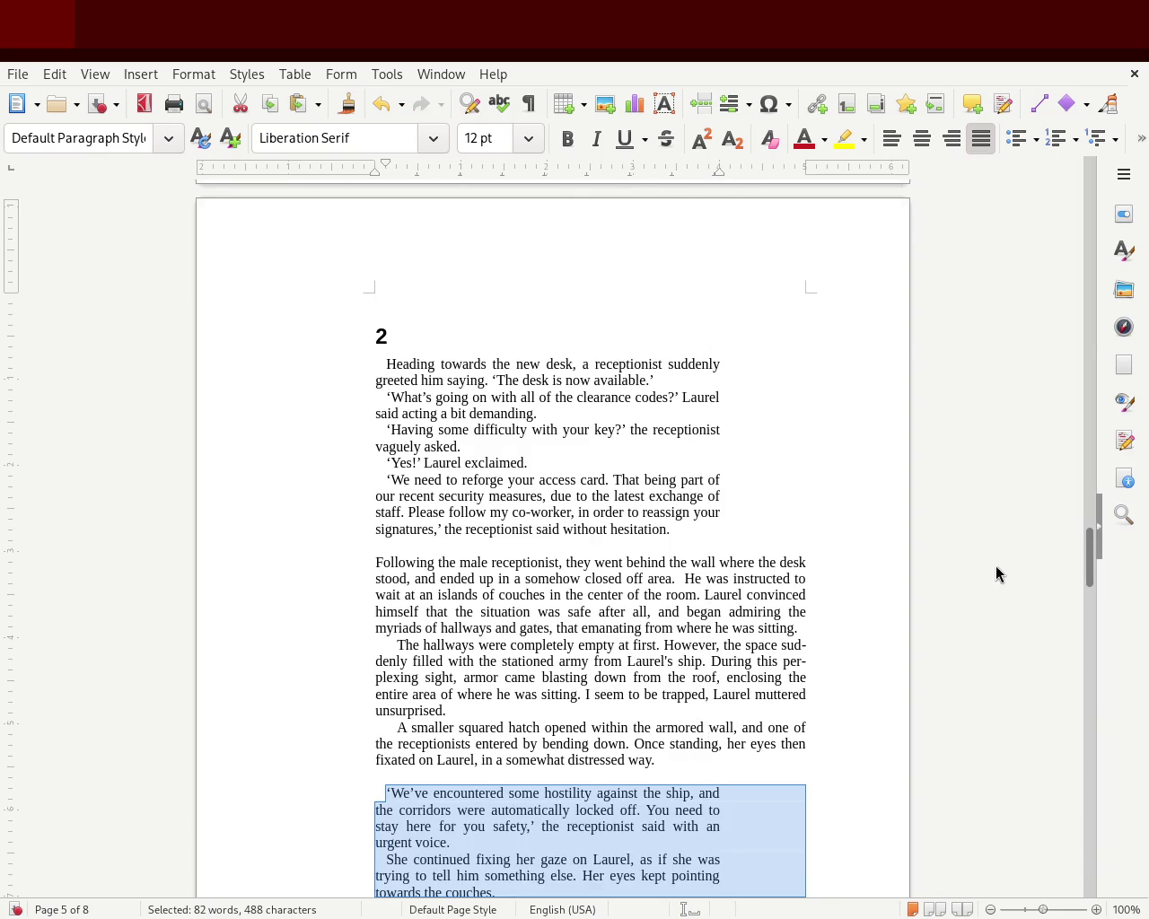
pyautogui.click(714, 463)
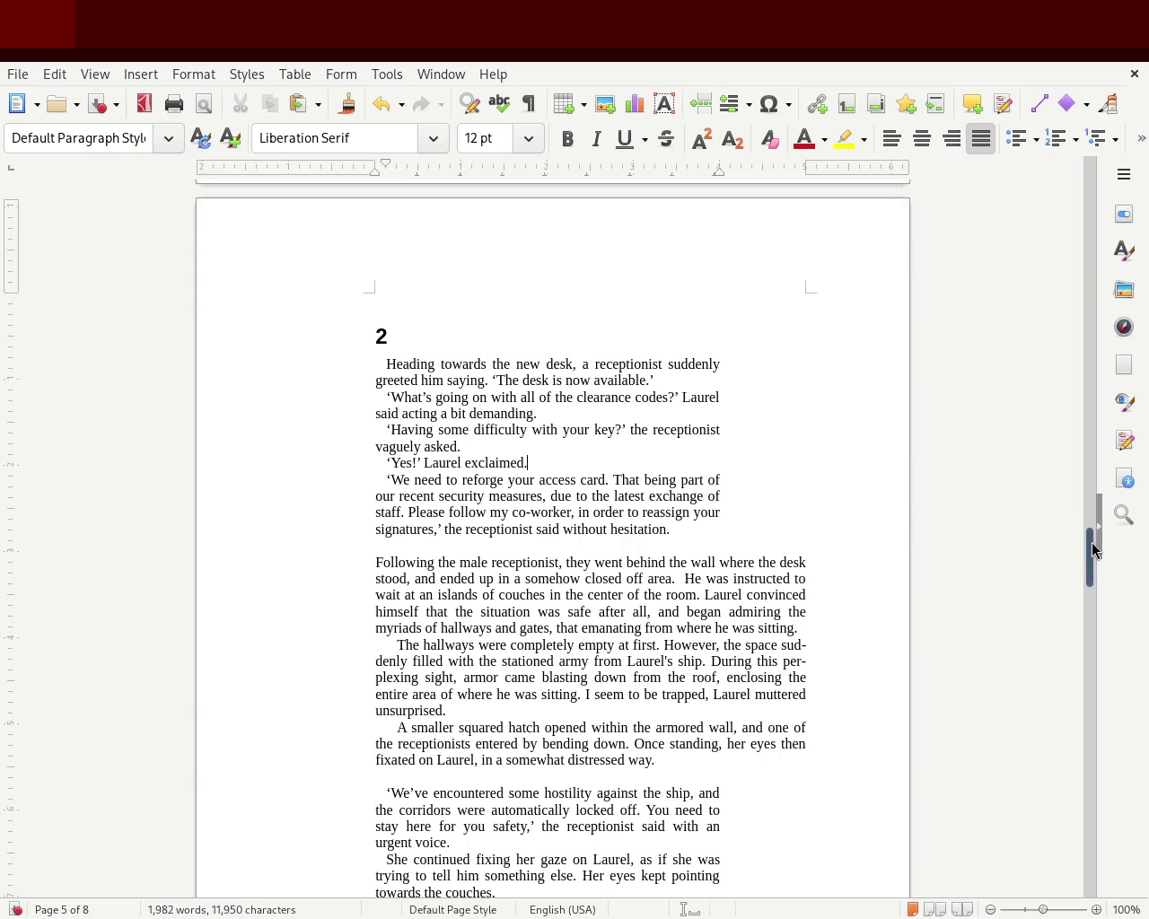
pyautogui.scroll(-7, 1093, 549)
pyautogui.scroll(3, 1090, 552)
pyautogui.scroll(3, 1087, 554)
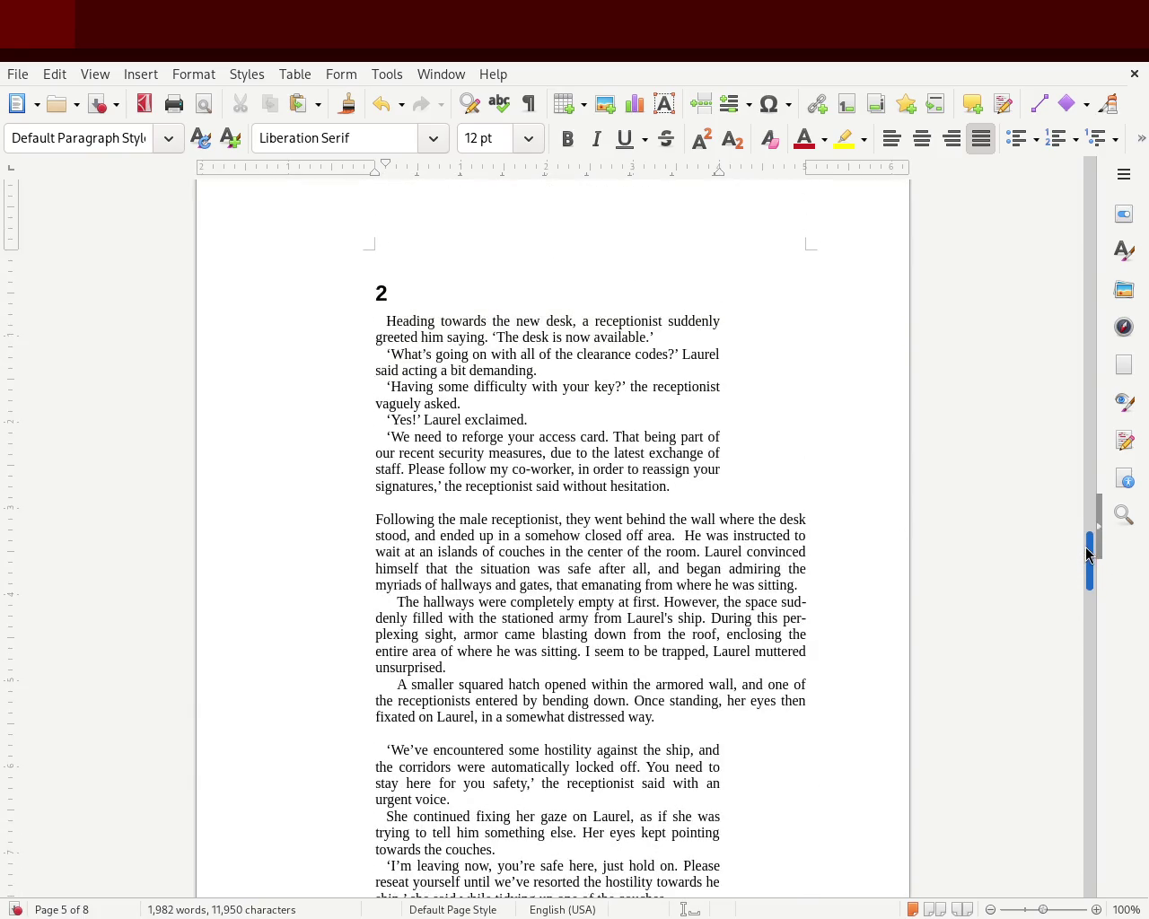
pyautogui.scroll(-4, 1086, 553)
pyautogui.scroll(7, 1088, 543)
pyautogui.scroll(2, 1088, 536)
pyautogui.scroll(-4, 1088, 538)
pyautogui.scroll(-1, 1086, 551)
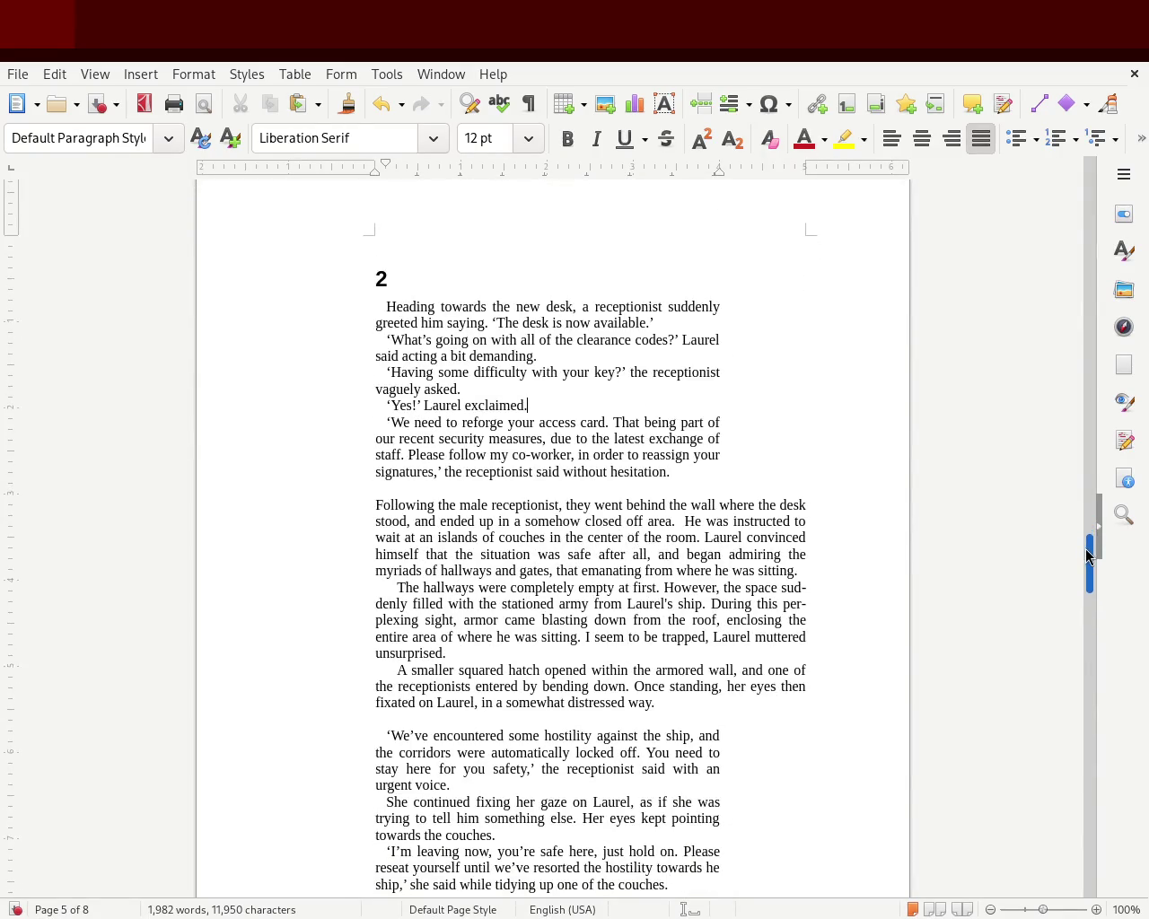
pyautogui.scroll(-1, 1088, 555)
# Try a larger first-line indent on The hallways paragraph, then undo it.
pyautogui.click(372, 564)
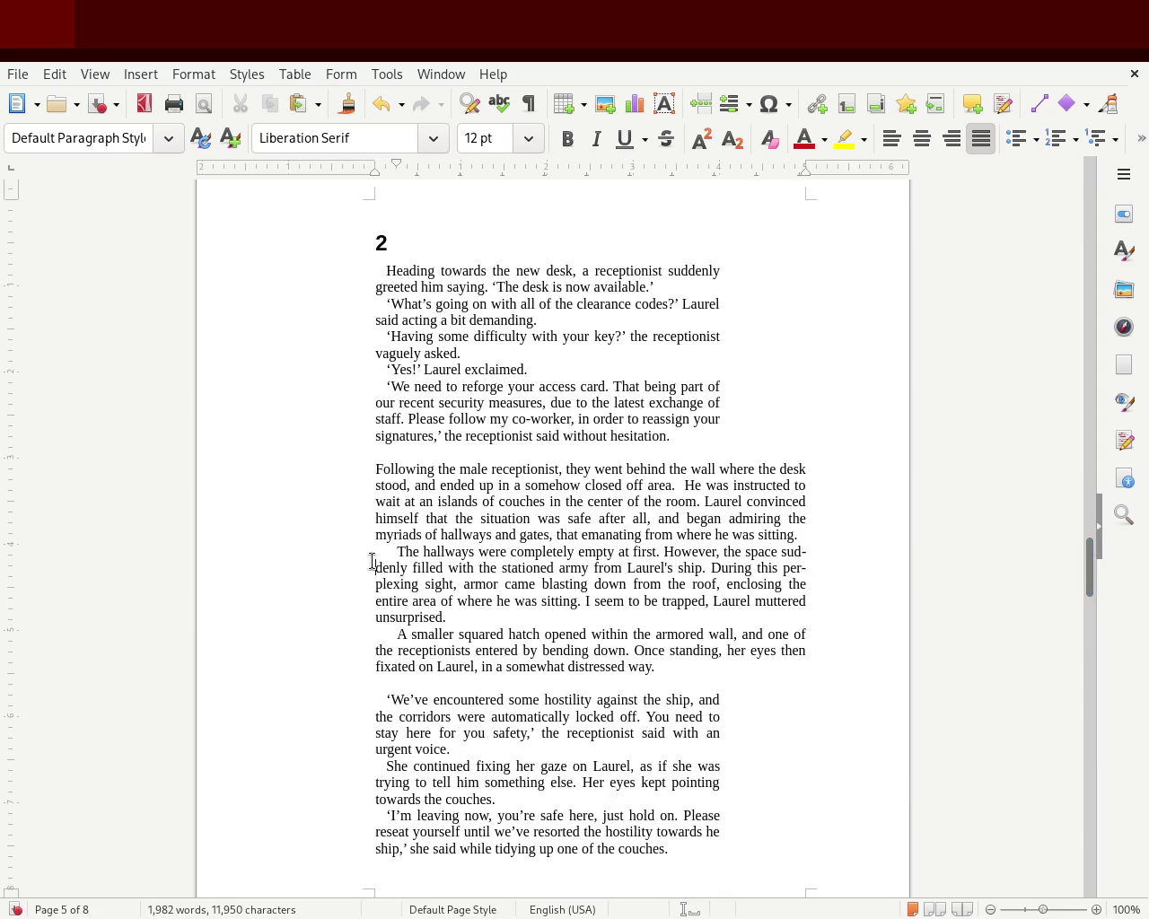
pyautogui.moveTo(398, 171); pyautogui.dragTo(407, 171)
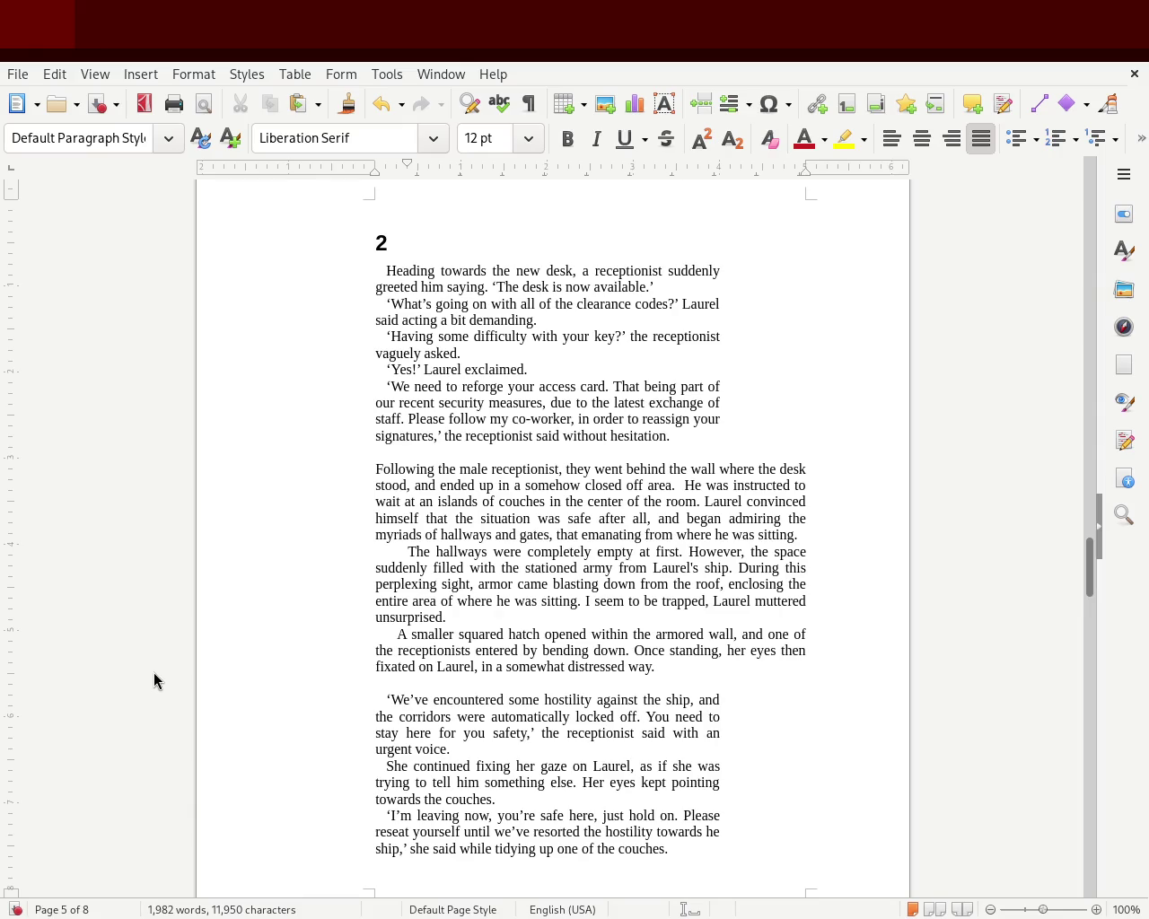
pyautogui.hotkey('ctrl', 'z')
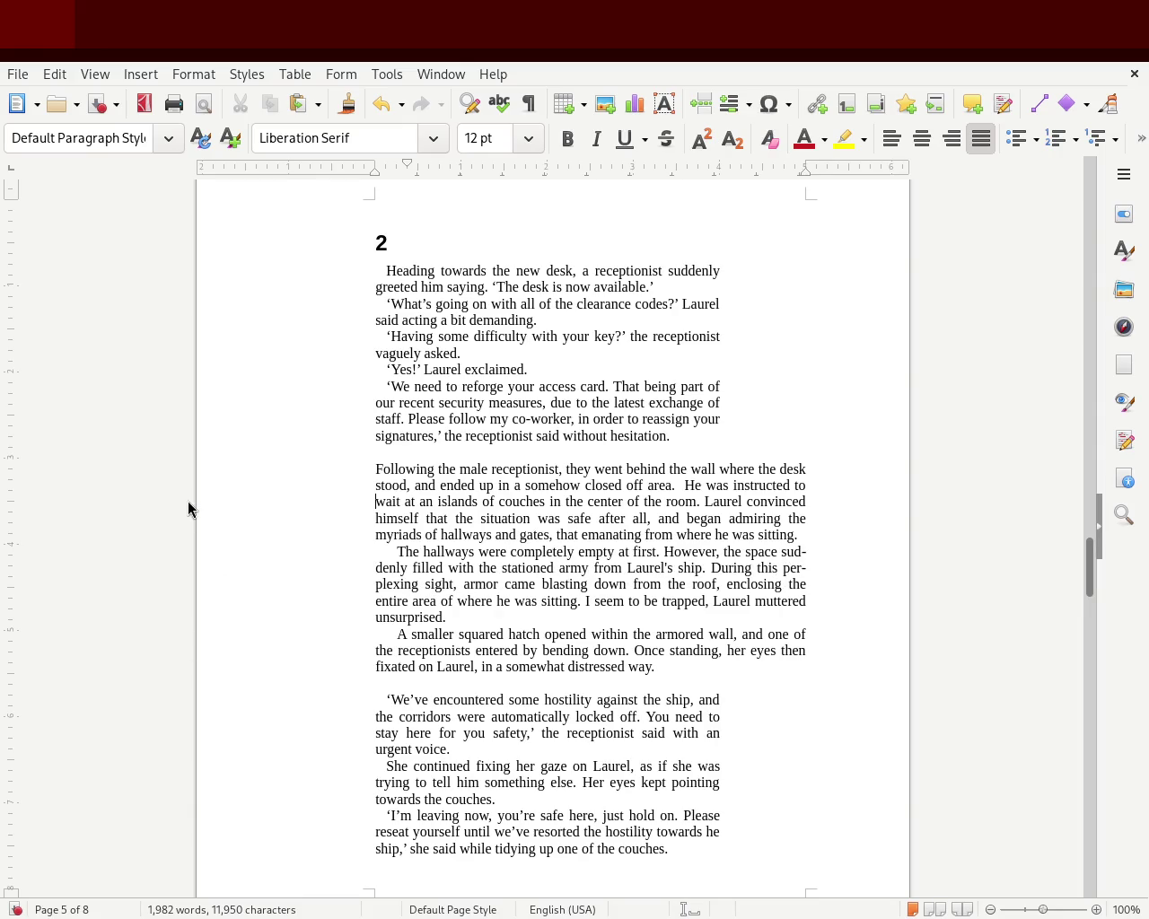
pyautogui.moveTo(1085, 576)
pyautogui.mouseDown()
pyautogui.moveTo(1081, 373)
pyautogui.moveTo(1080, 387)
pyautogui.mouseUp()
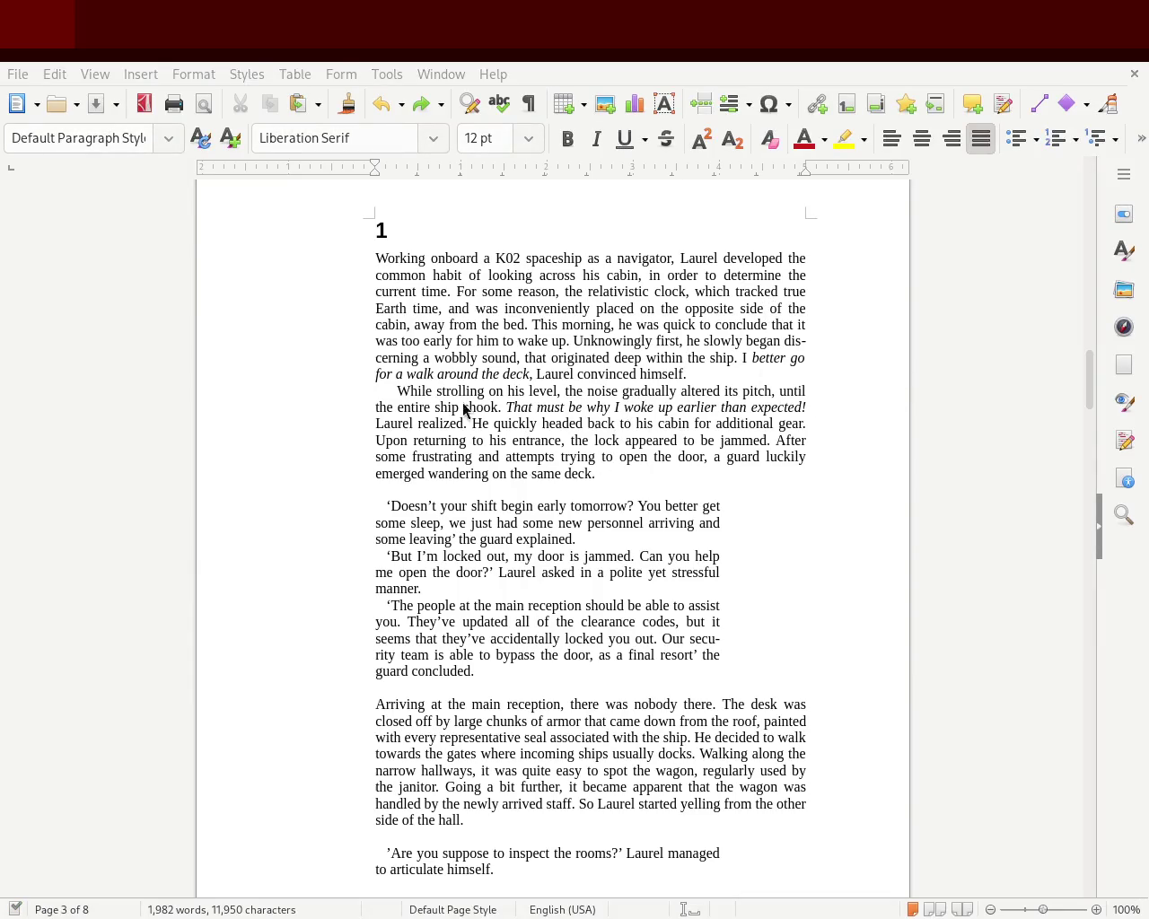
pyautogui.moveTo(1087, 377)
pyautogui.moveTo(1085, 377)
pyautogui.mouseDown()
pyautogui.moveTo(1081, 359)
pyautogui.moveTo(1070, 469)
pyautogui.mouseUp()
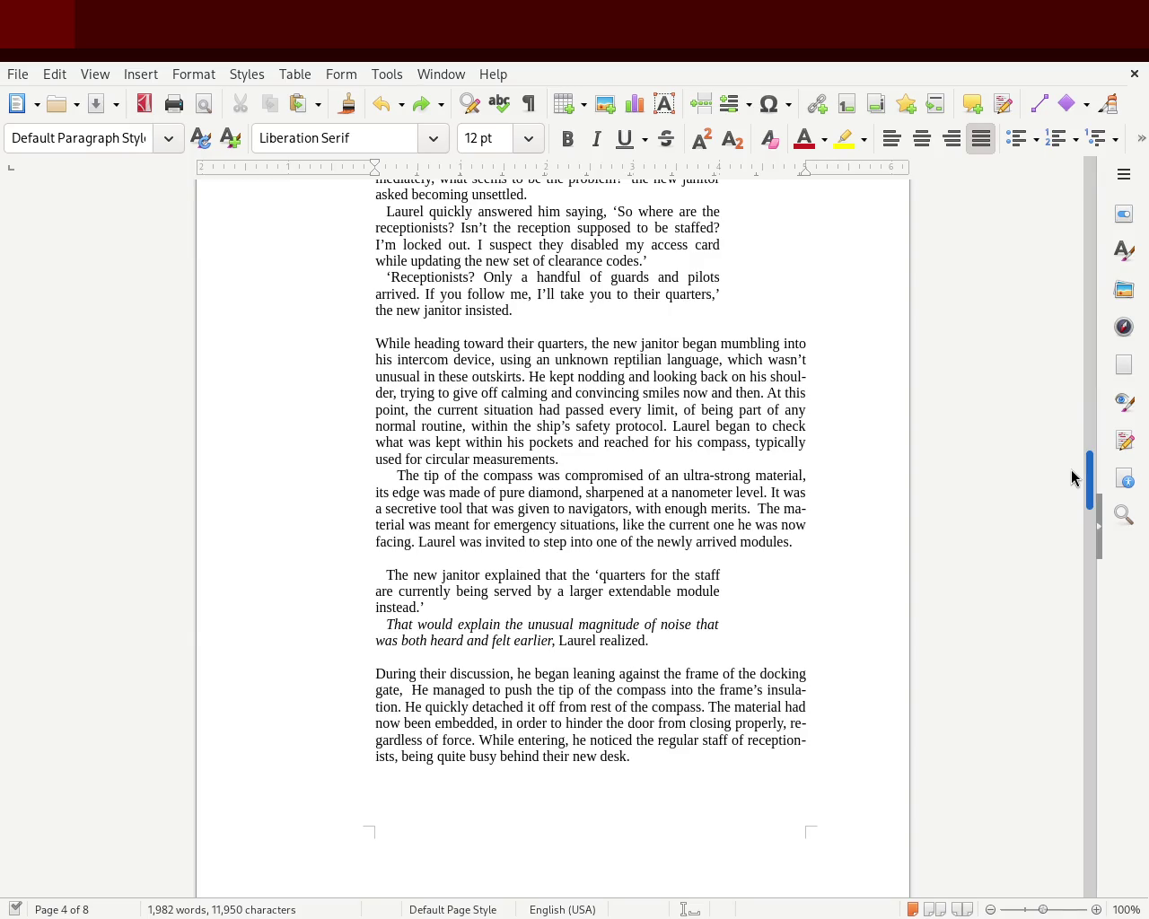
pyautogui.moveTo(1071, 469); pyautogui.dragTo(1055, 546)
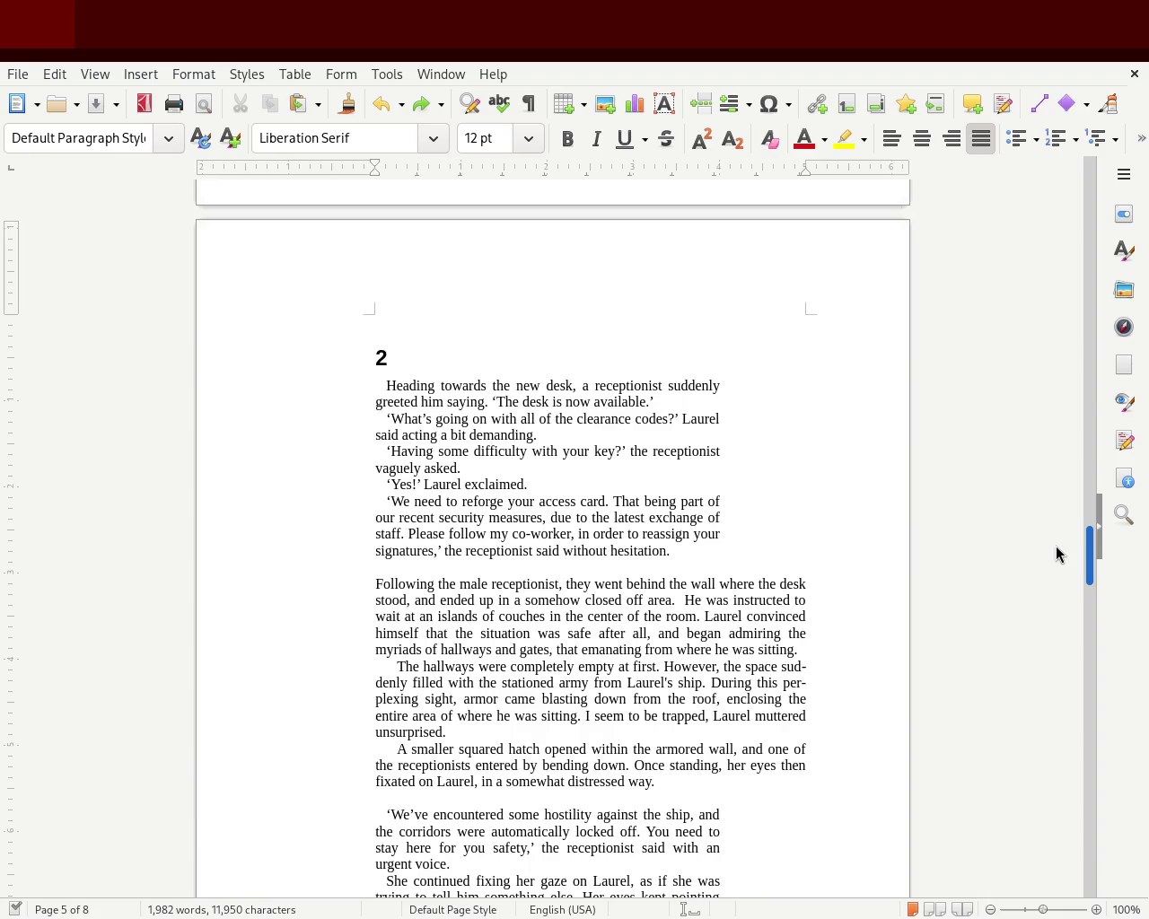
pyautogui.scroll(4, 1055, 548)
pyautogui.scroll(6, 1056, 531)
pyautogui.scroll(4, 1055, 508)
pyautogui.scroll(1, 1051, 488)
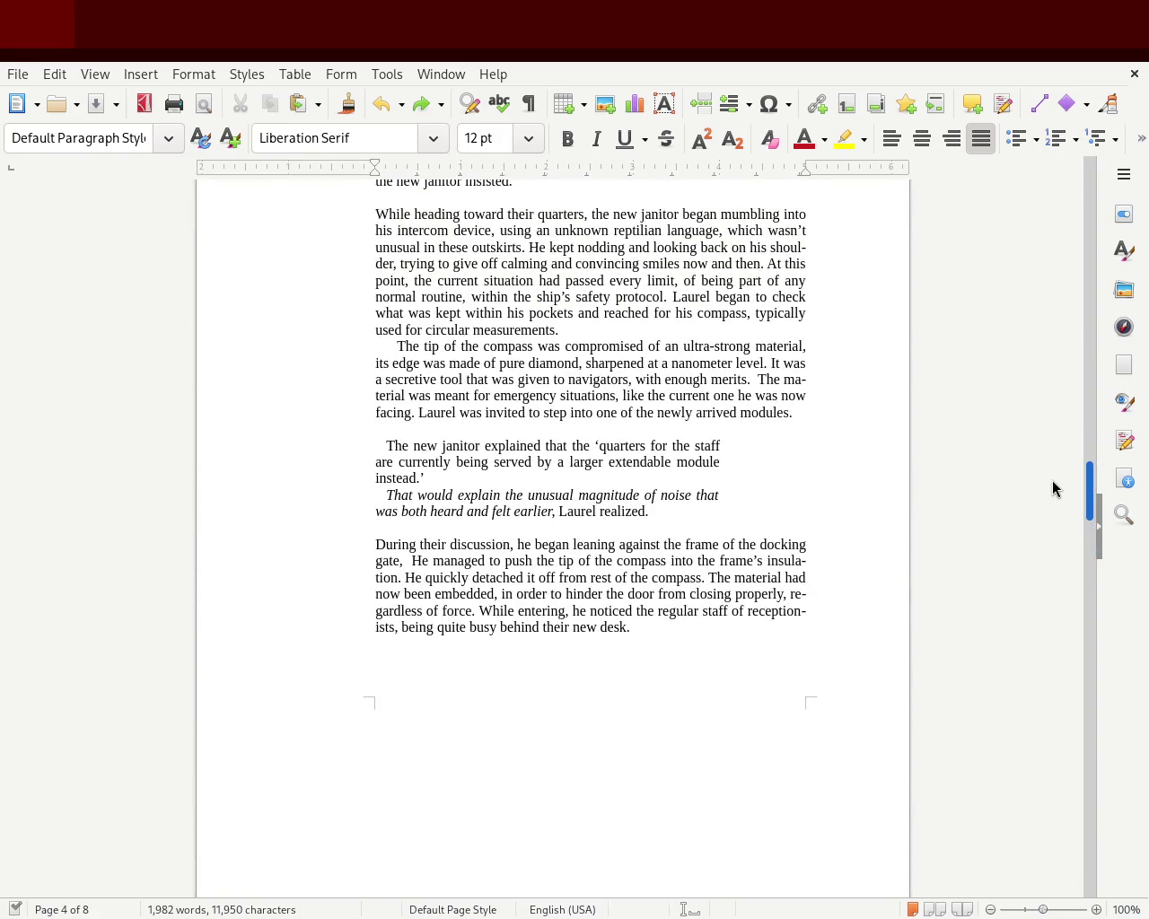
pyautogui.scroll(11, 1051, 457)
pyautogui.scroll(11, 1051, 413)
pyautogui.scroll(6, 1050, 386)
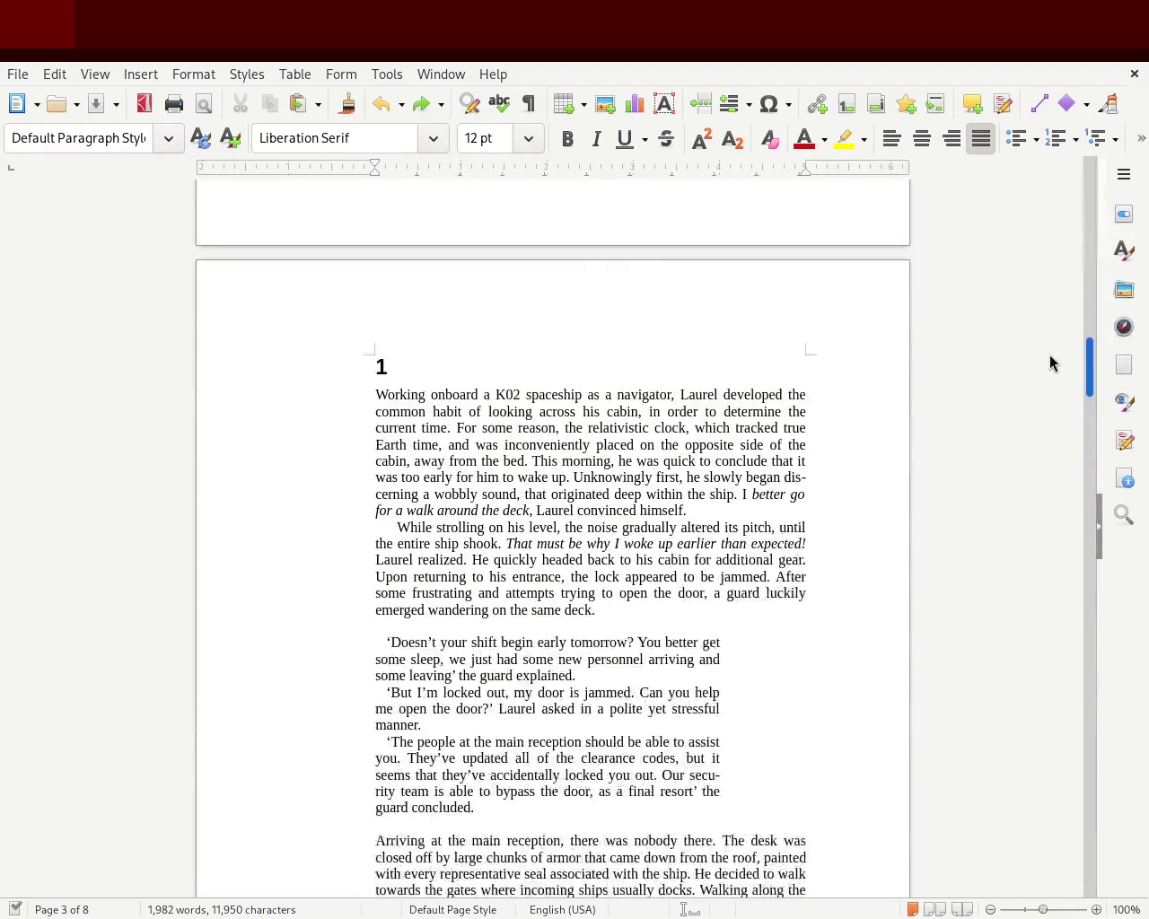
pyautogui.scroll(-3, 1048, 367)
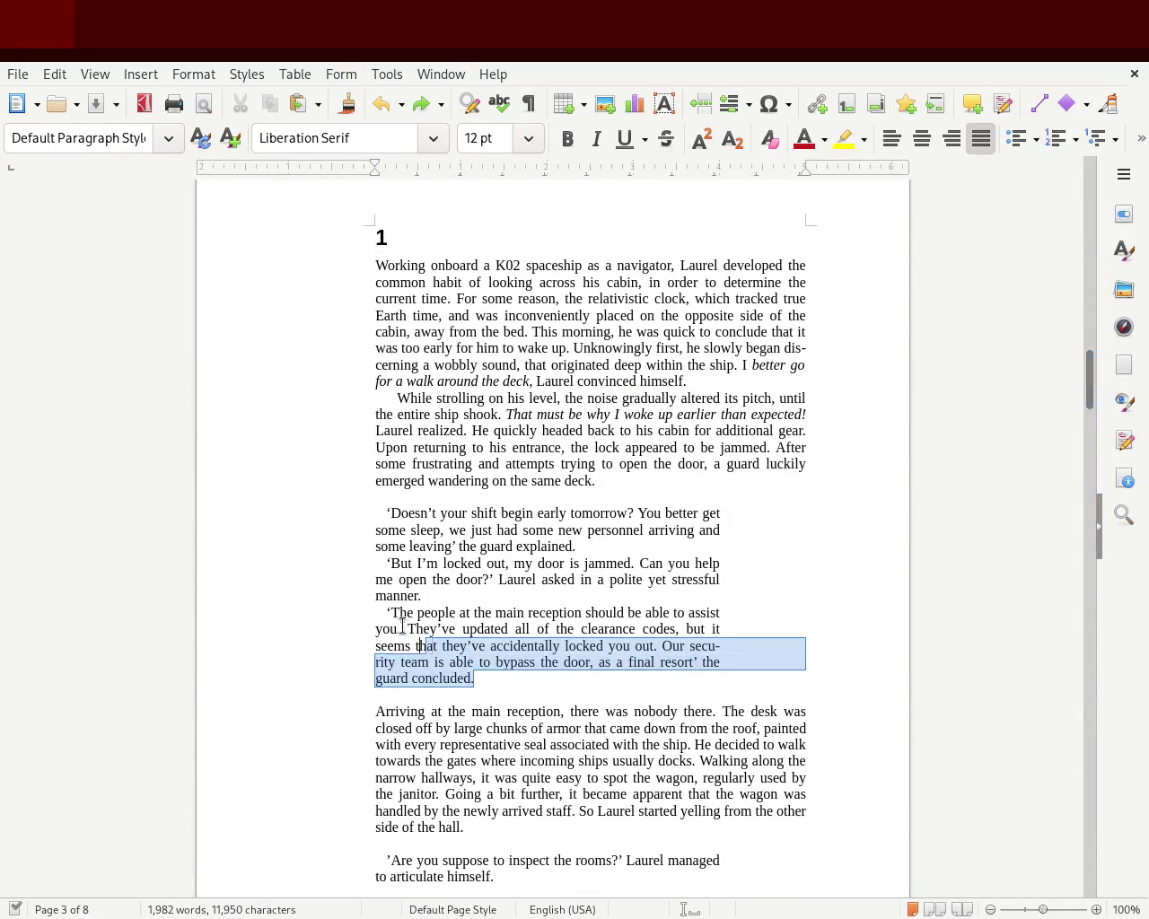
# Narrow chapter 1's three dialogue paragraphs slightly further from the right.
pyautogui.moveTo(546, 672); pyautogui.dragTo(312, 514)
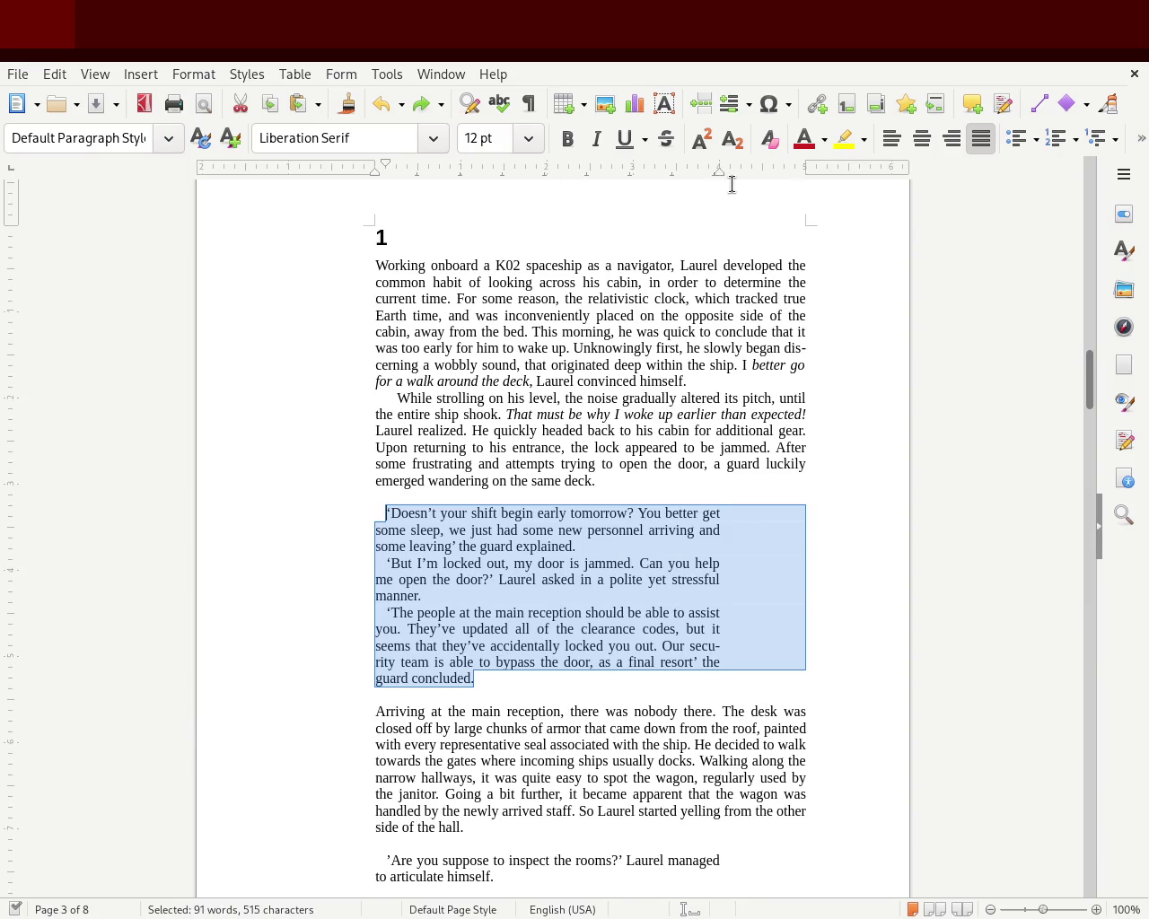
pyautogui.moveTo(677, 184); pyautogui.dragTo(676, 176)
pyautogui.click(740, 489)
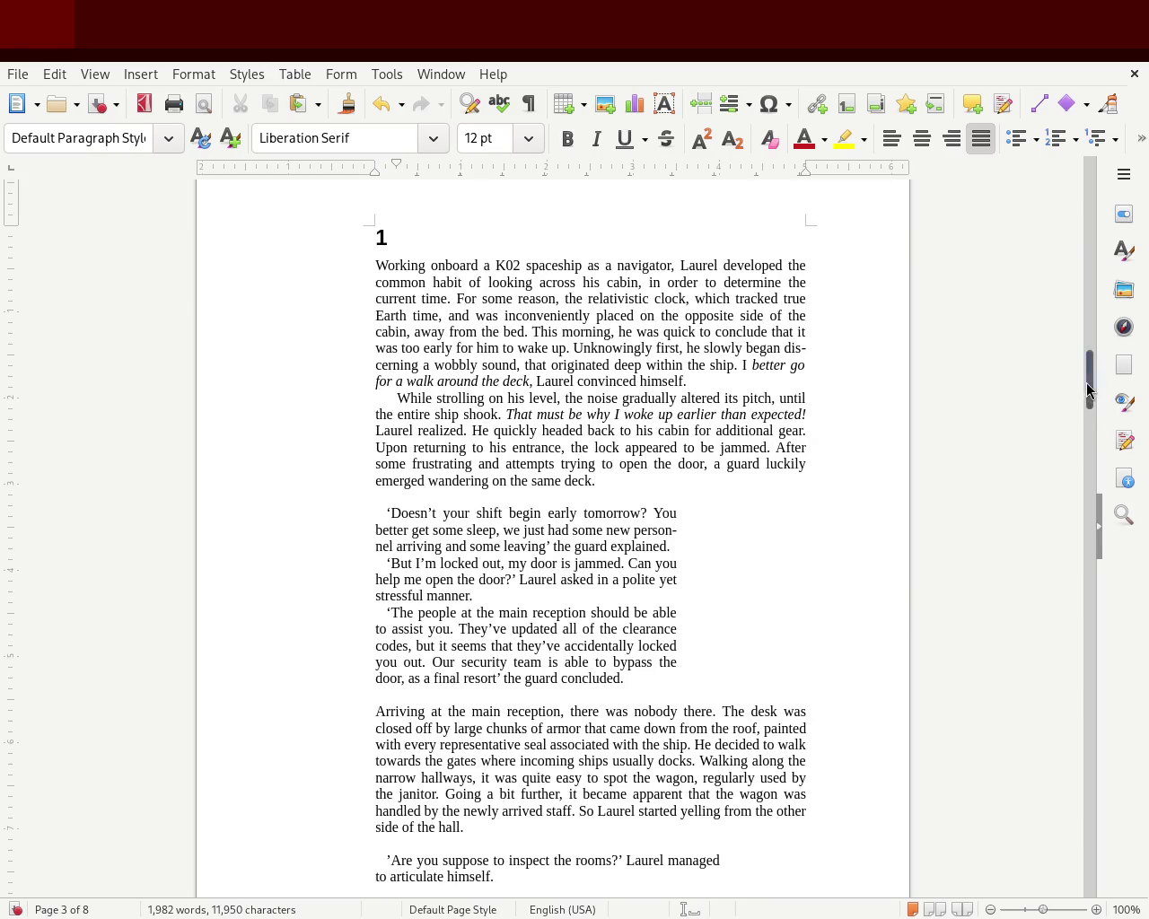
pyautogui.moveTo(1086, 389); pyautogui.dragTo(1069, 468)
# Narrow the janitor dialogue spanning pages 3 and 4 to the dialogue width.
pyautogui.moveTo(531, 546); pyautogui.dragTo(317, 386)
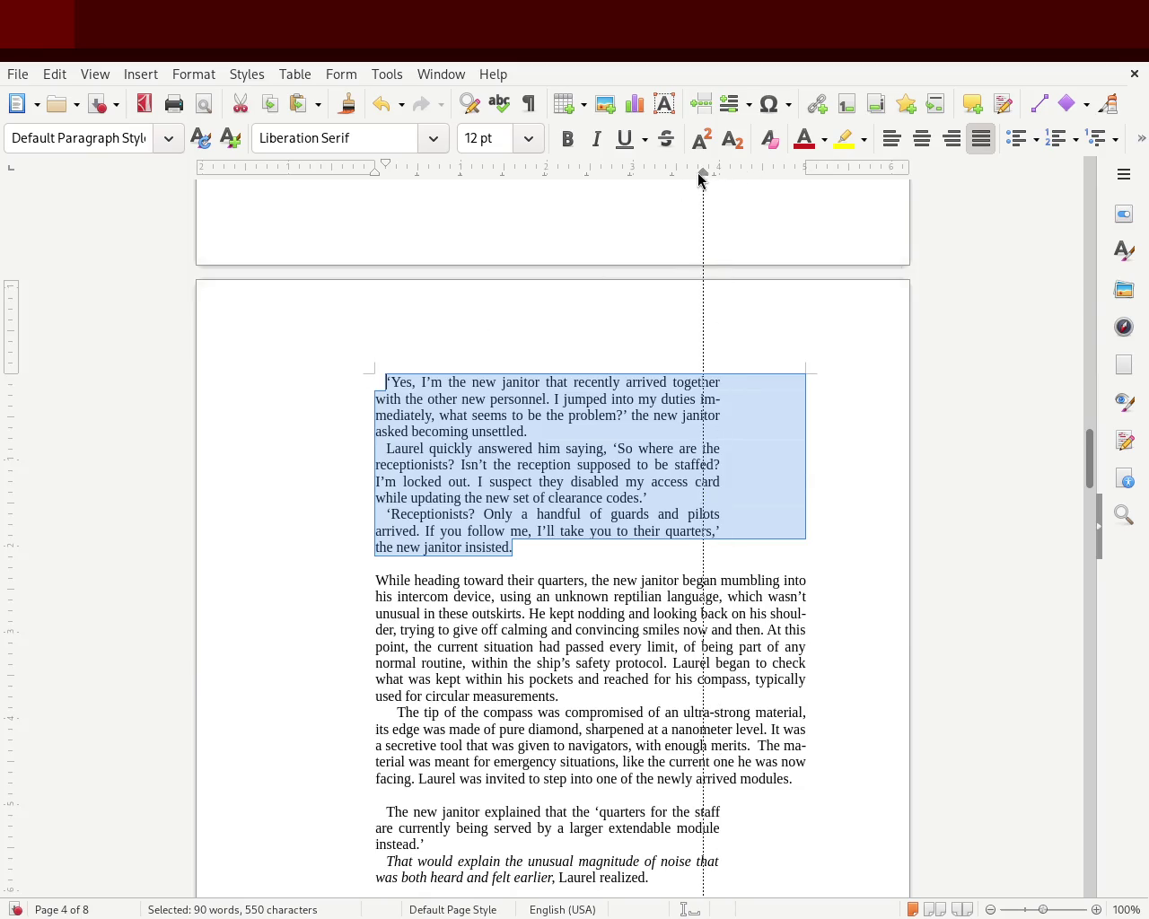
pyautogui.moveTo(679, 182); pyautogui.dragTo(676, 178)
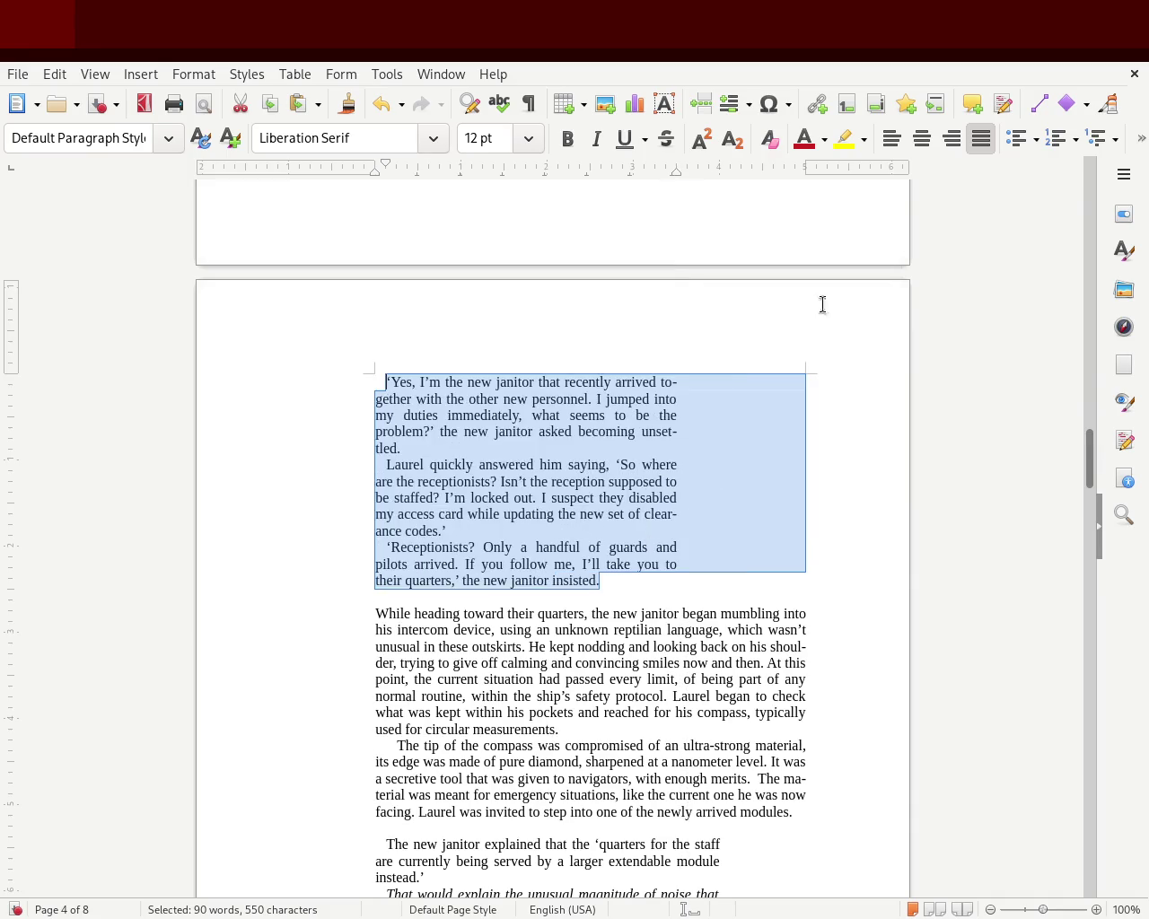
pyautogui.moveTo(1089, 473); pyautogui.dragTo(1088, 449)
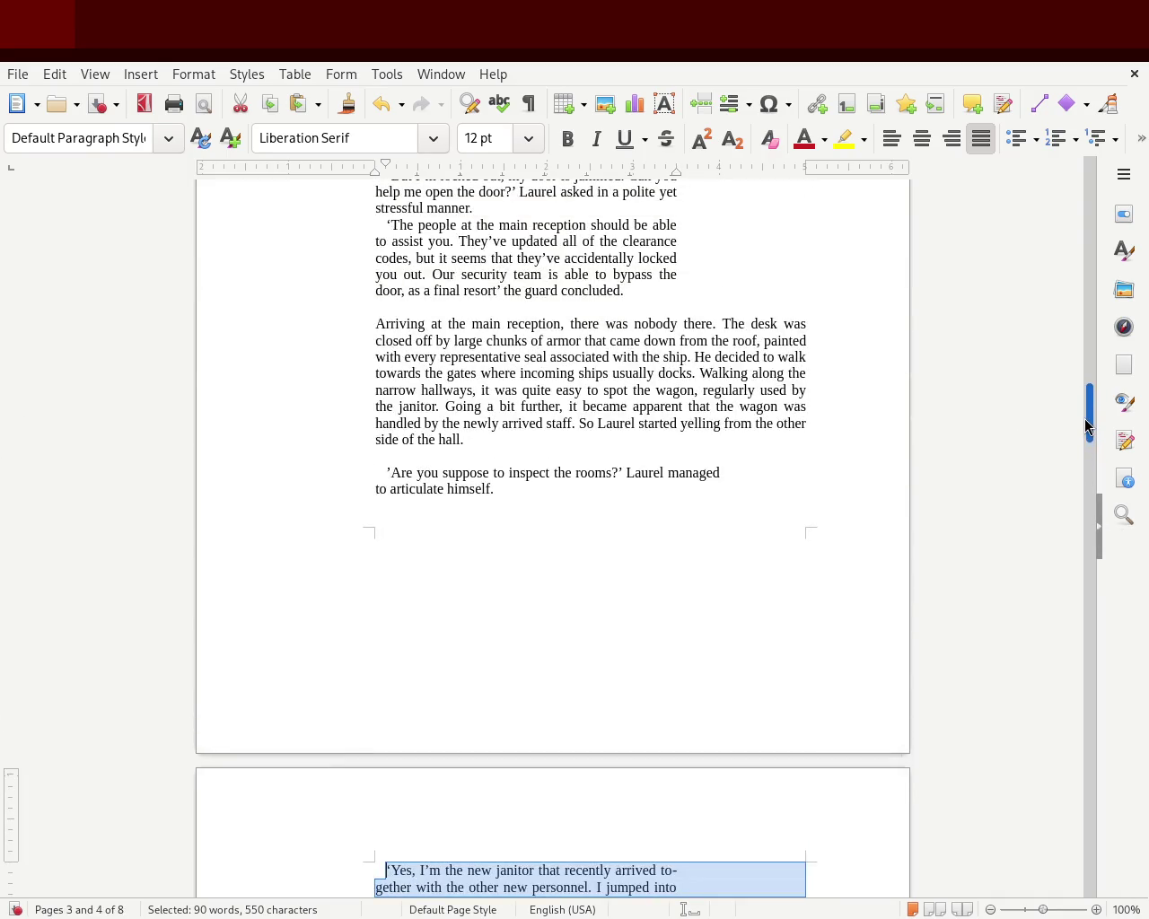
pyautogui.hotkey('ctrl', 'z')
pyautogui.moveTo(608, 820); pyautogui.dragTo(357, 256)
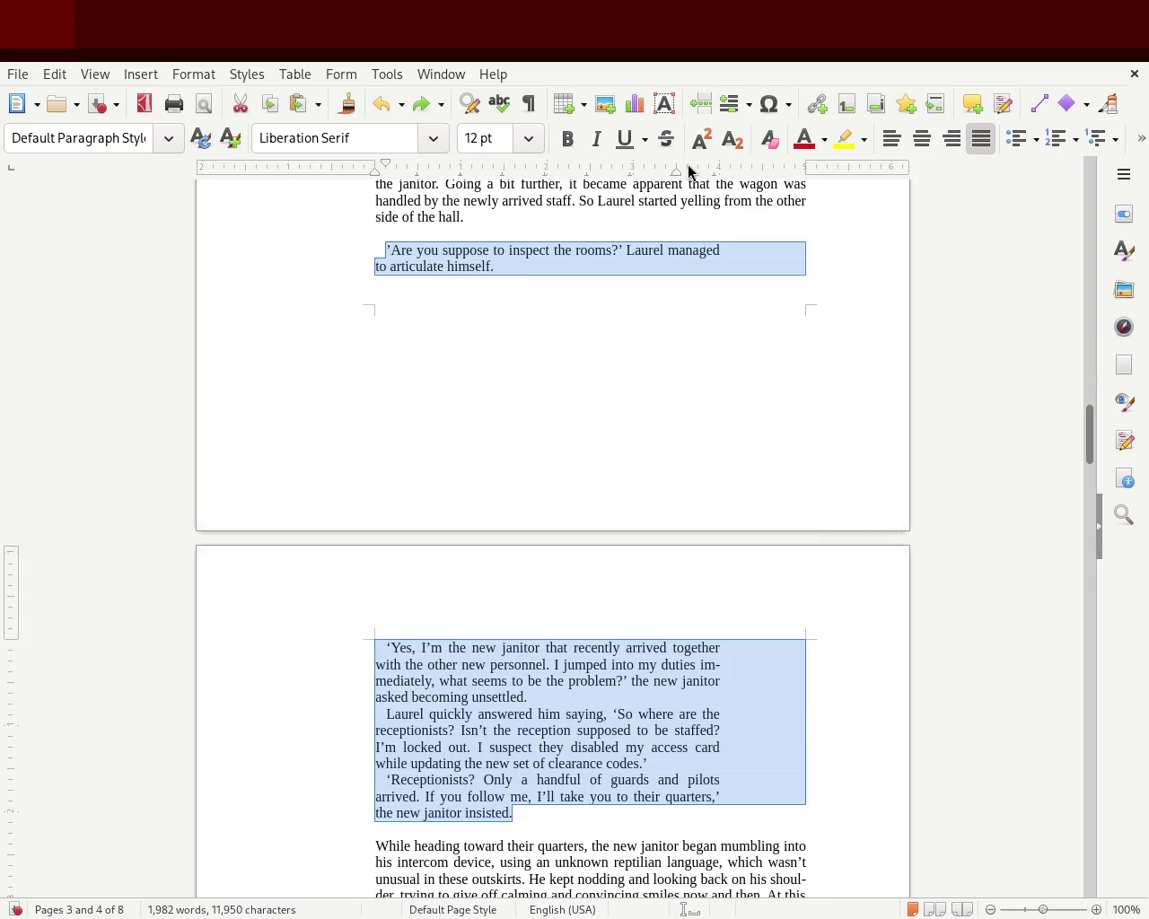
pyautogui.moveTo(718, 172); pyautogui.dragTo(675, 172)
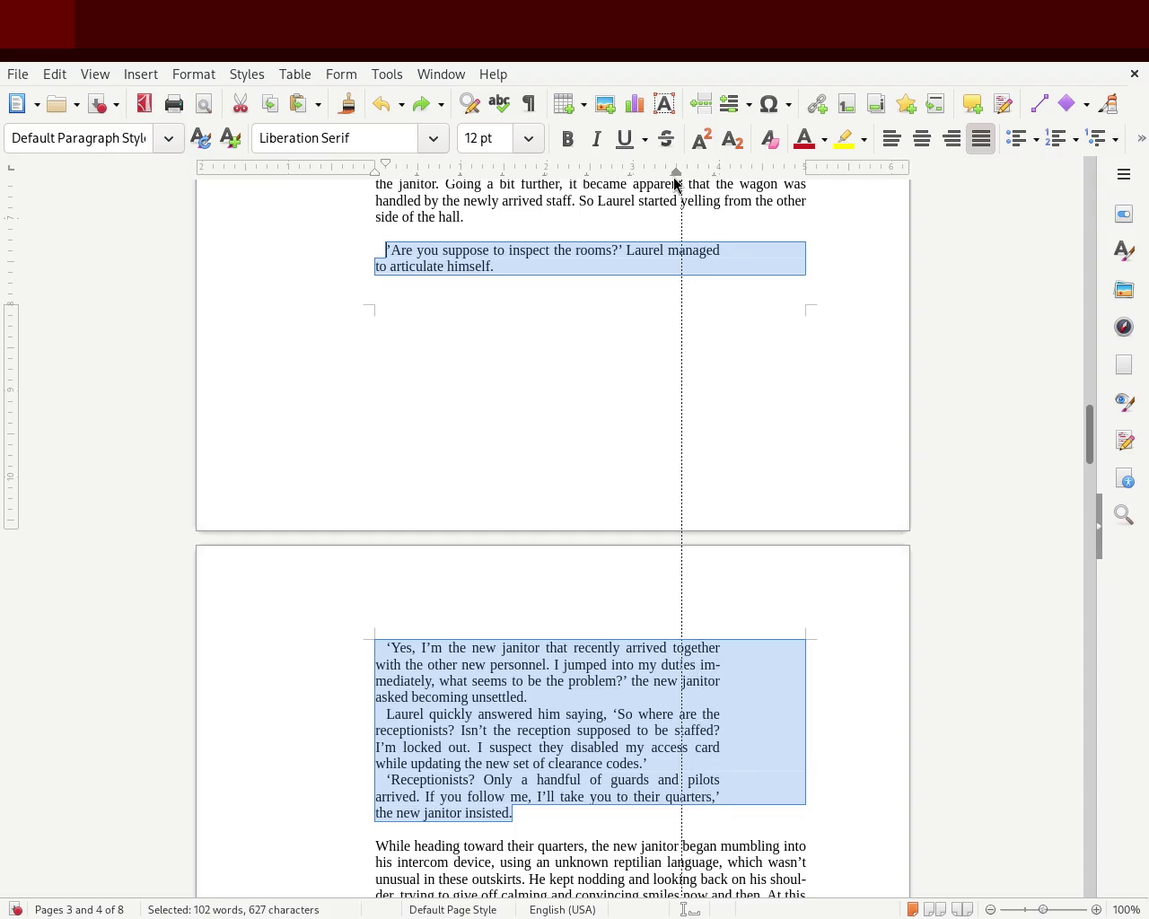
pyautogui.click(977, 475)
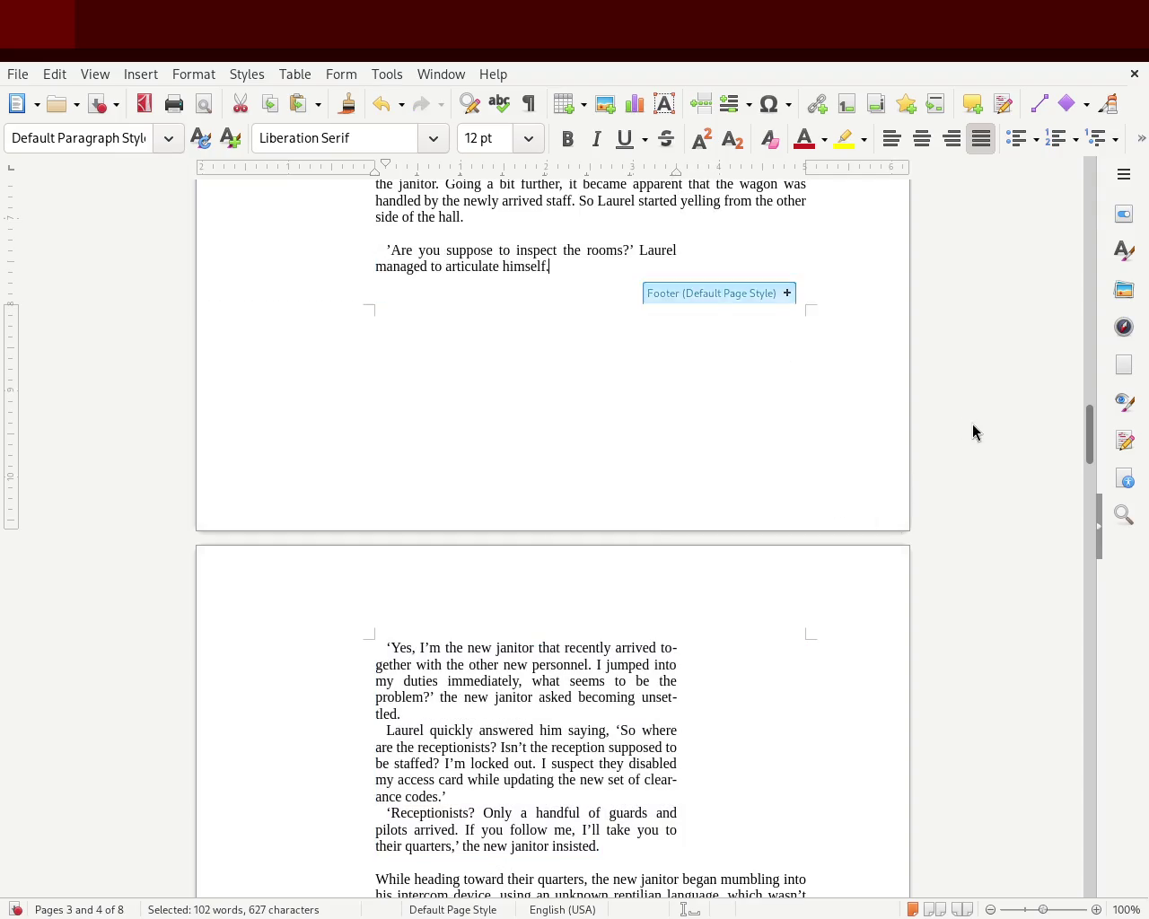
pyautogui.moveTo(1088, 440)
pyautogui.mouseDown()
pyautogui.moveTo(1087, 395)
pyautogui.moveTo(1088, 493)
pyautogui.mouseUp()
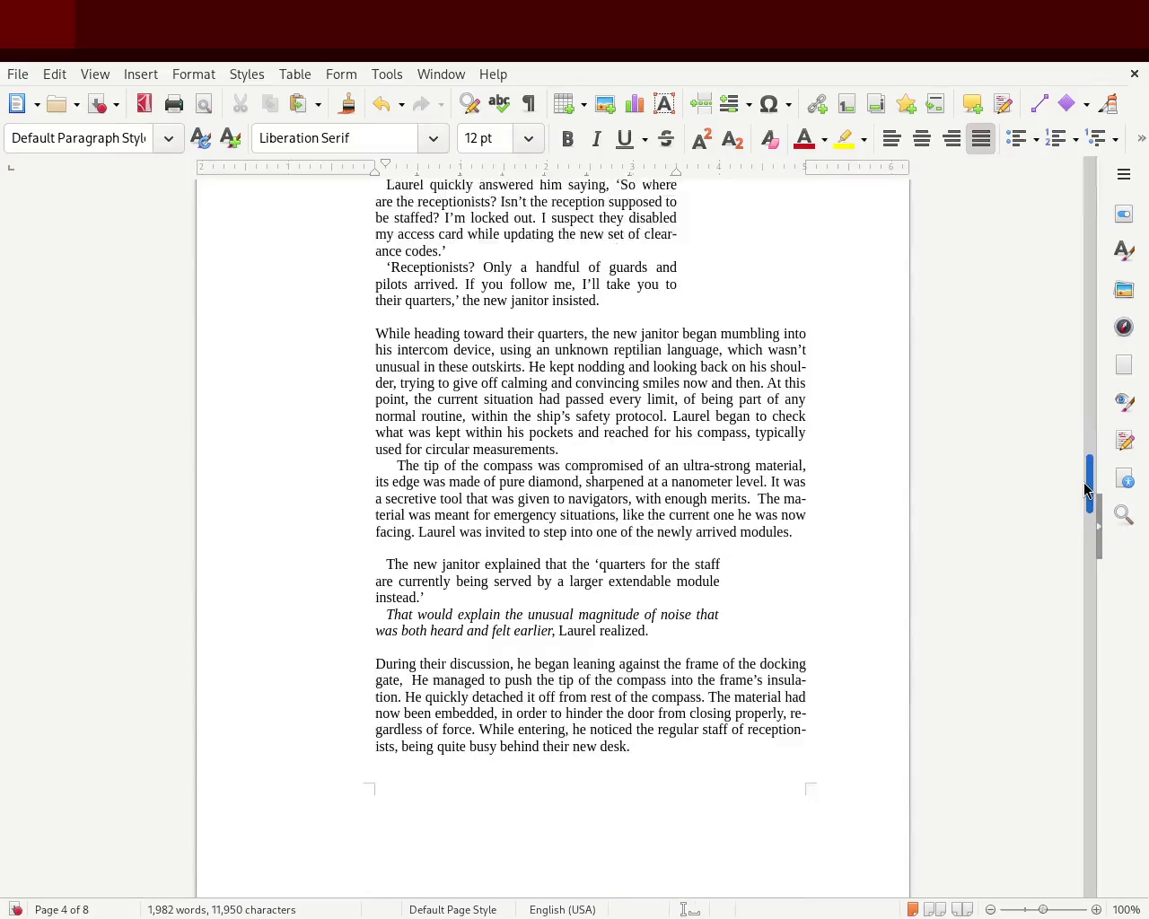
# Reapply the dialogue width to the janitor block and save the manuscript.
pyautogui.moveTo(651, 602); pyautogui.dragTo(260, 537)
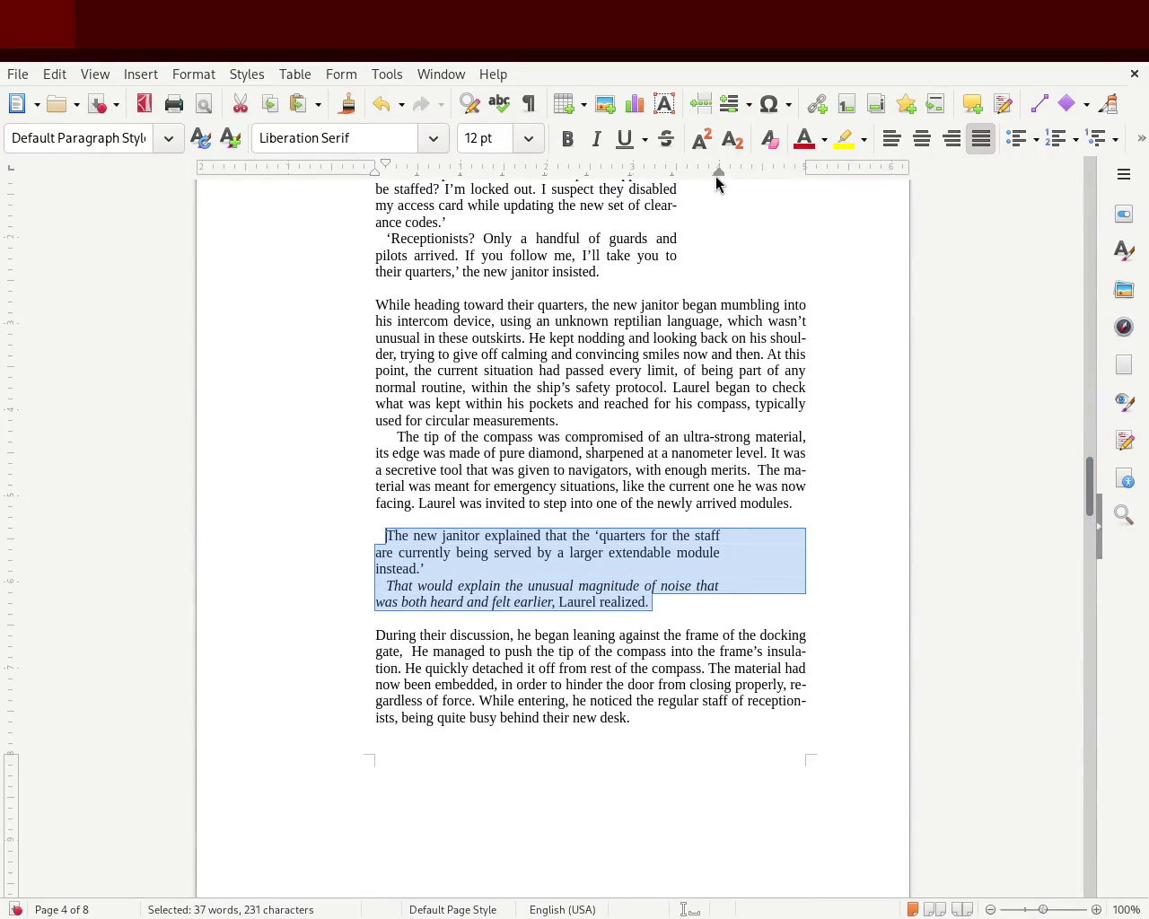
pyautogui.moveTo(675, 188); pyautogui.dragTo(676, 189)
pyautogui.click(723, 506)
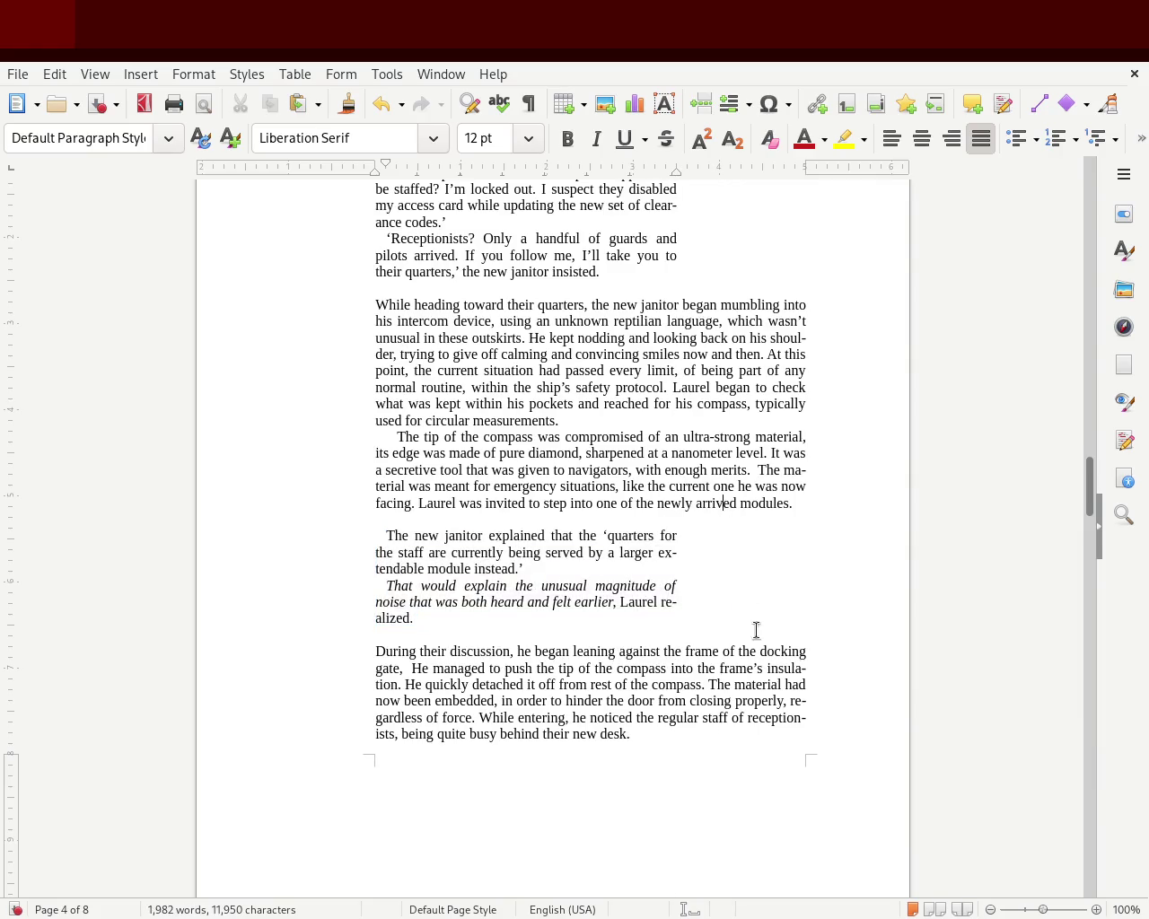
pyautogui.hotkey('ctrl', 's')
pyautogui.moveTo(1088, 500)
pyautogui.mouseDown()
pyautogui.moveTo(1090, 374)
pyautogui.moveTo(1102, 345)
pyautogui.moveTo(1106, 392)
pyautogui.mouseUp()
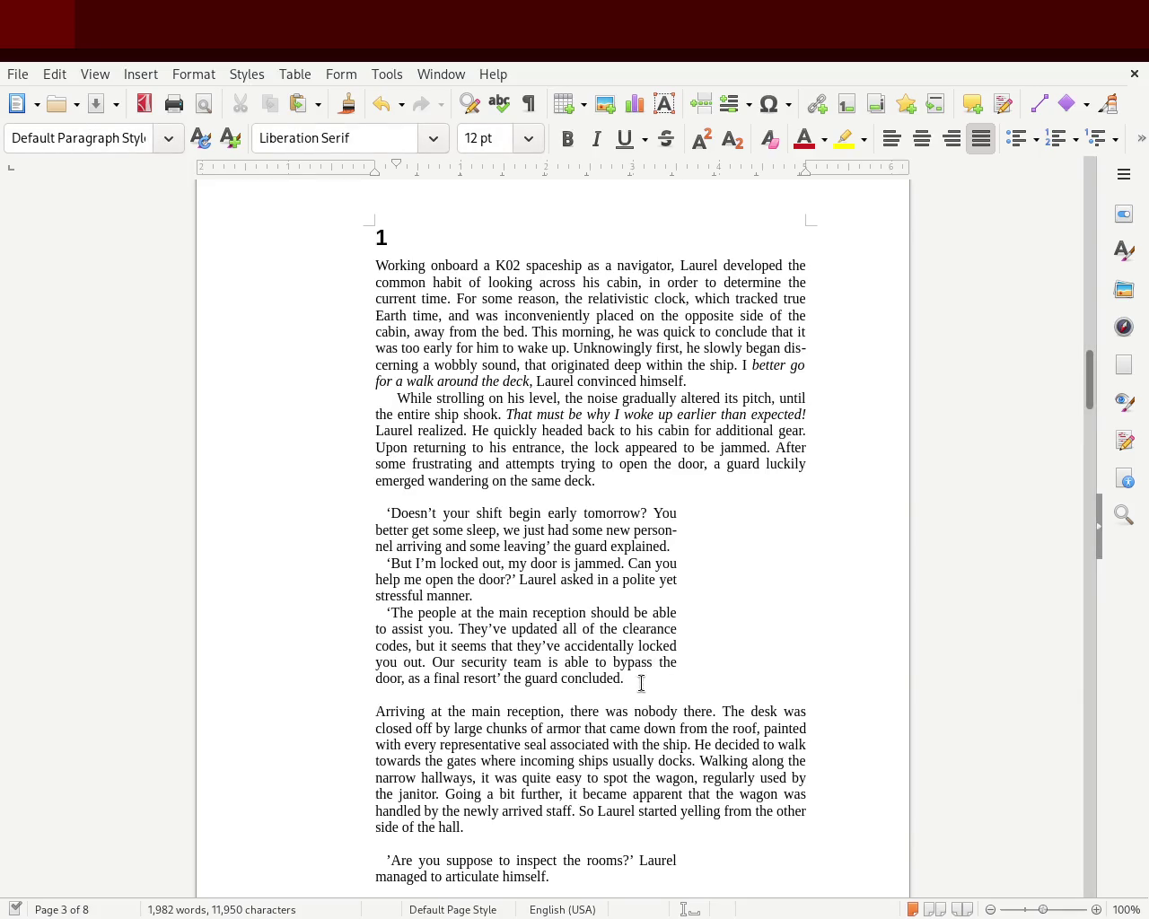
# Review the three guard dialogue paragraphs at the opening of chapter 1 by selecting them.
pyautogui.moveTo(639, 679); pyautogui.dragTo(281, 518)
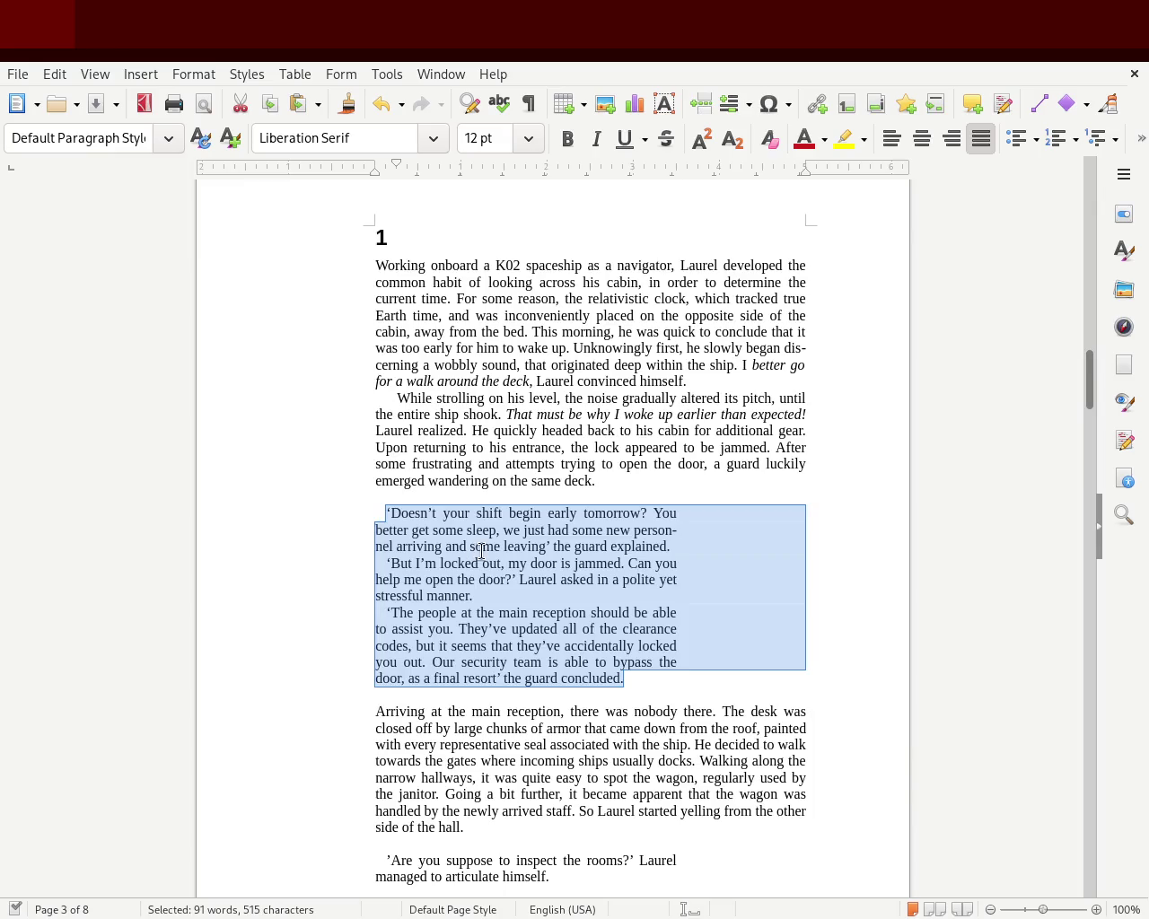
pyautogui.click(507, 516)
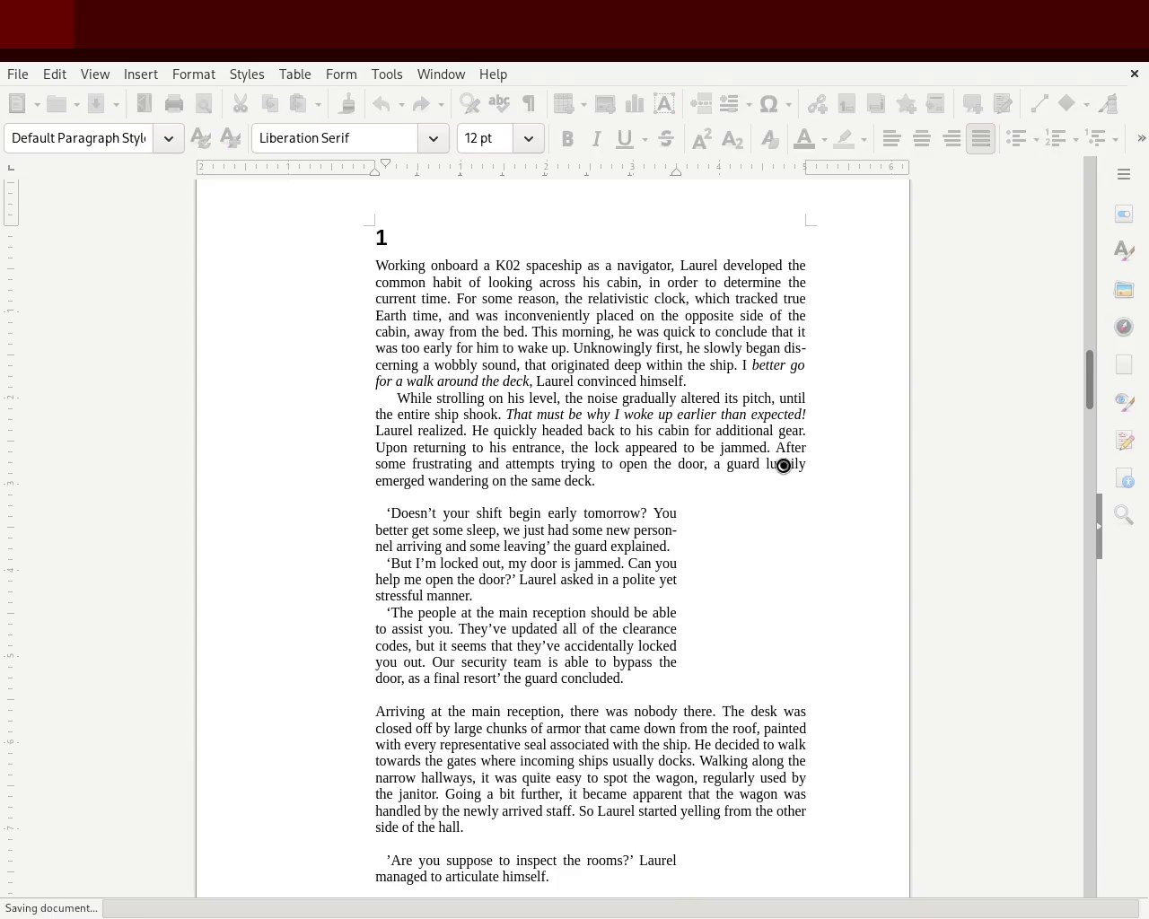
pyautogui.click(509, 612)
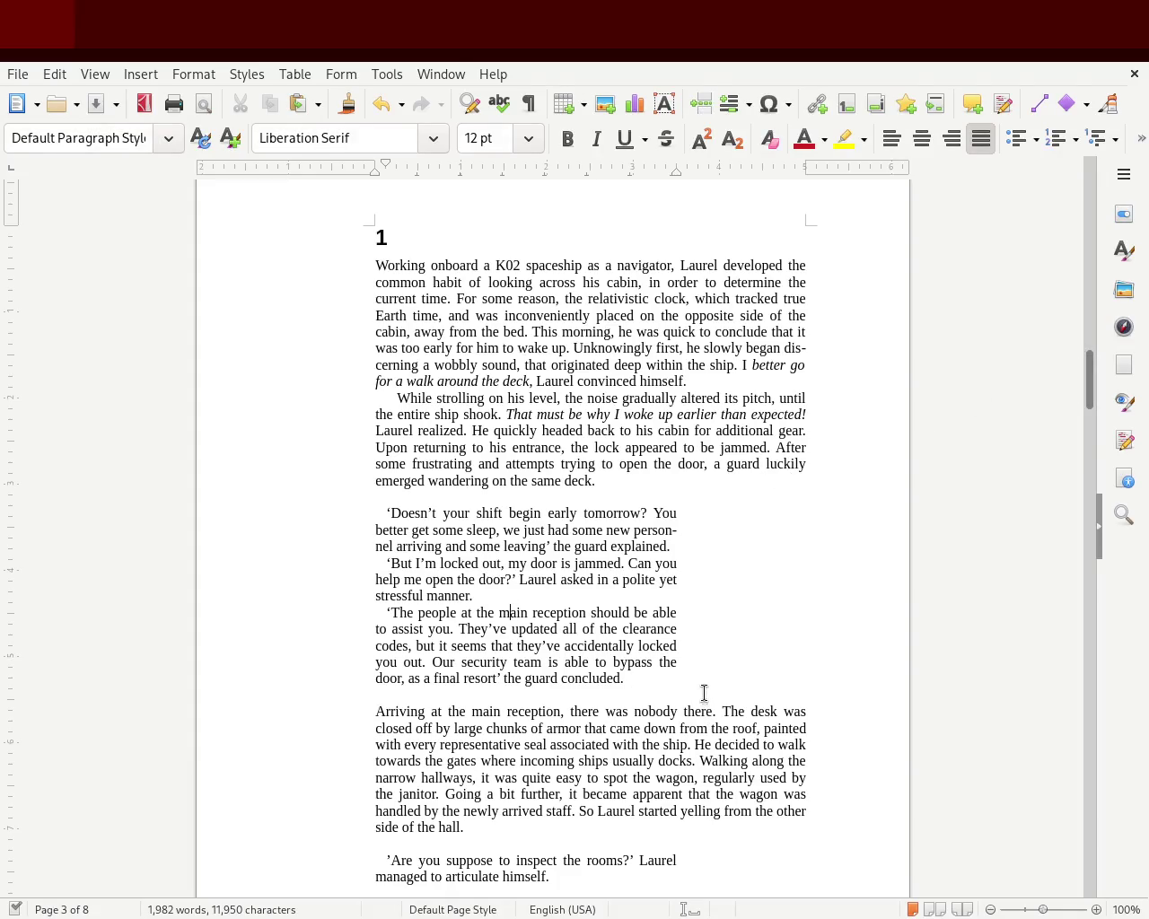
pyautogui.moveTo(661, 680); pyautogui.dragTo(314, 526)
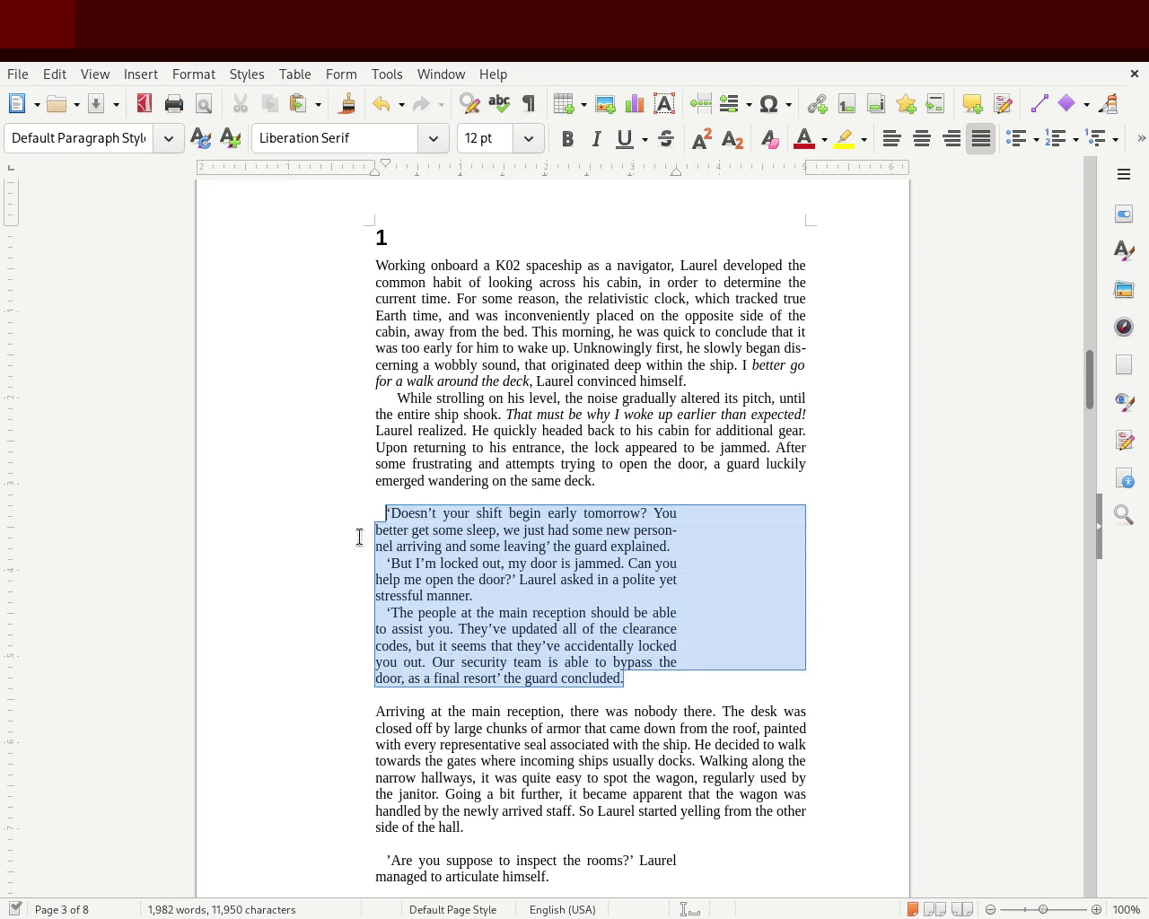
pyautogui.click(314, 526)
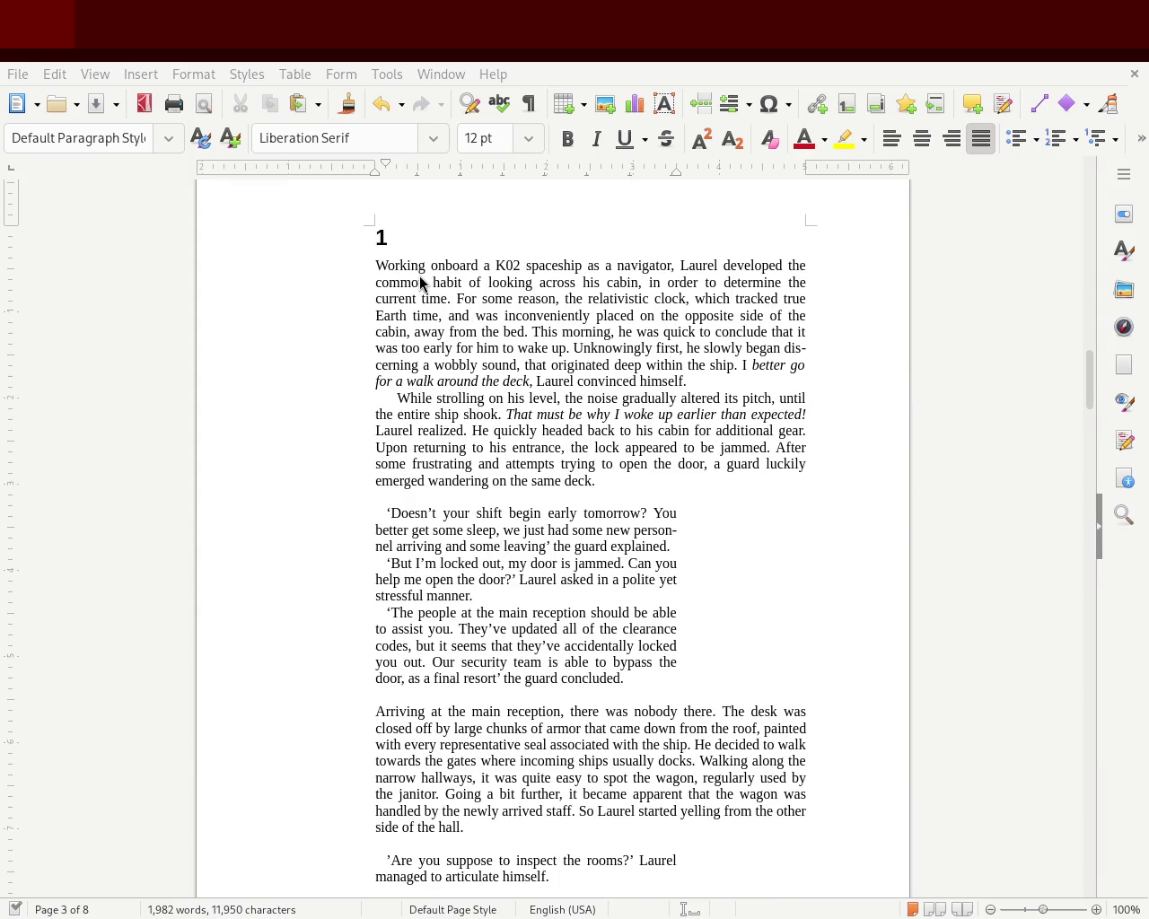
pyautogui.moveTo(1088, 395)
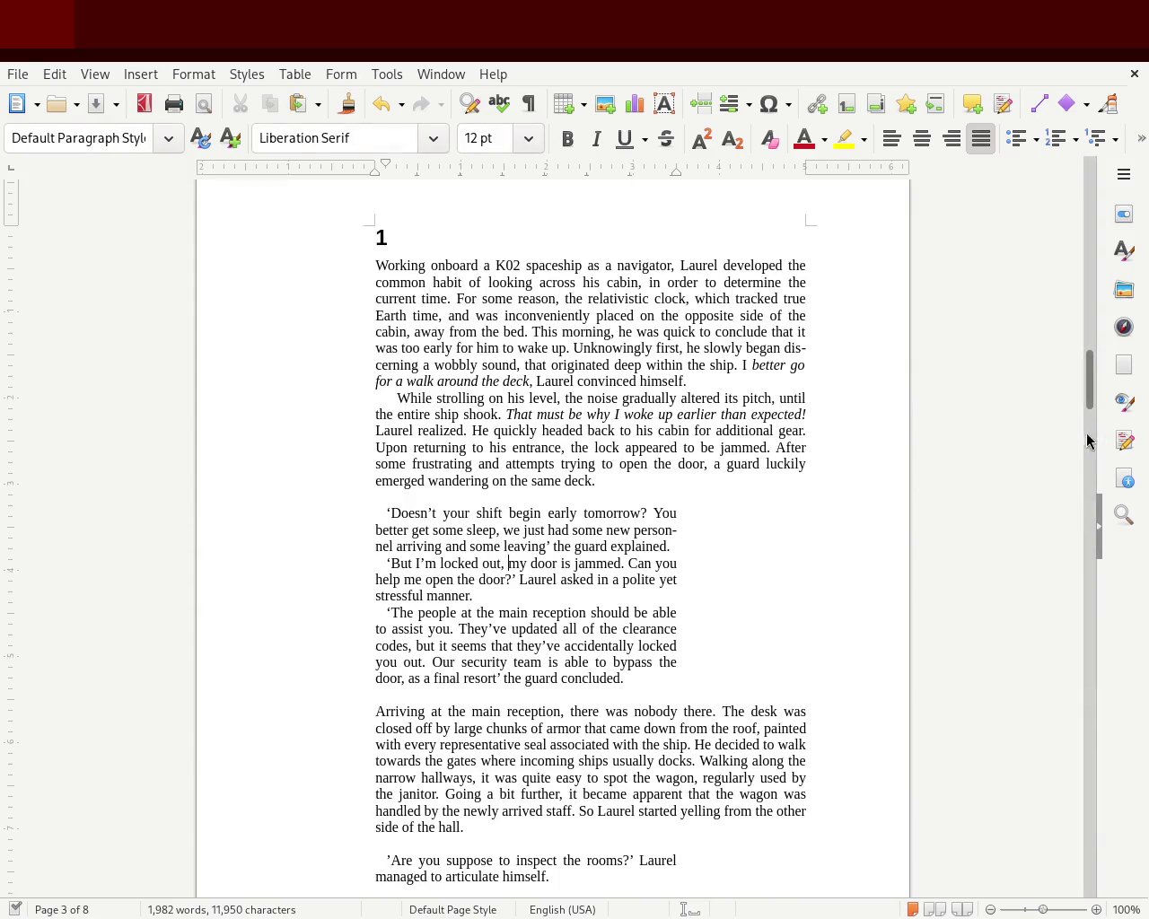
pyautogui.moveTo(1088, 381)
pyautogui.mouseDown()
pyautogui.moveTo(1089, 247)
pyautogui.moveTo(1086, 381)
pyautogui.mouseUp()
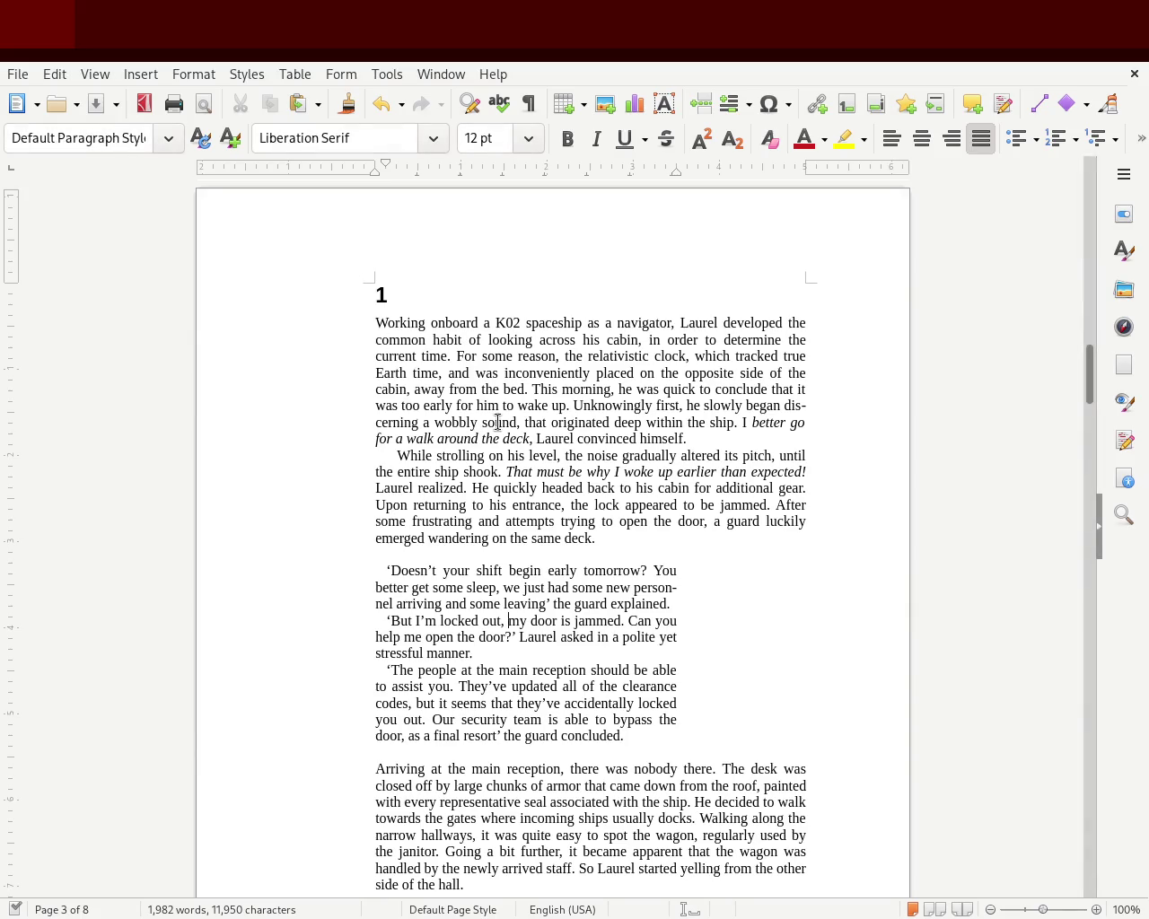
# Check the indents of chapter 1's opening narrative and the While strolling paragraph.
pyautogui.click(424, 314)
pyautogui.click(381, 454)
pyautogui.moveTo(380, 300); pyautogui.dragTo(567, 439)
pyautogui.click(376, 438)
pyautogui.click(397, 454)
pyautogui.scroll(-4, 1091, 385)
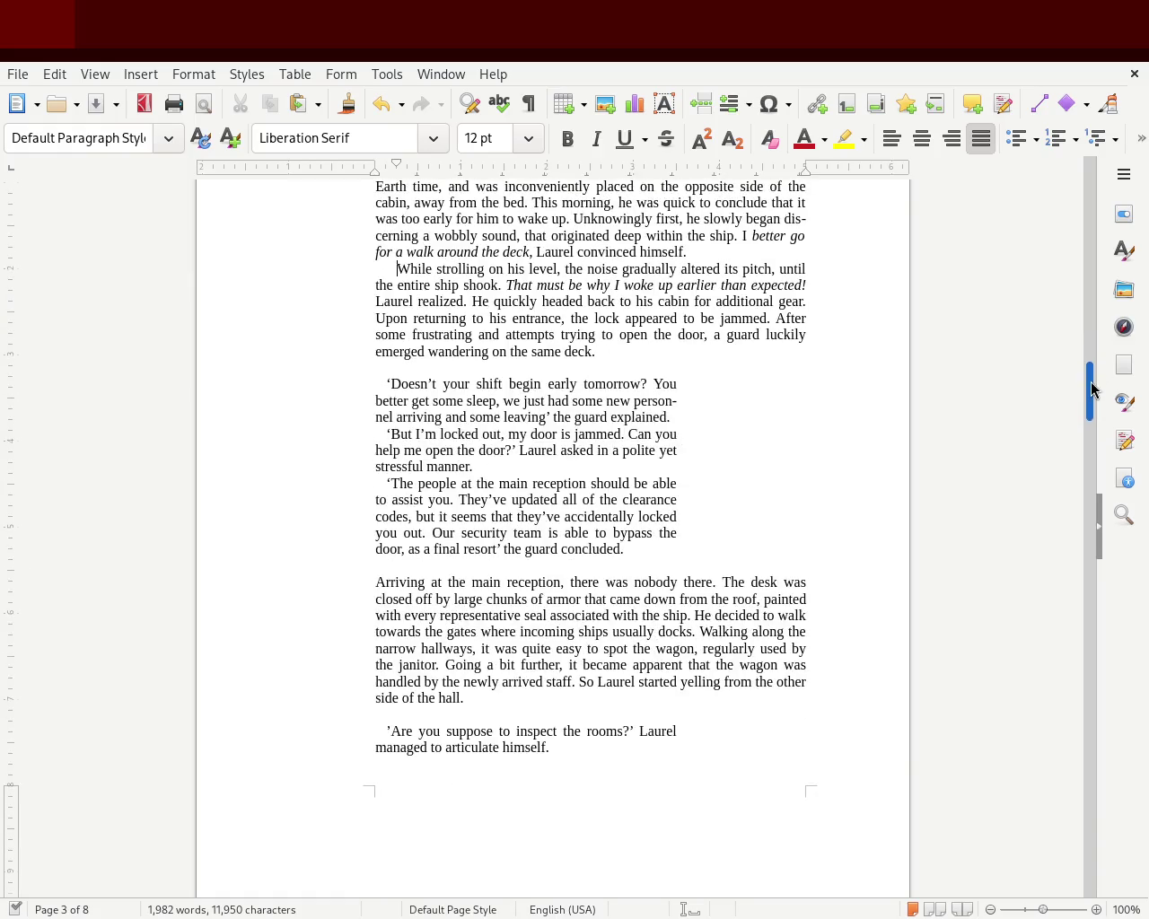
# Inspect the guard dialogue paragraphs' block formatting.
pyautogui.moveTo(626, 549); pyautogui.dragTo(292, 384)
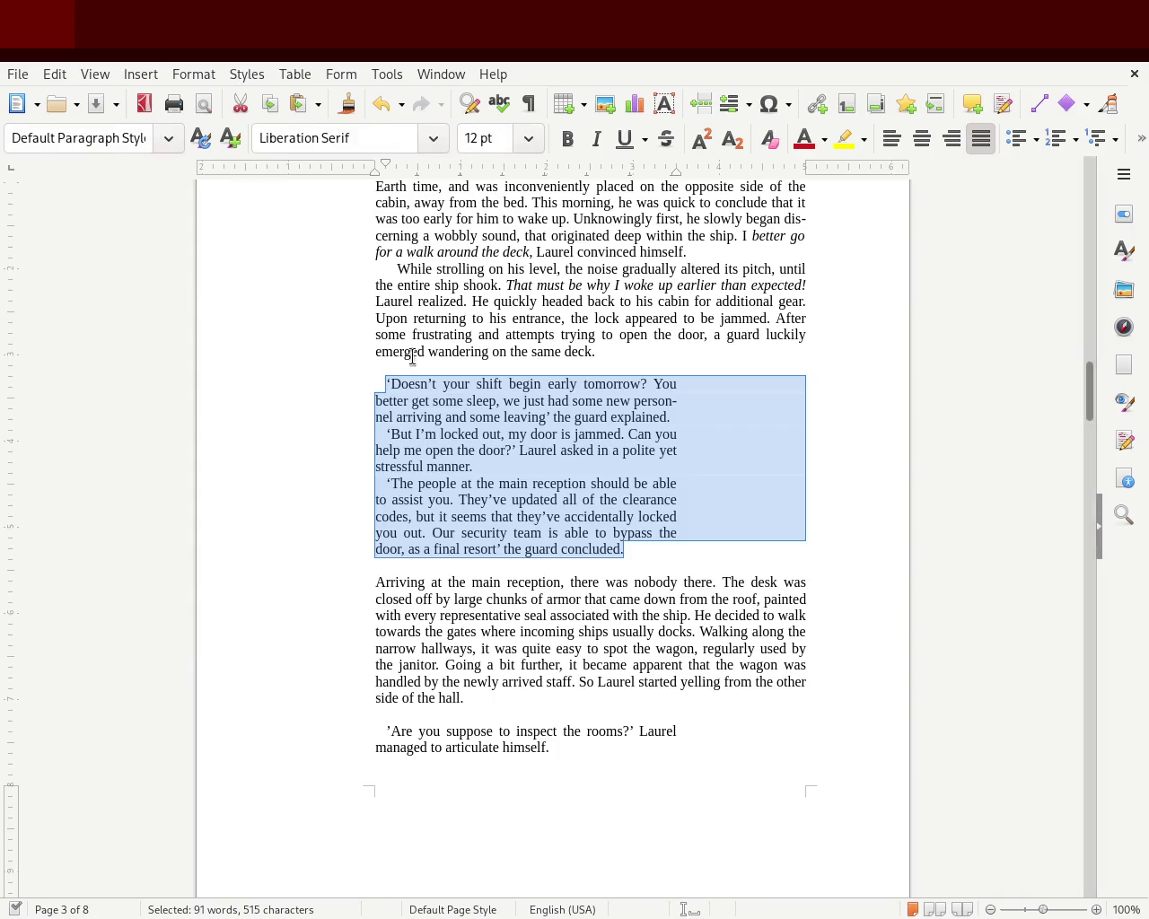
pyautogui.click(457, 383)
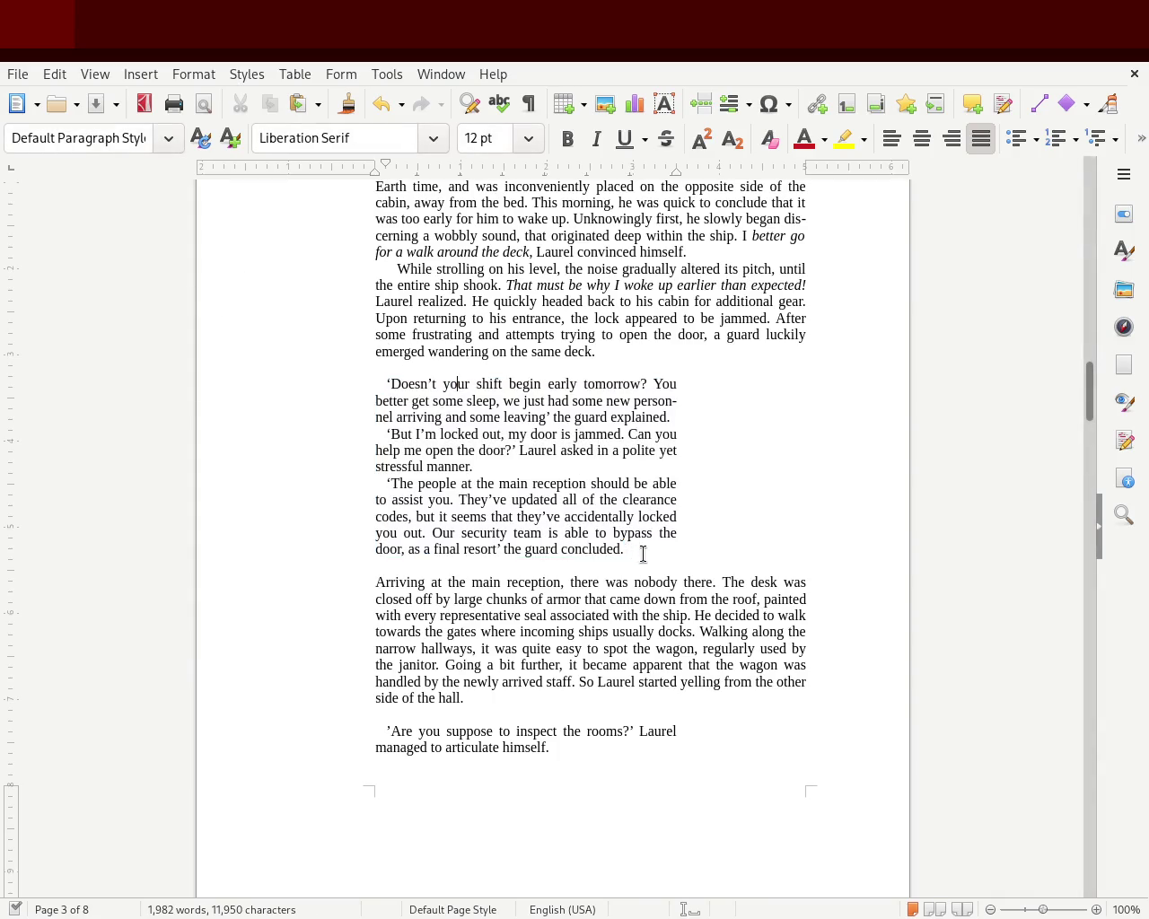
pyautogui.moveTo(640, 553); pyautogui.dragTo(365, 399)
pyautogui.click(362, 392)
pyautogui.moveTo(1093, 411); pyautogui.dragTo(1090, 403)
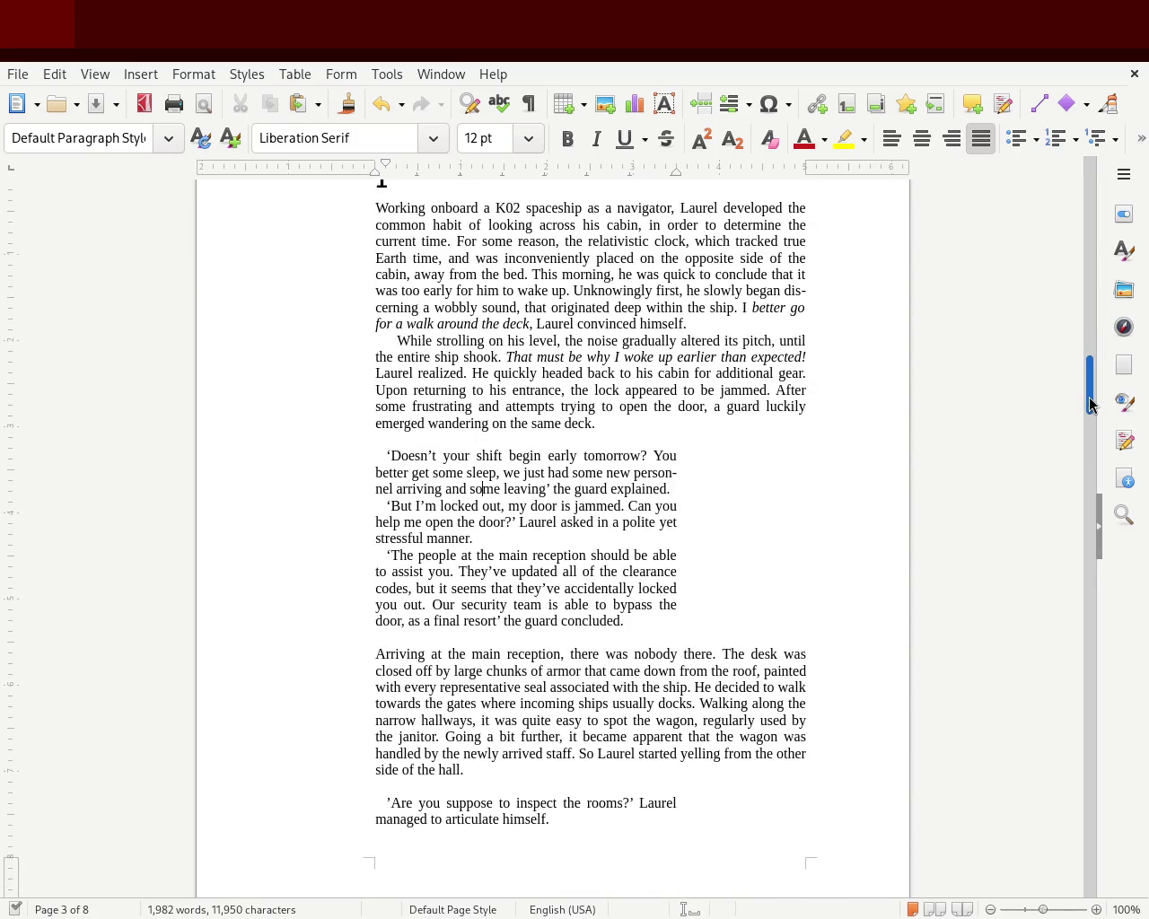
pyautogui.moveTo(1088, 387); pyautogui.dragTo(1088, 384)
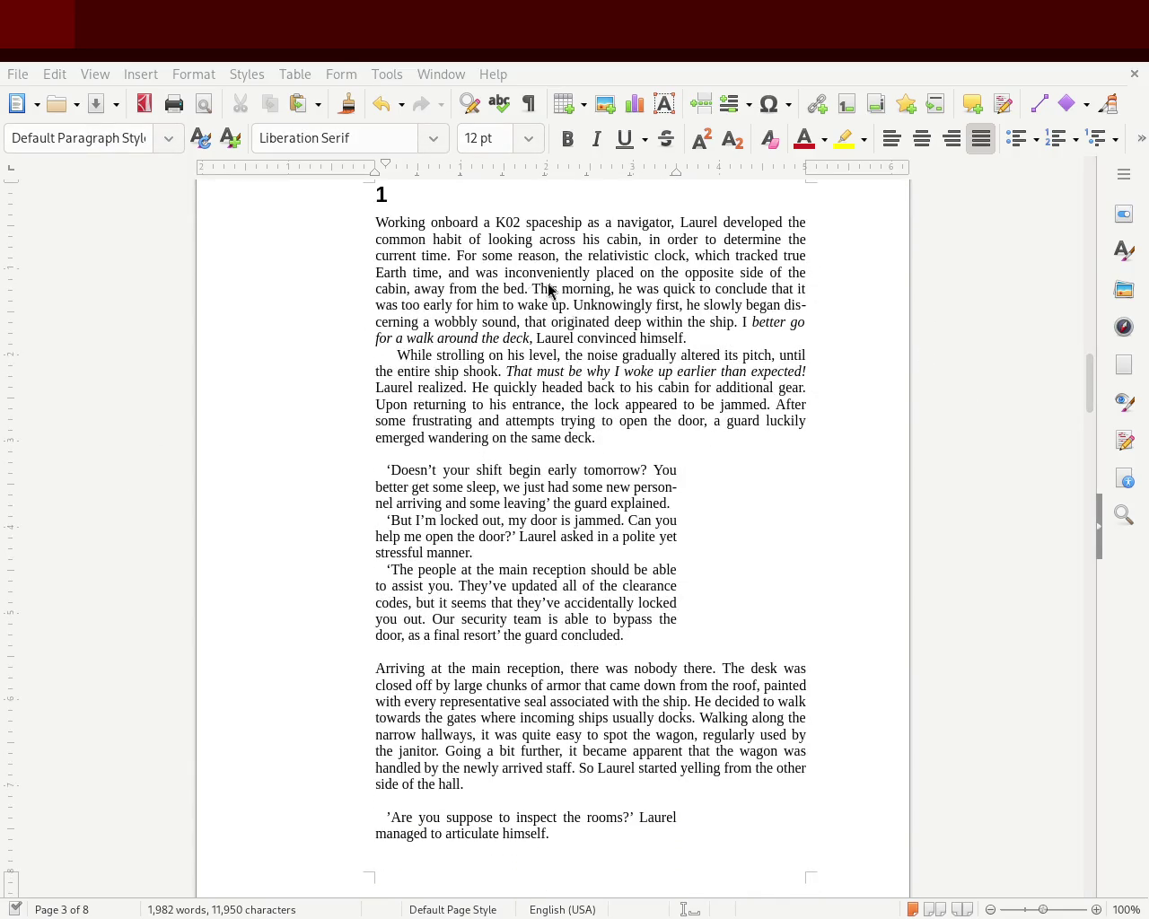
# Zoom the page to about 152%.
pyautogui.click(1052, 914)
pyautogui.click(1044, 913)
pyautogui.click(1050, 913)
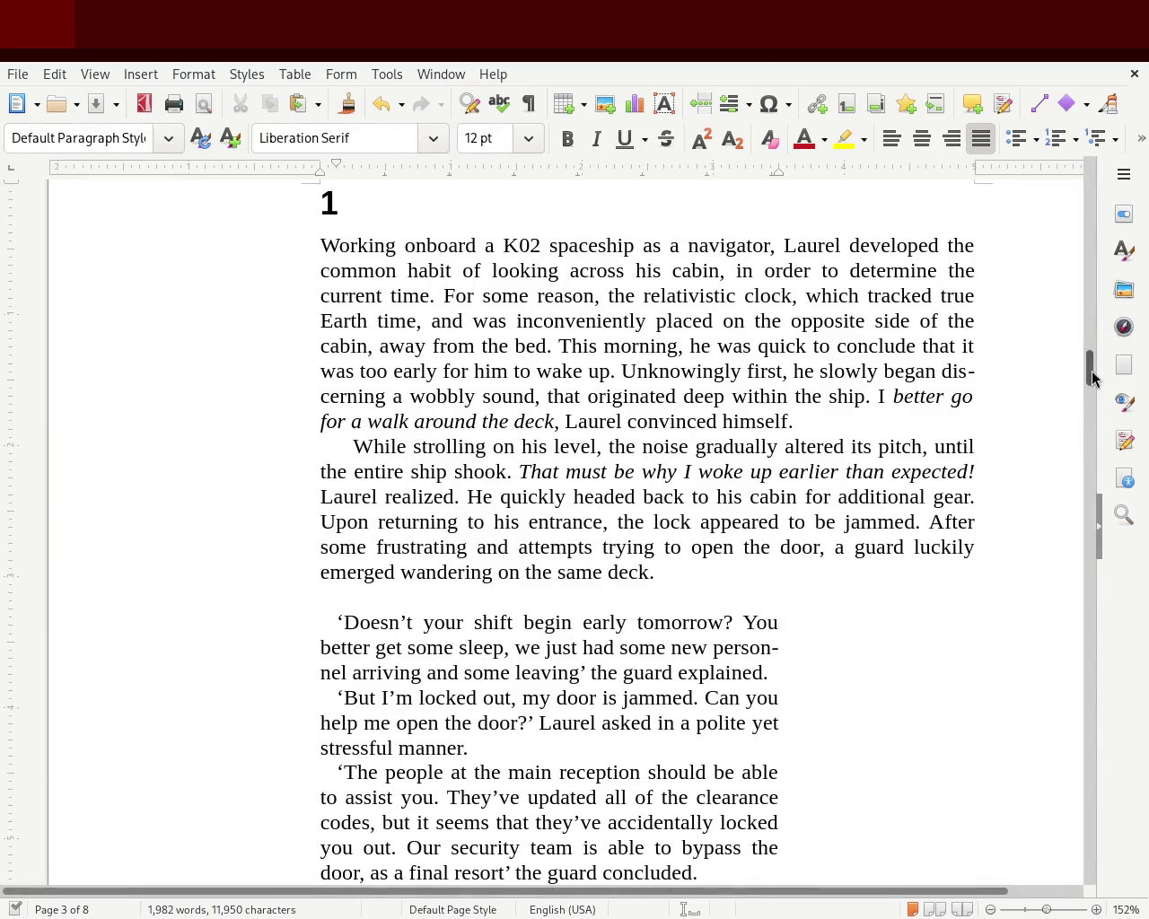
pyautogui.moveTo(1091, 377); pyautogui.dragTo(1088, 377)
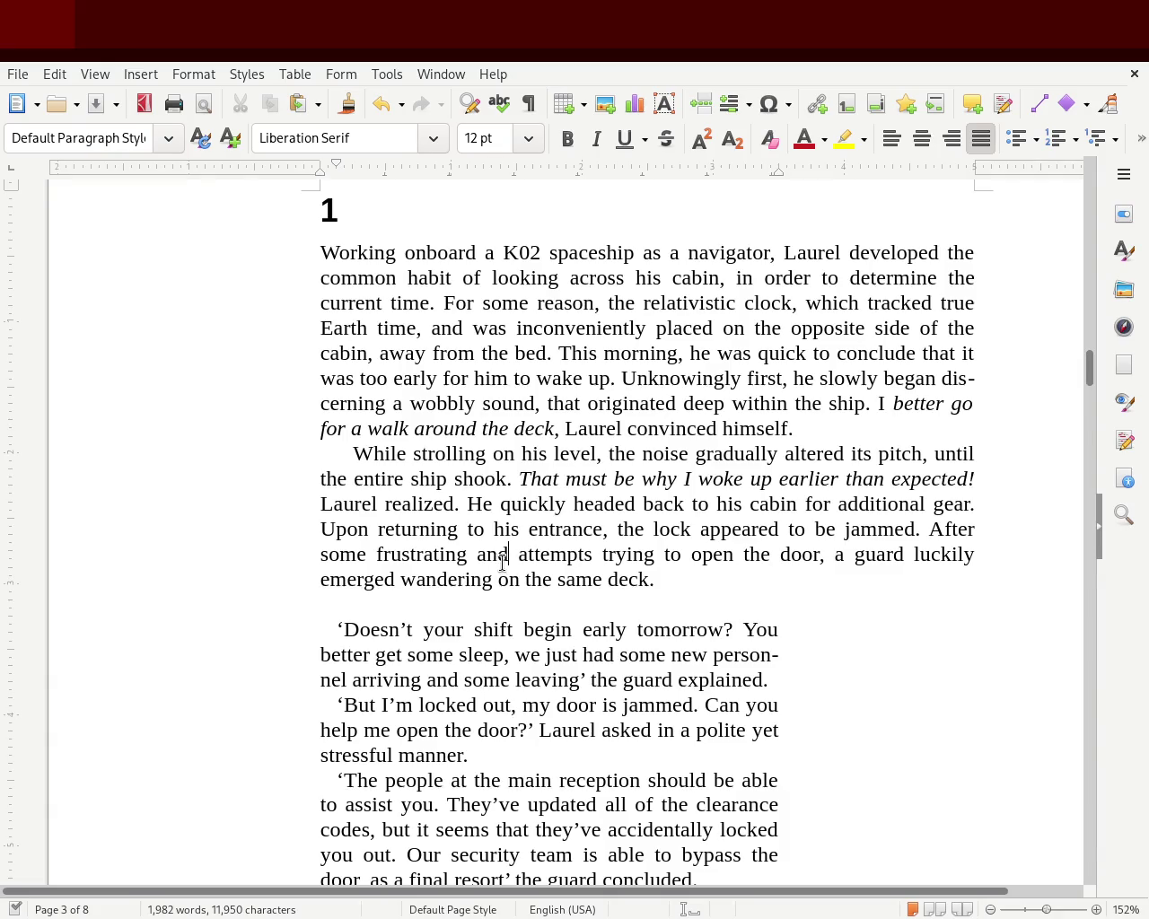
# Delete the stray 'and' from 'frustrating and attempts'.
pyautogui.doubleClick(503, 556)
pyautogui.press('Delete')
pyautogui.press('Delete')
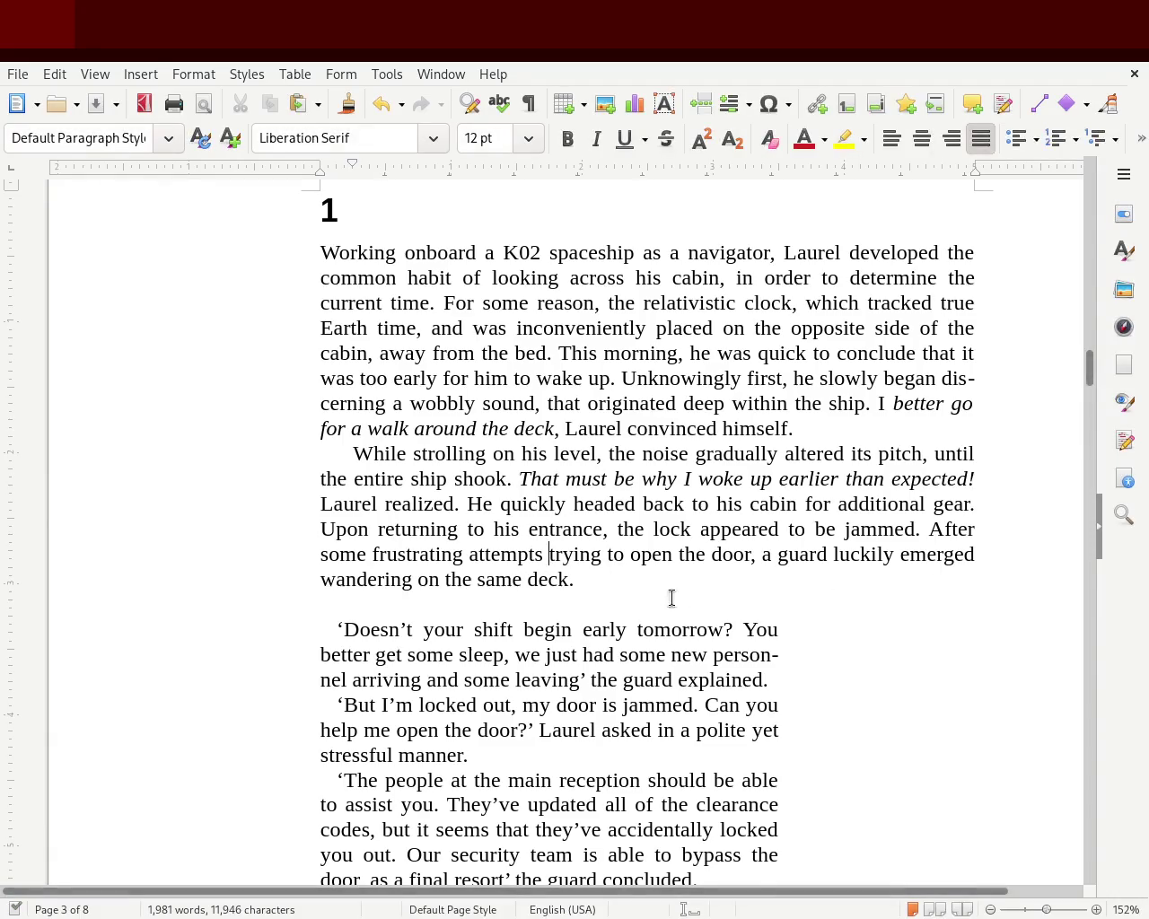
pyautogui.scroll(-5, 1090, 373)
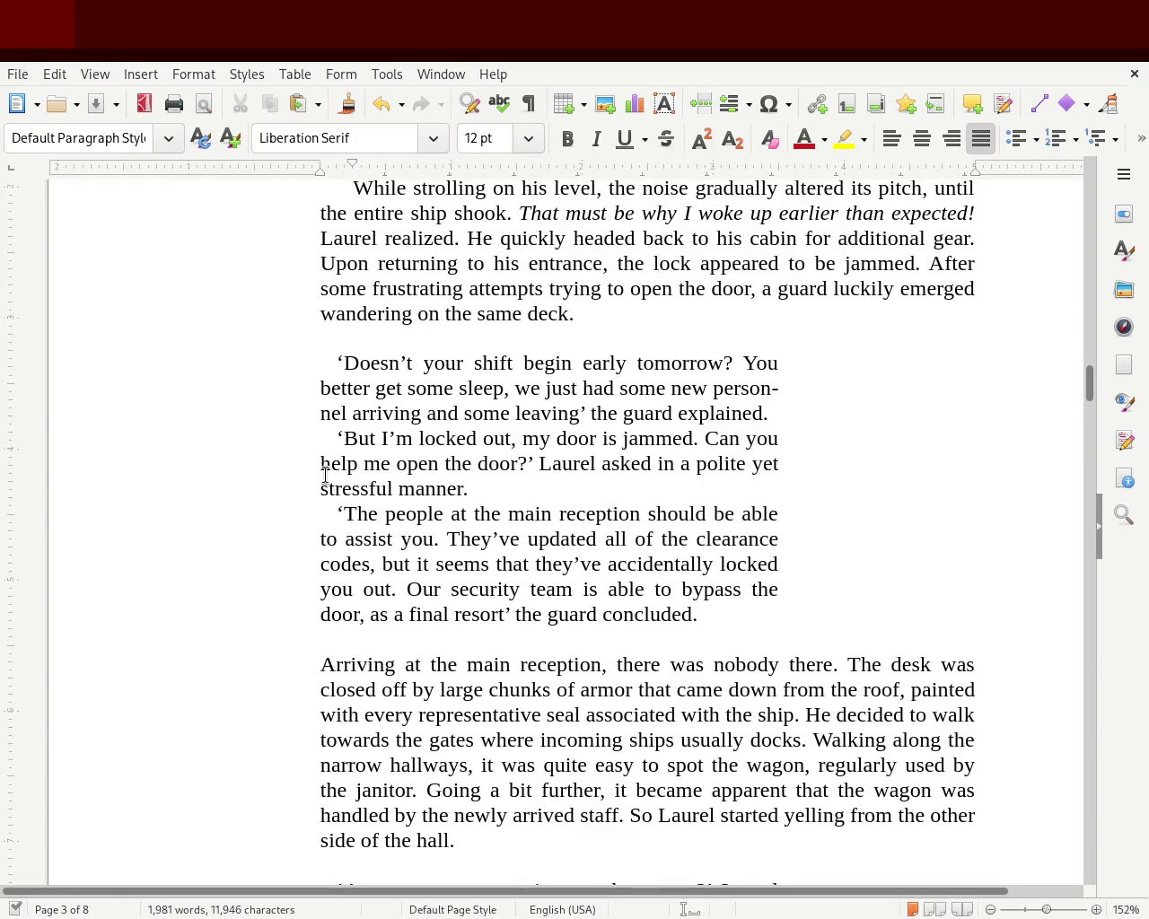
pyautogui.moveTo(330, 464); pyautogui.dragTo(471, 463)
pyautogui.moveTo(385, 513); pyautogui.dragTo(751, 538)
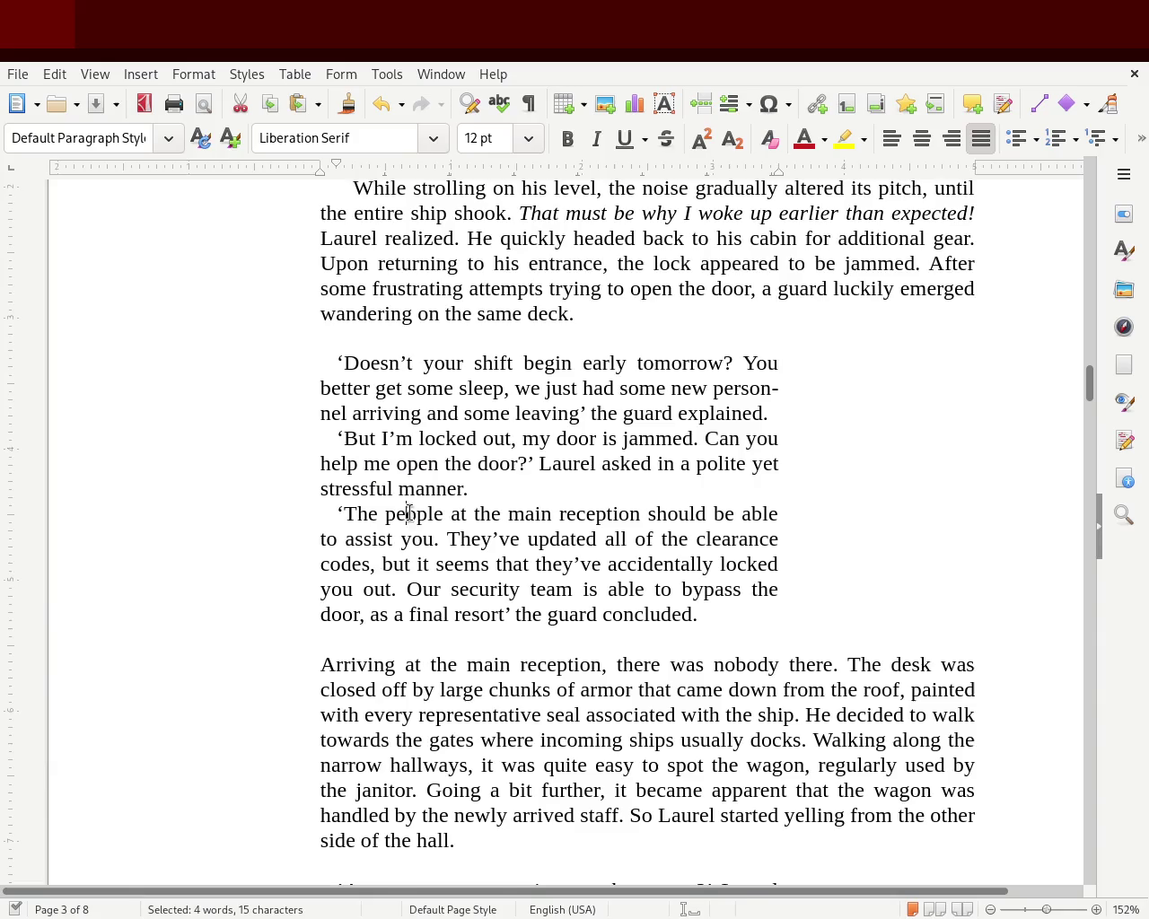
pyautogui.click(547, 518)
pyautogui.moveTo(459, 538)
pyautogui.mouseDown()
pyautogui.moveTo(708, 542)
pyautogui.moveTo(431, 566)
pyautogui.mouseUp()
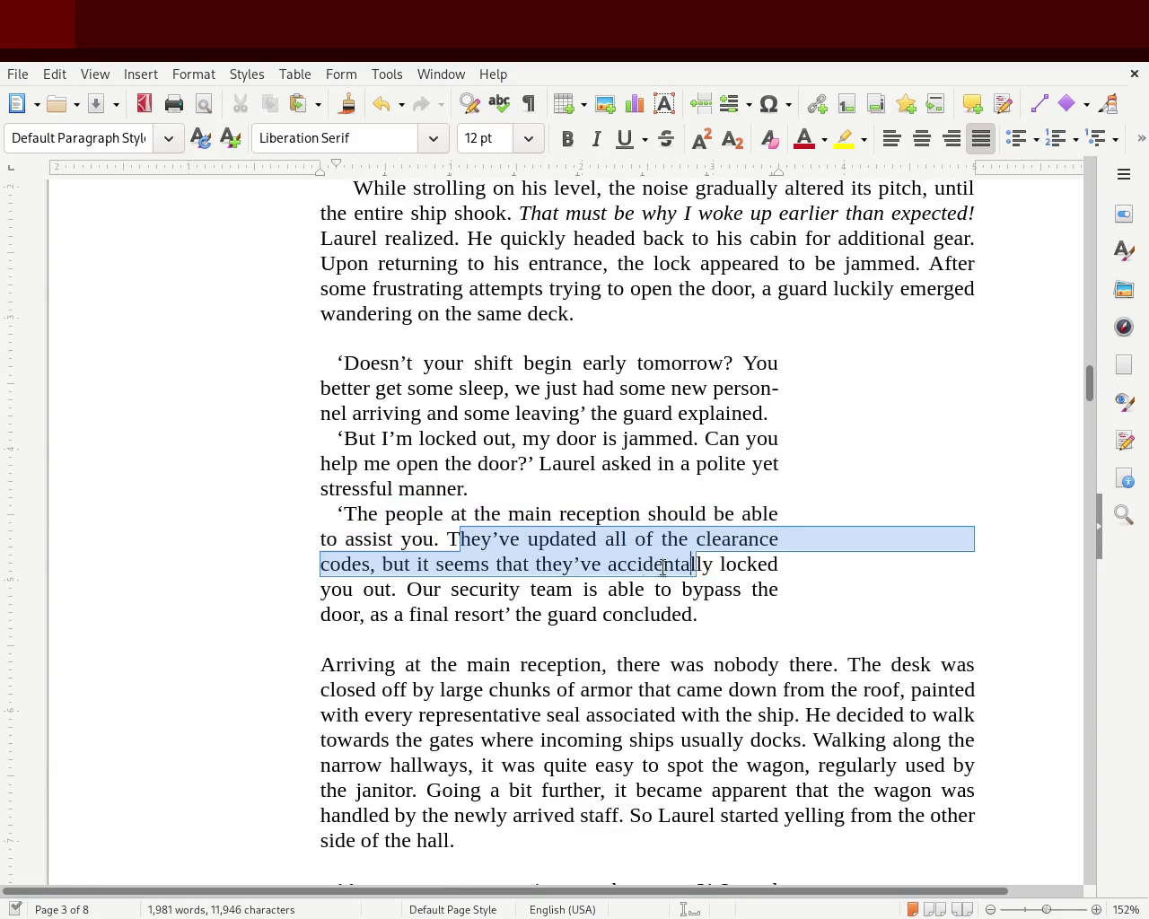
pyautogui.click(427, 567)
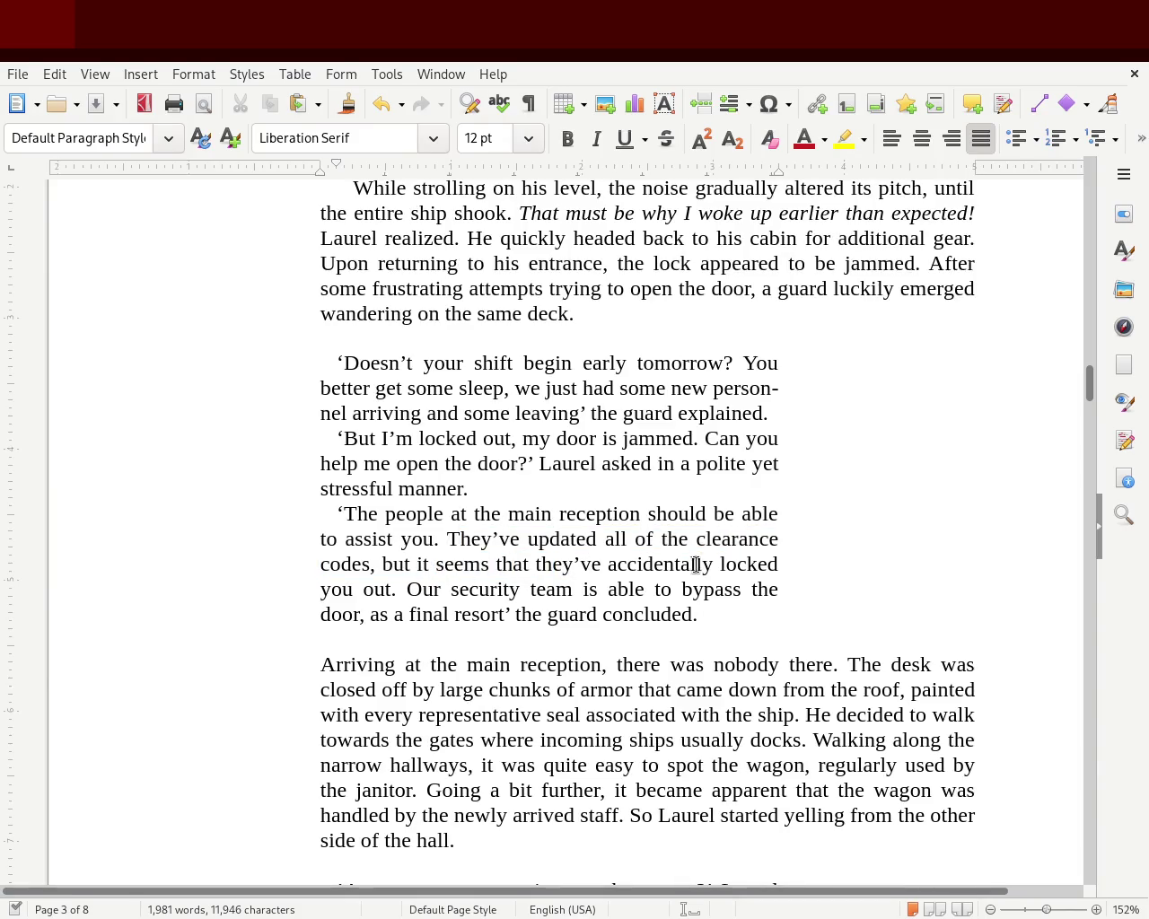
pyautogui.moveTo(405, 589)
pyautogui.mouseDown()
pyautogui.moveTo(769, 588)
pyautogui.moveTo(590, 613)
pyautogui.moveTo(444, 612)
pyautogui.moveTo(570, 612)
pyautogui.mouseUp()
pyautogui.click(648, 614)
pyautogui.scroll(2, 1088, 380)
pyautogui.scroll(4, 1091, 370)
pyautogui.scroll(-2, 1090, 370)
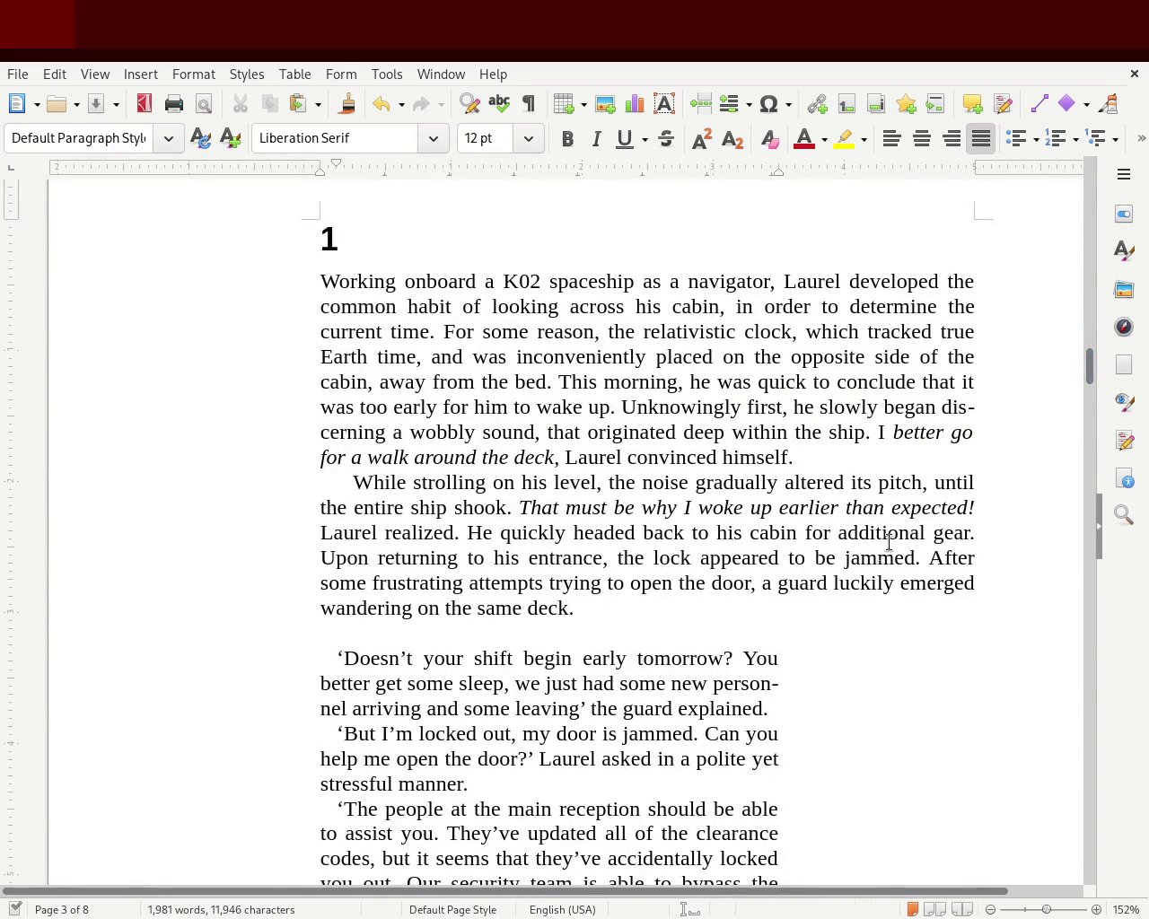
pyautogui.moveTo(1090, 367)
pyautogui.mouseDown()
pyautogui.moveTo(1093, 385)
pyautogui.moveTo(1090, 377)
pyautogui.mouseUp()
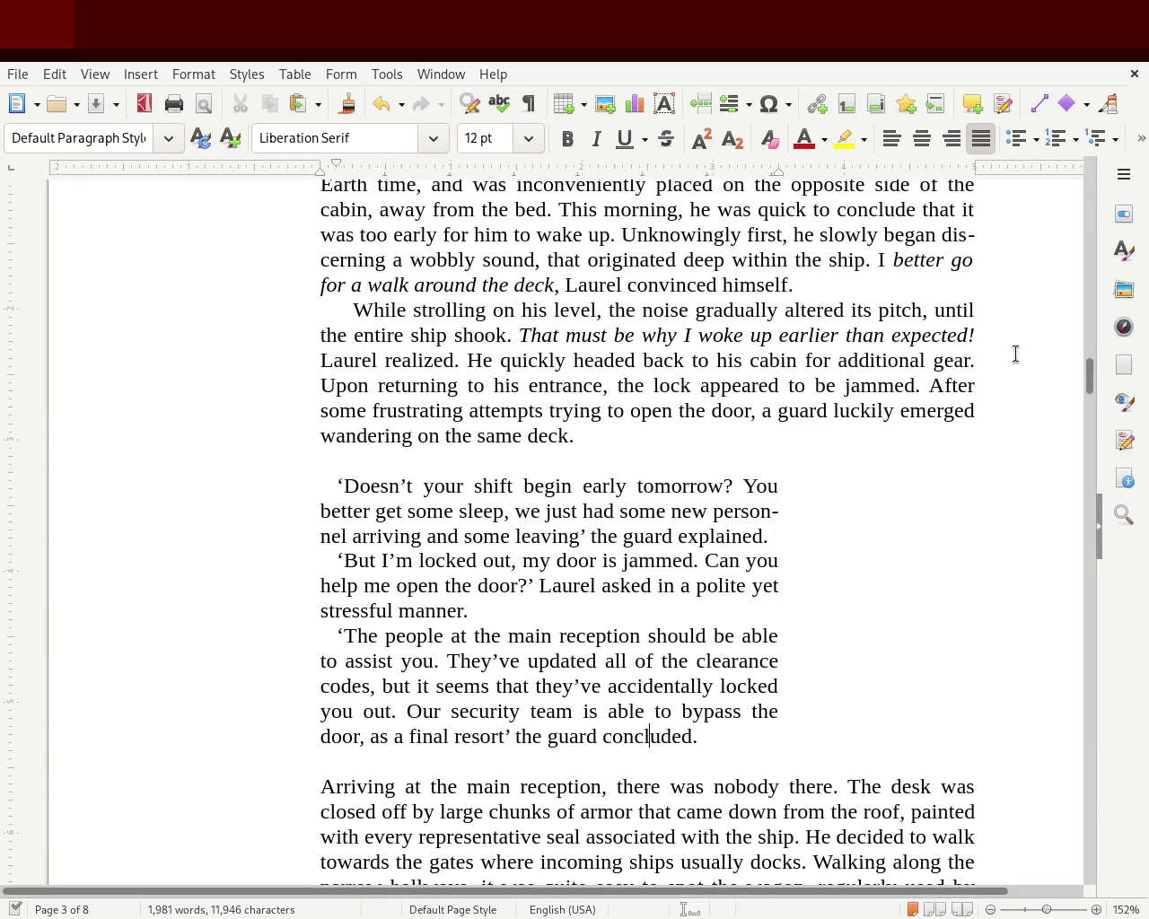
pyautogui.scroll(-1, 1093, 382)
pyautogui.scroll(-3, 1090, 386)
pyautogui.scroll(-1, 1091, 388)
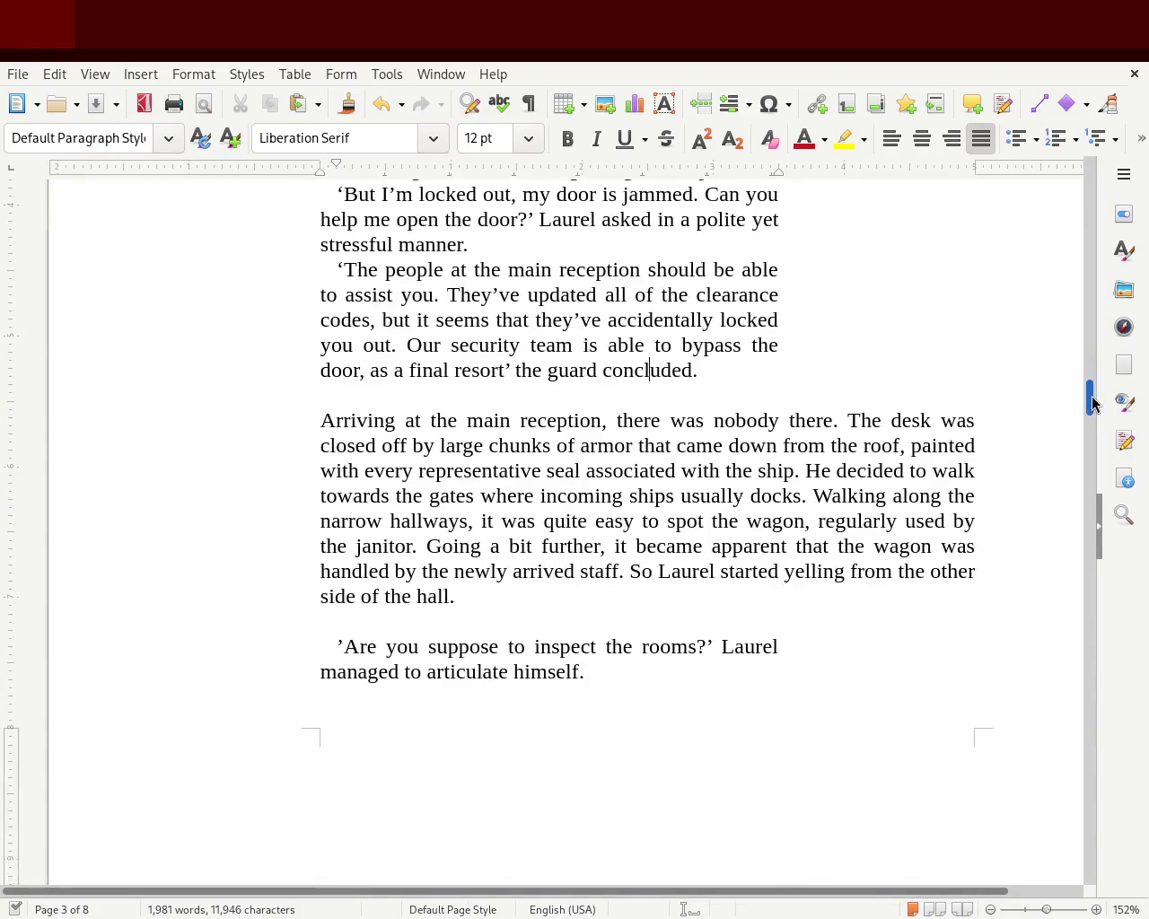
pyautogui.moveTo(315, 414); pyautogui.dragTo(732, 592)
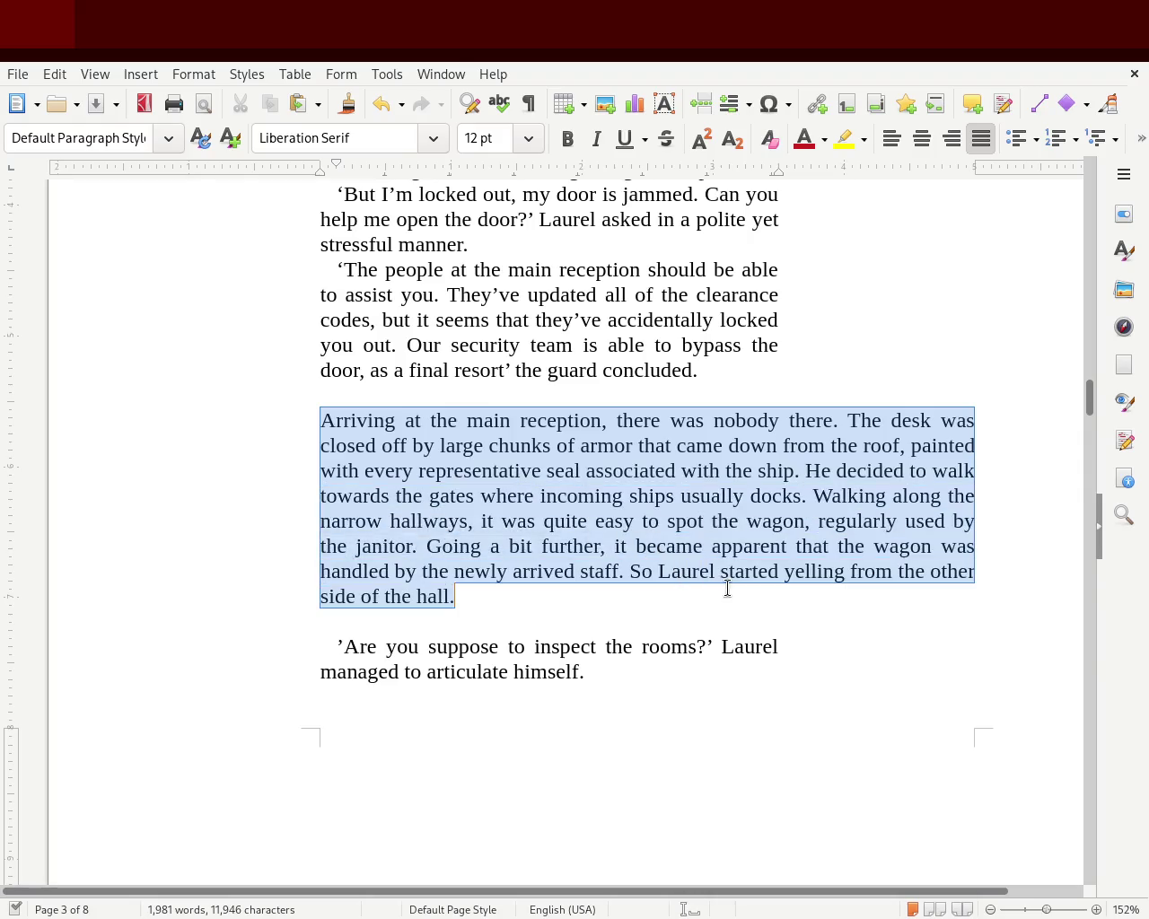
# Select and review the 'Are you suppose' dialogue line on page 4.
pyautogui.click(731, 591)
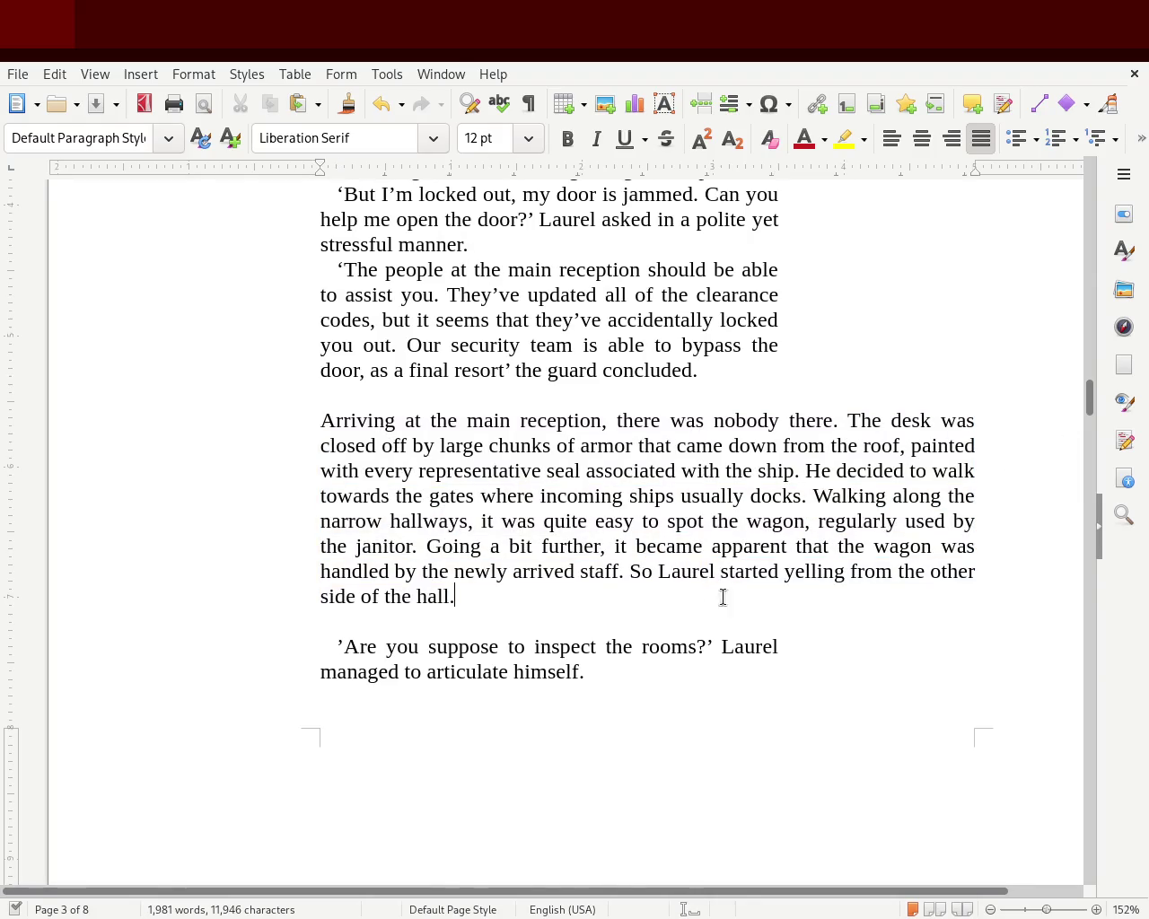
pyautogui.moveTo(328, 631); pyautogui.dragTo(533, 708)
pyautogui.click(669, 679)
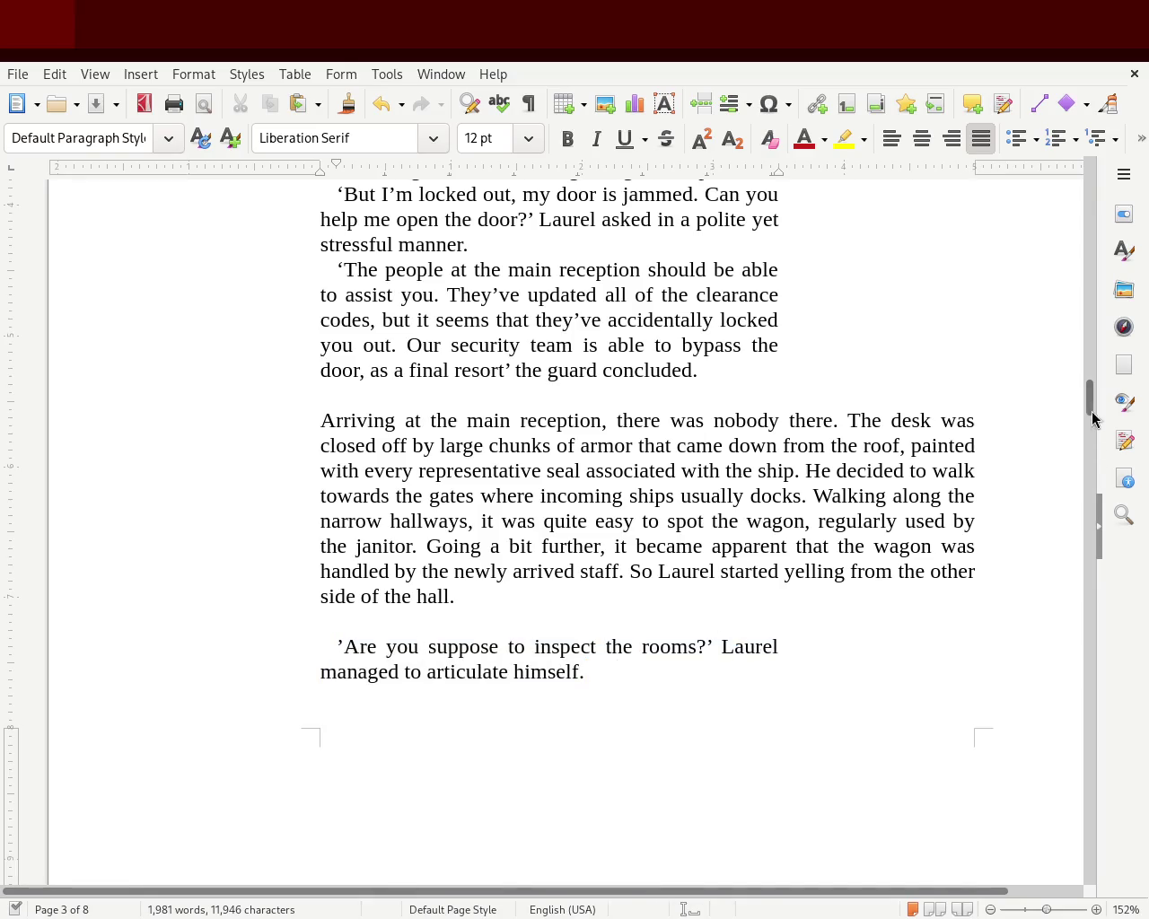
pyautogui.moveTo(1091, 398); pyautogui.dragTo(1089, 450)
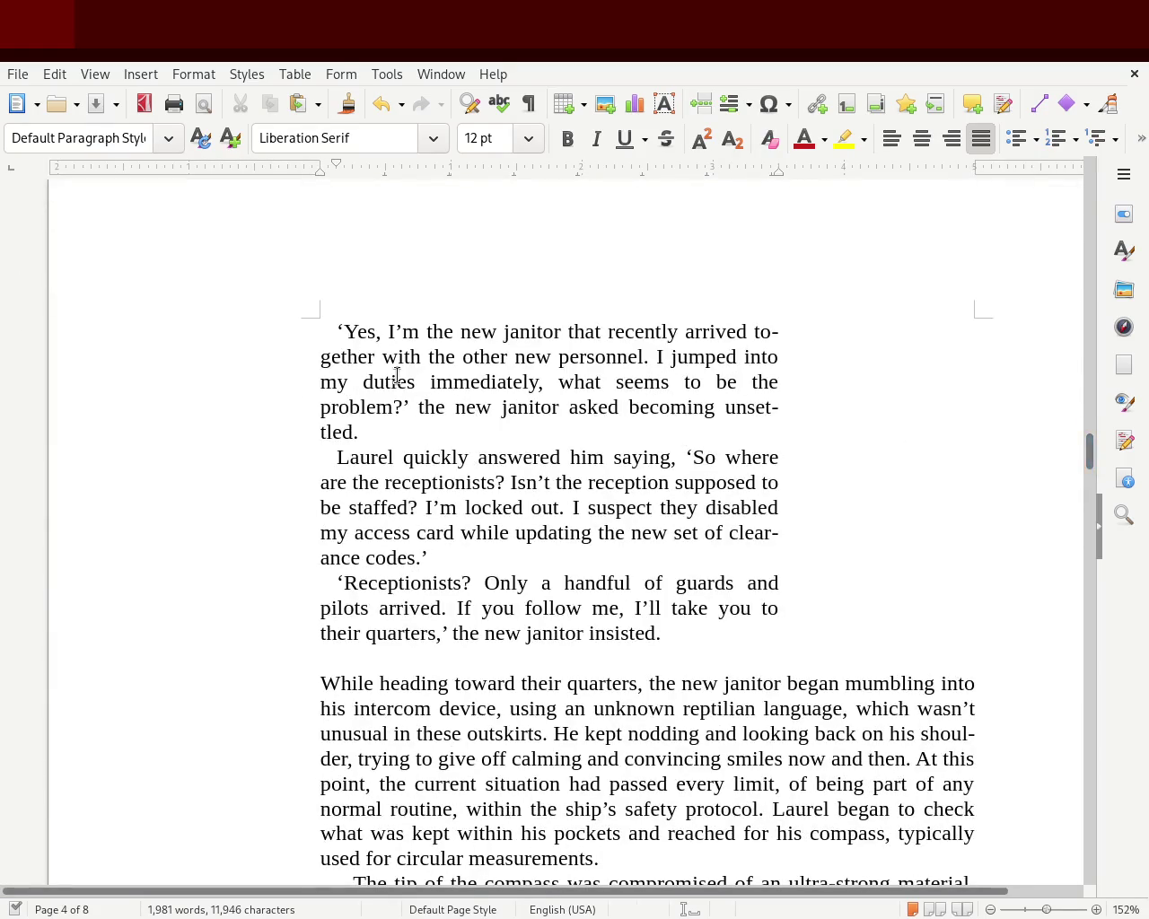
# Insert 'more' and 'while' so the janitor's reply ends 'asked while becoming more unsettled.'.
pyautogui.moveTo(406, 333)
pyautogui.mouseDown()
pyautogui.moveTo(710, 389)
pyautogui.moveTo(592, 430)
pyautogui.mouseUp()
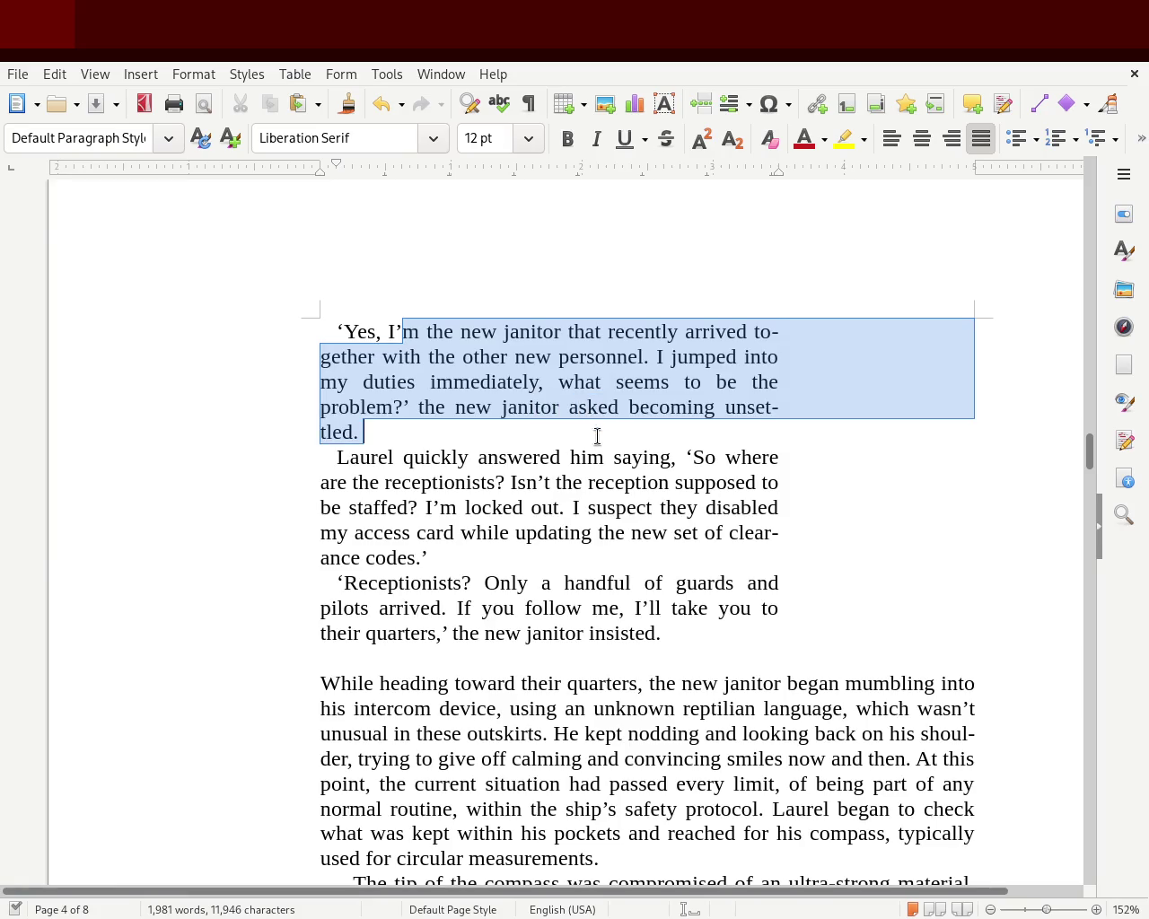
pyautogui.press('Right')
pyautogui.moveTo(665, 358); pyautogui.dragTo(669, 419)
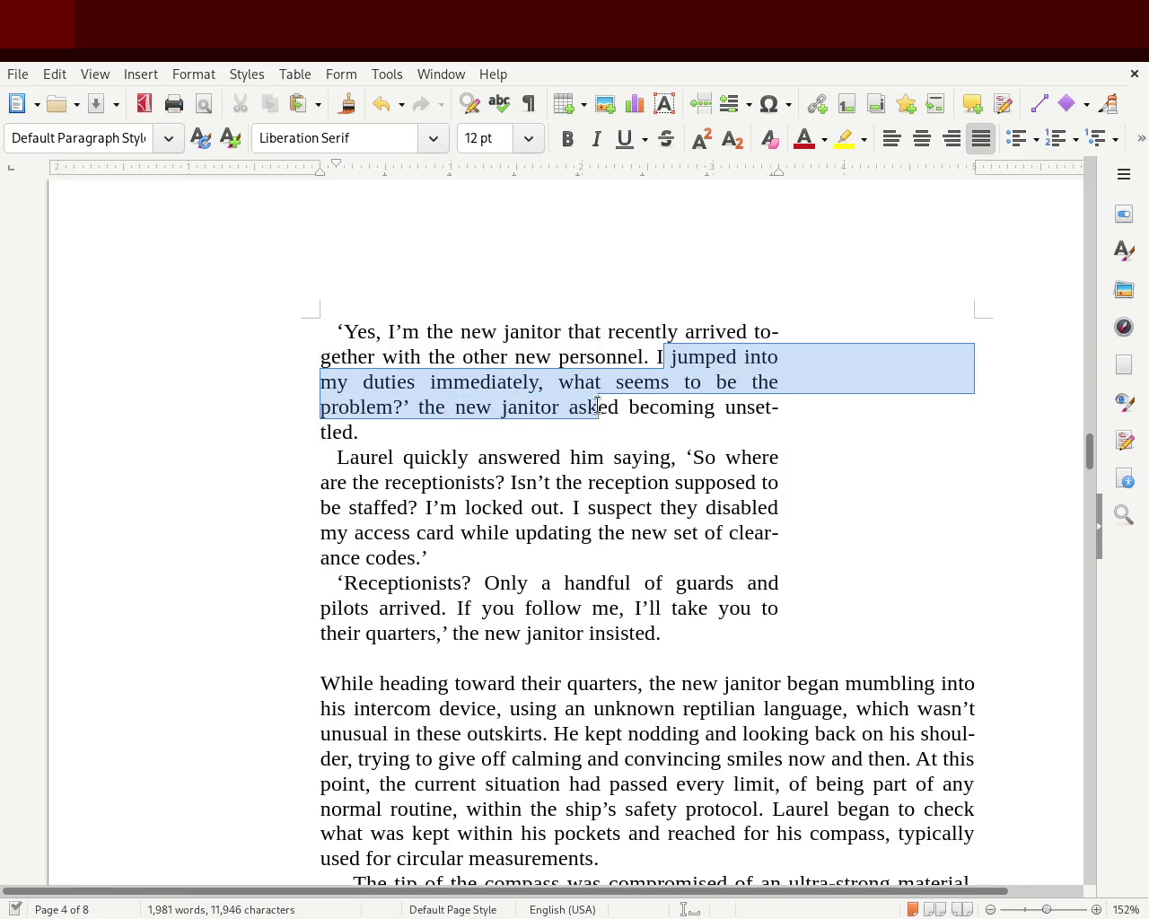
pyautogui.moveTo(669, 419)
pyautogui.mouseDown()
pyautogui.moveTo(702, 425)
pyautogui.moveTo(725, 407)
pyautogui.mouseUp()
pyautogui.click(726, 408)
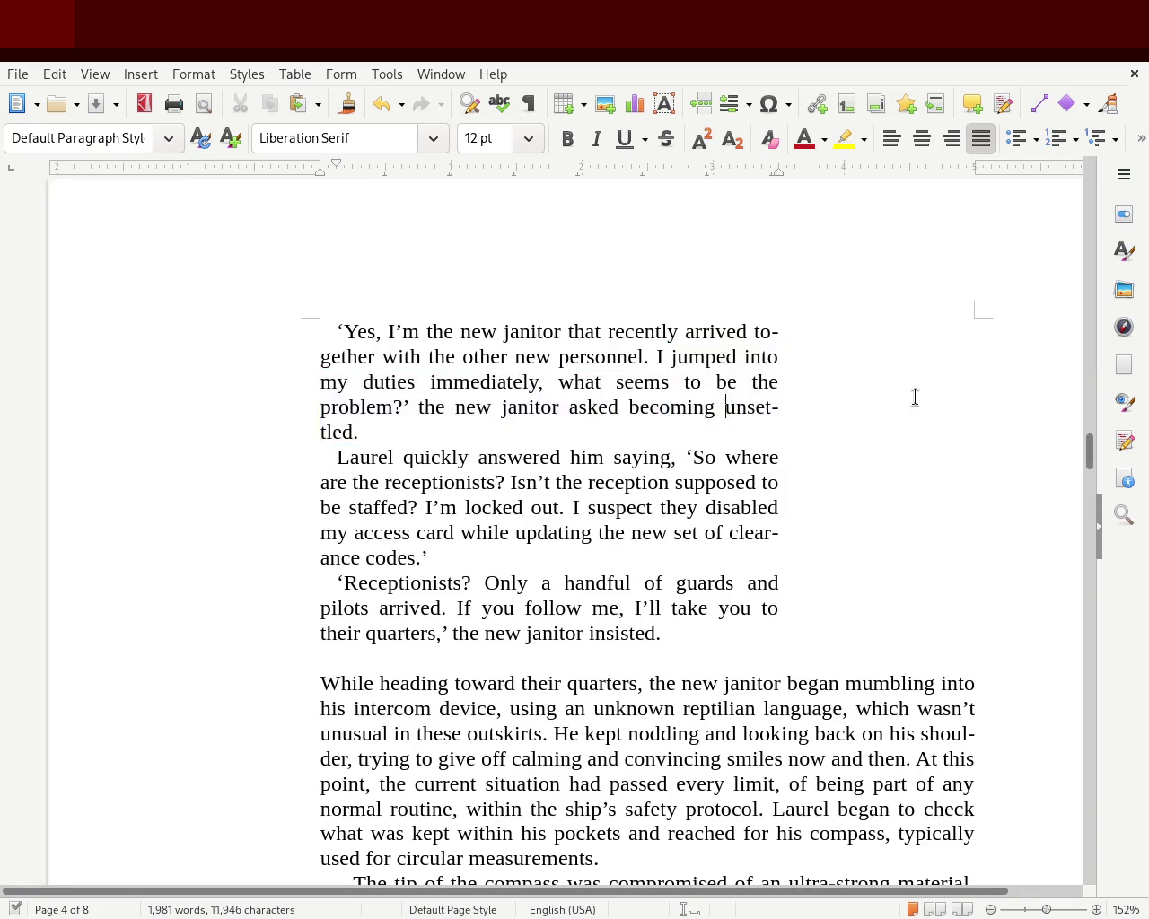
pyautogui.write('m')
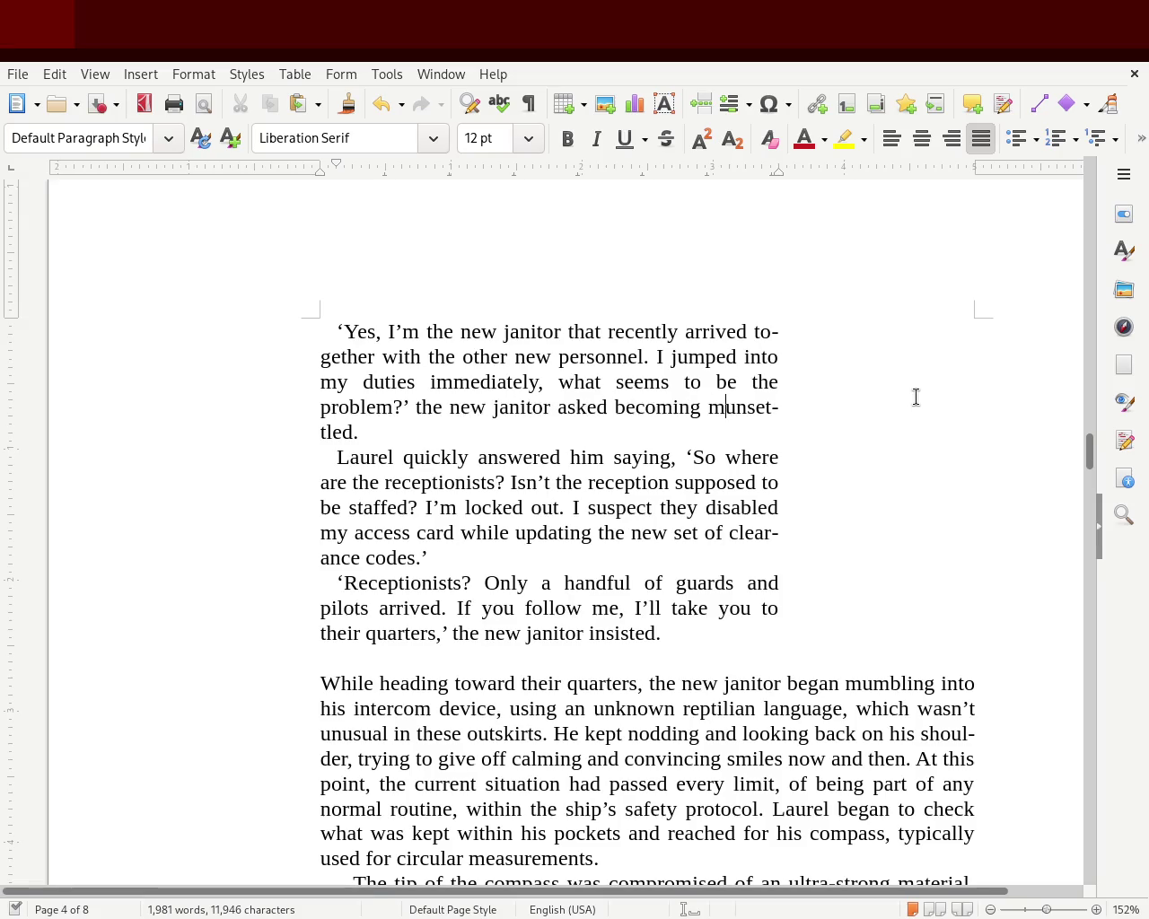
pyautogui.write('ore ')
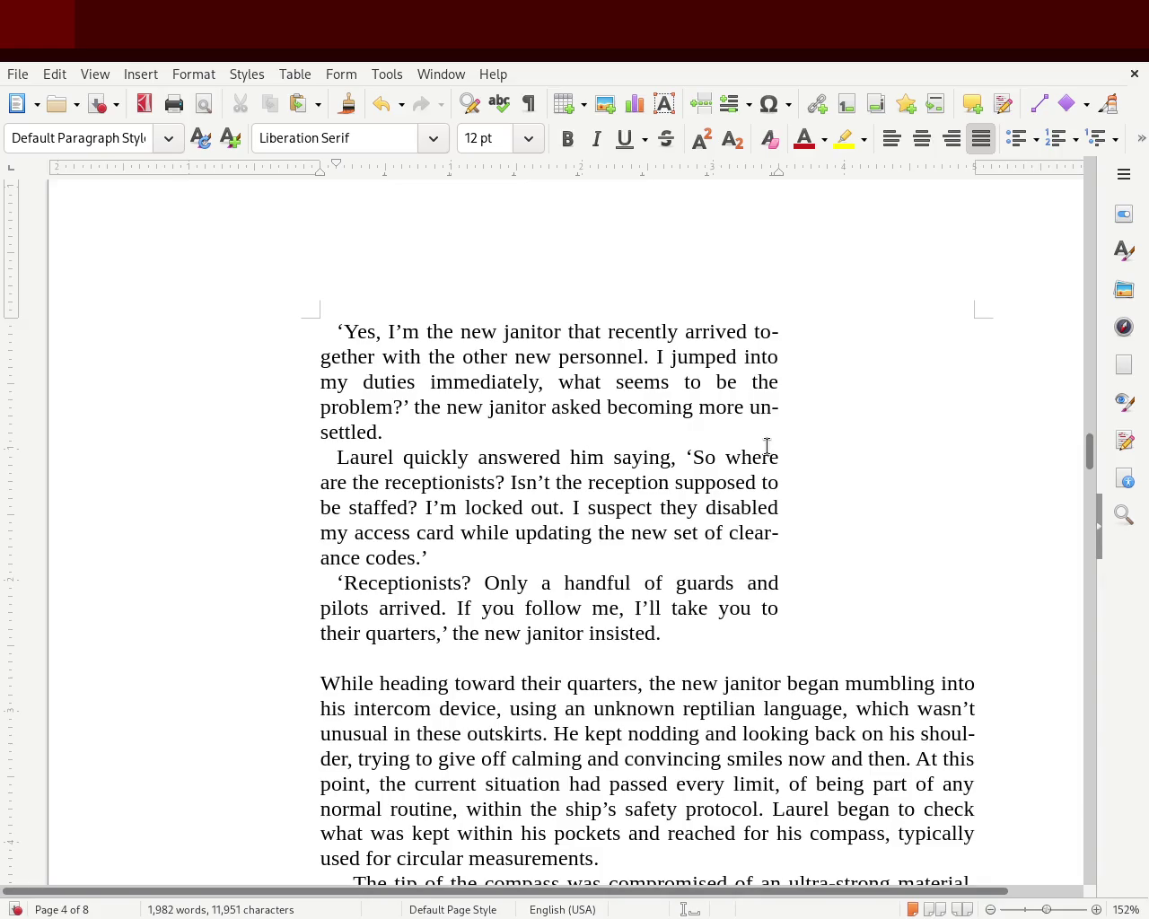
pyautogui.write(' while')
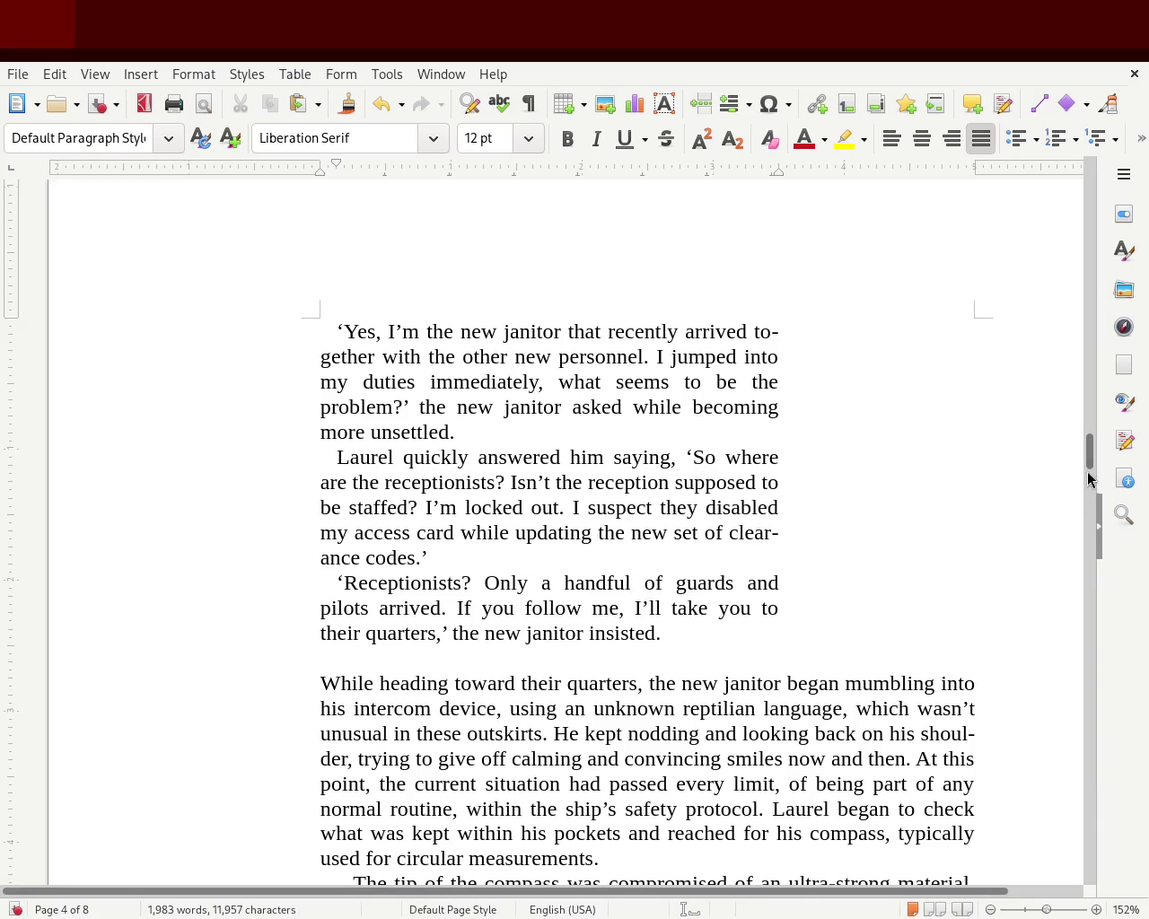
pyautogui.moveTo(1090, 479); pyautogui.dragTo(1091, 405)
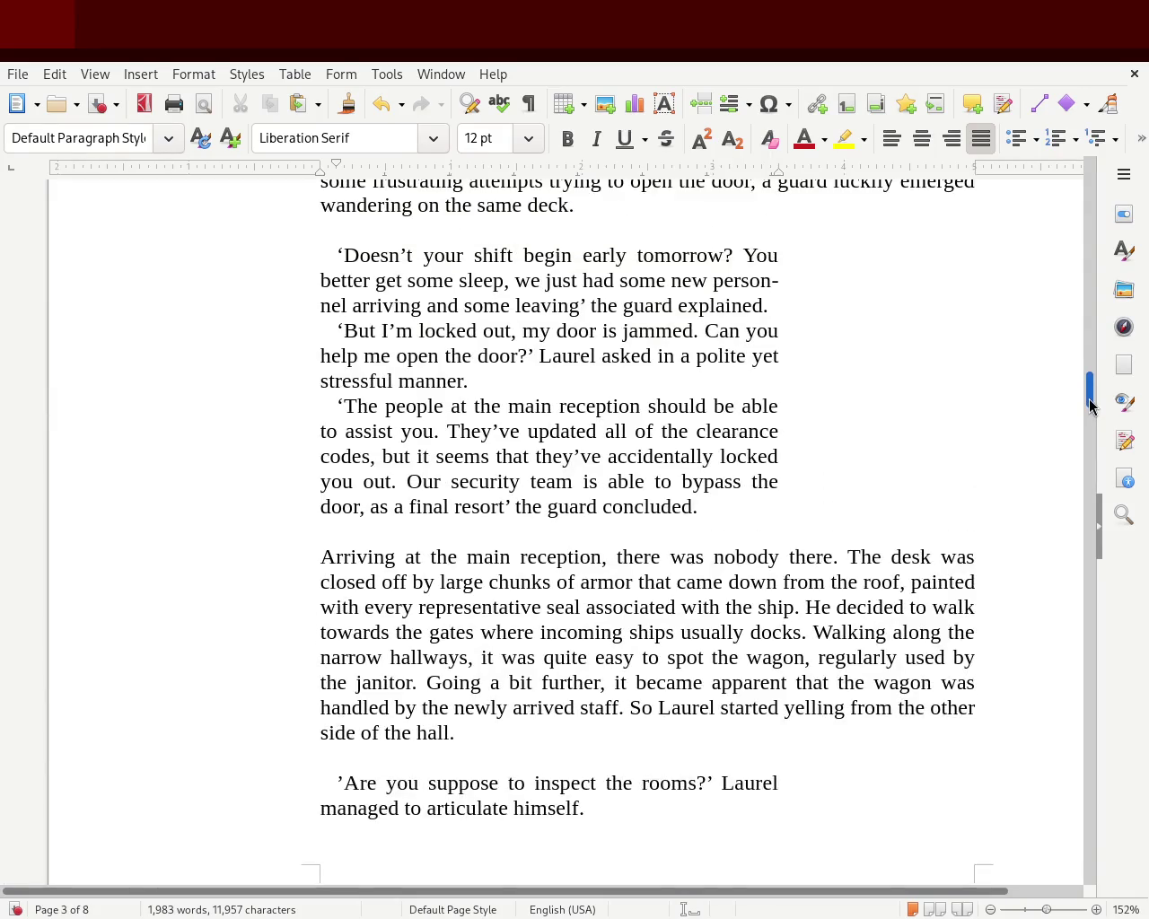
# Add 'connectioning with the bench' after 'roof', fix its spelling, and delete 'the' before 'newly'.
pyautogui.moveTo(1090, 405); pyautogui.dragTo(1087, 416)
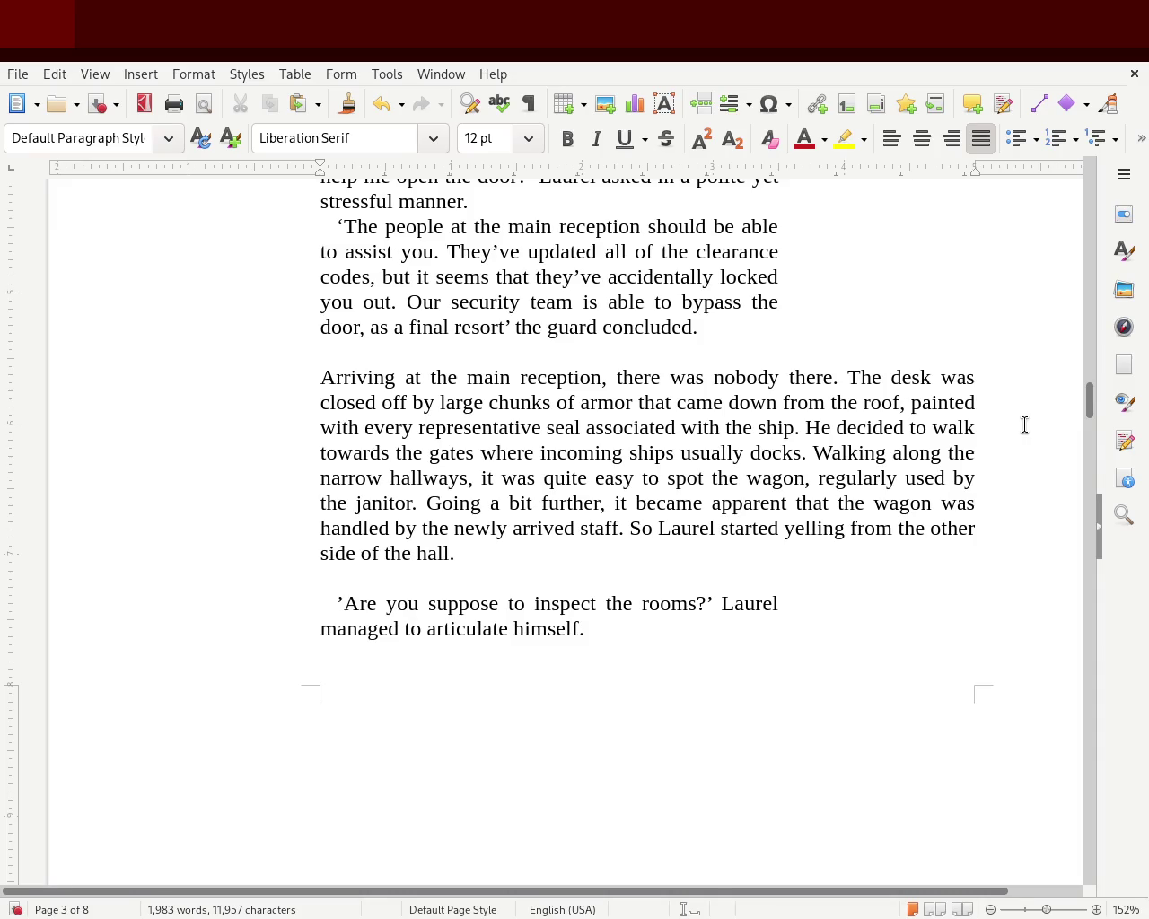
pyautogui.write('connec')
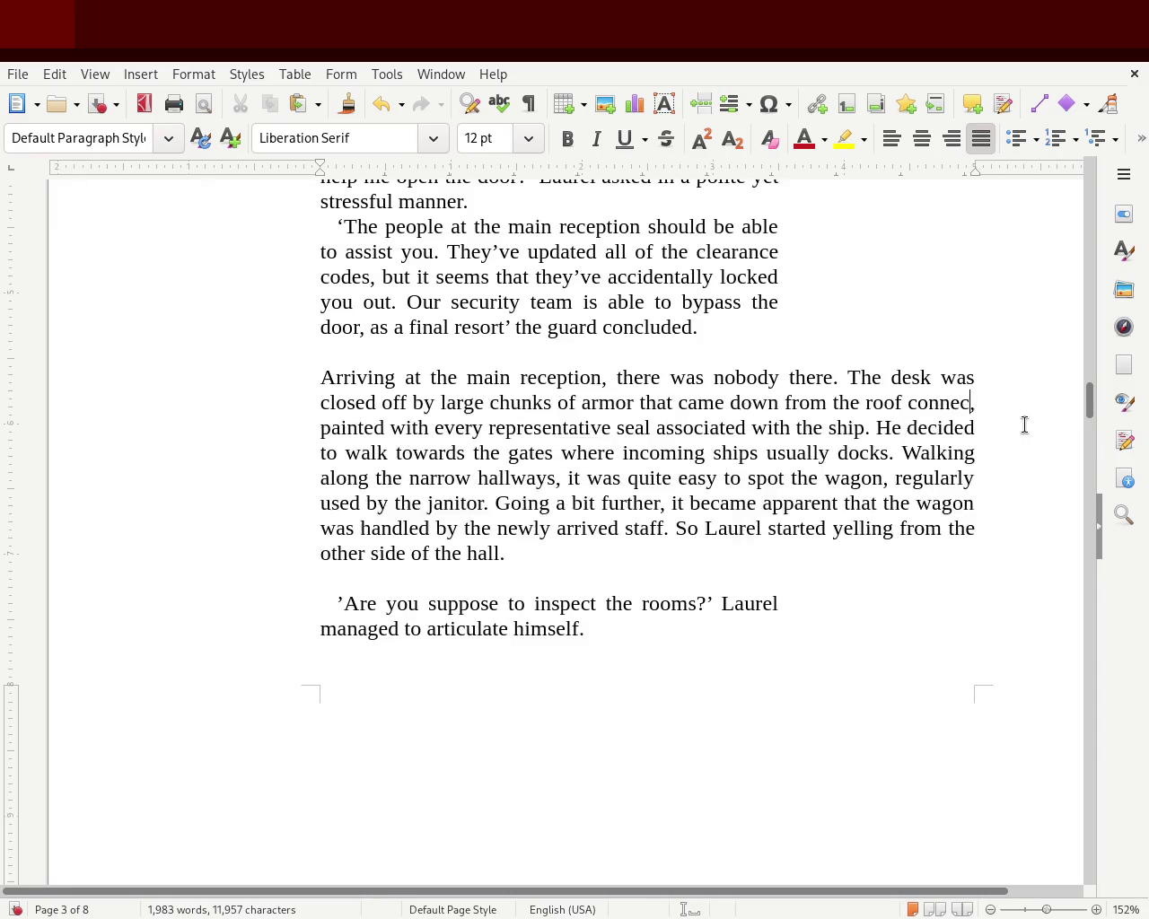
pyautogui.write('ctioning ')
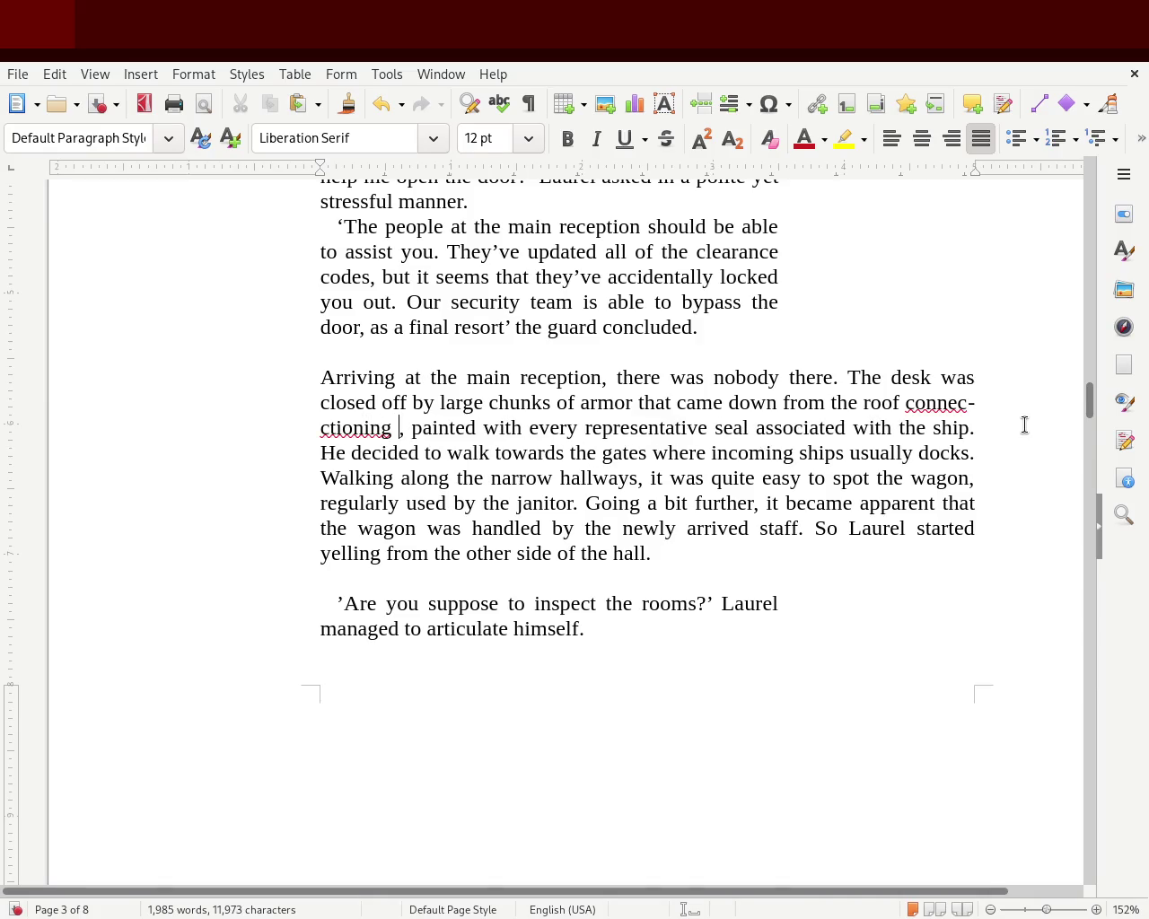
pyautogui.write('with the bench')
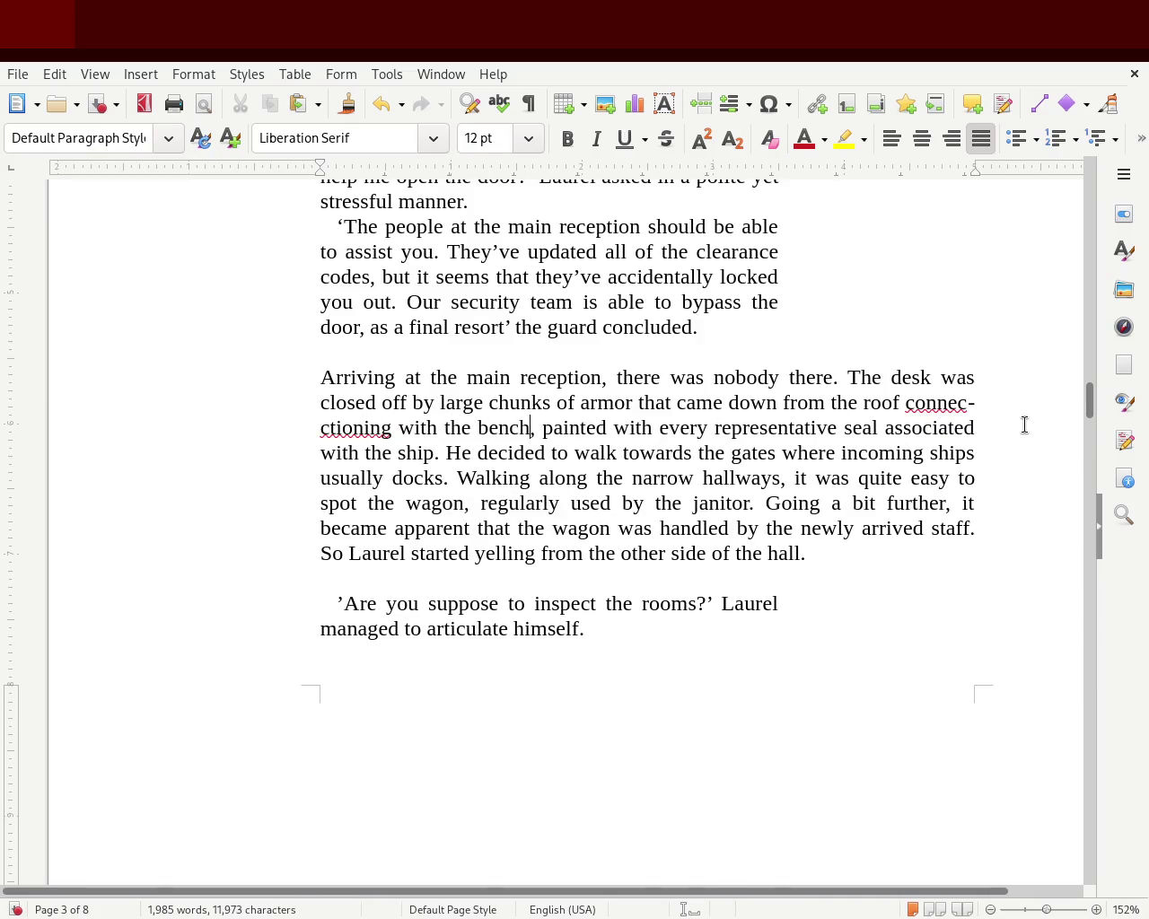
pyautogui.doubleClick(922, 406)
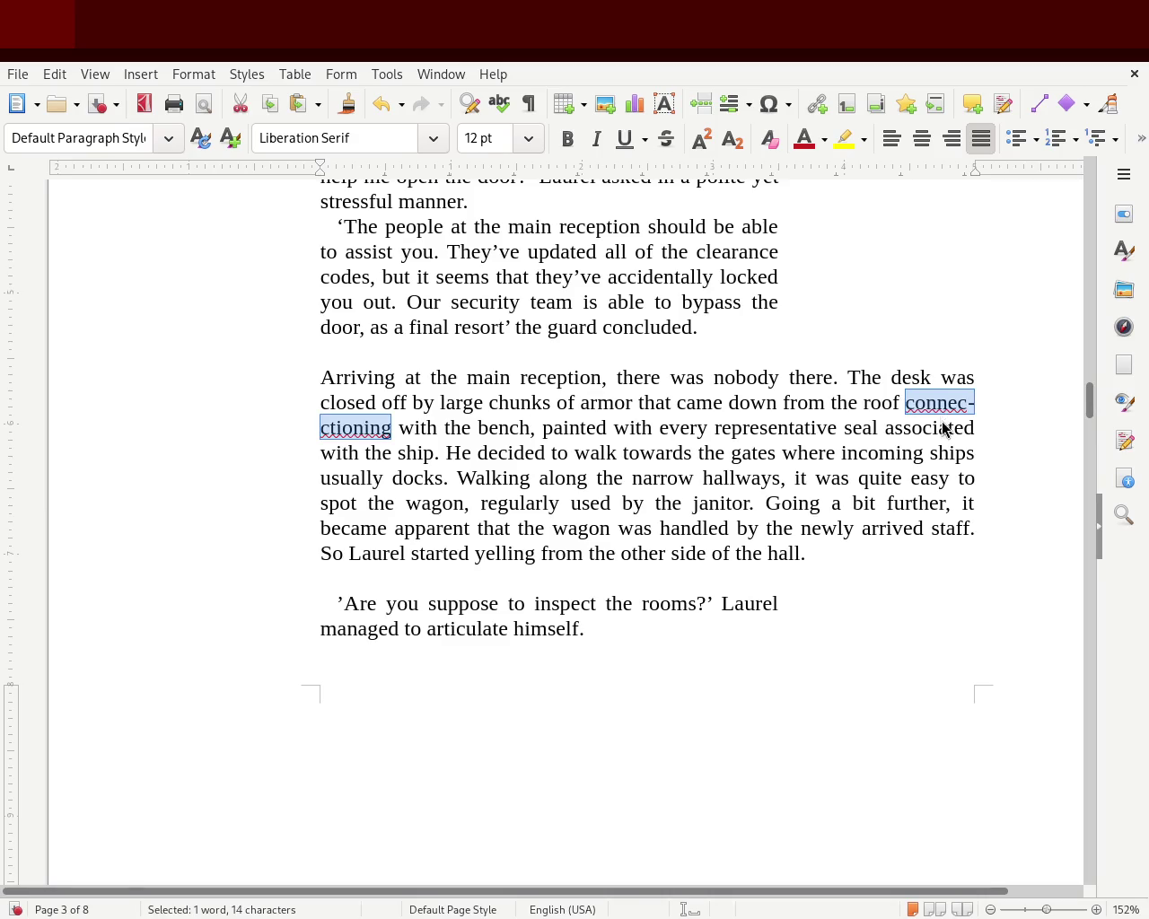
pyautogui.write('connection')
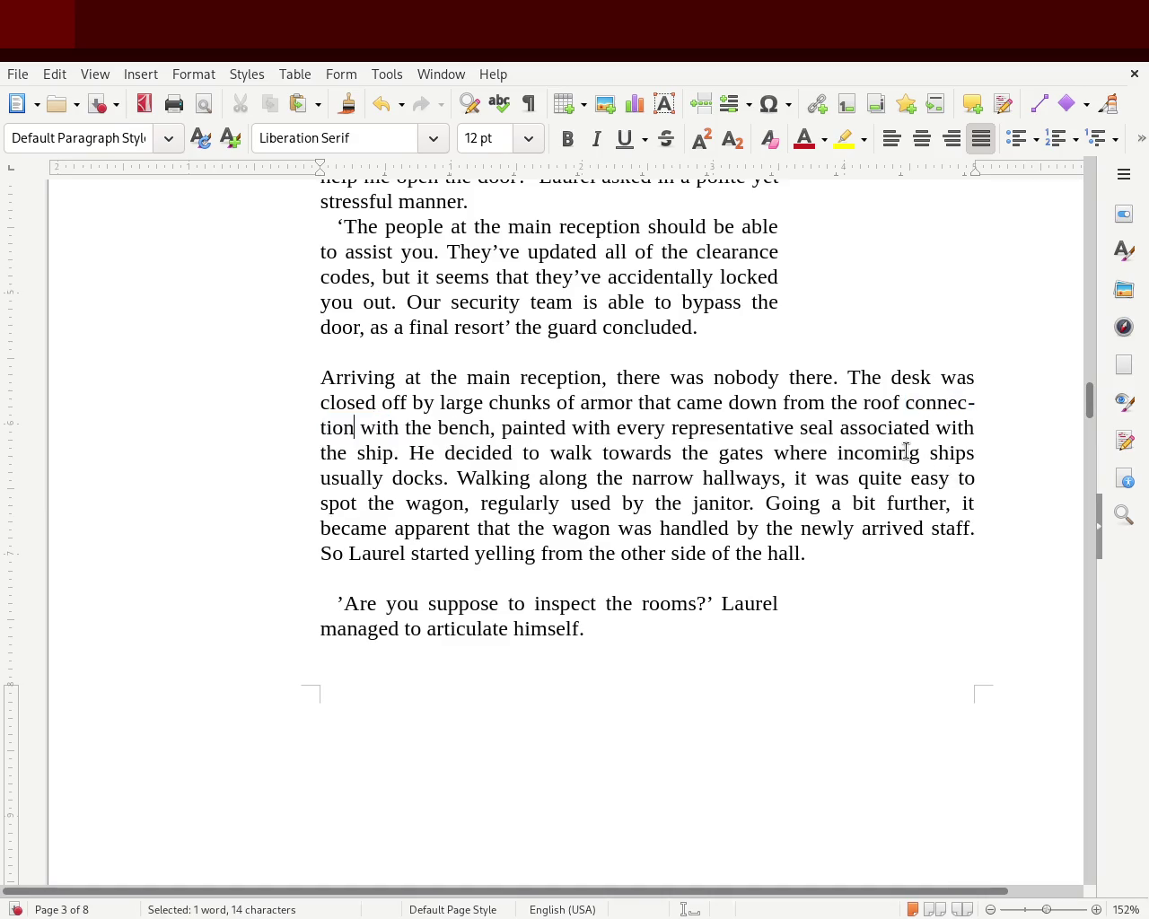
pyautogui.write('ing')
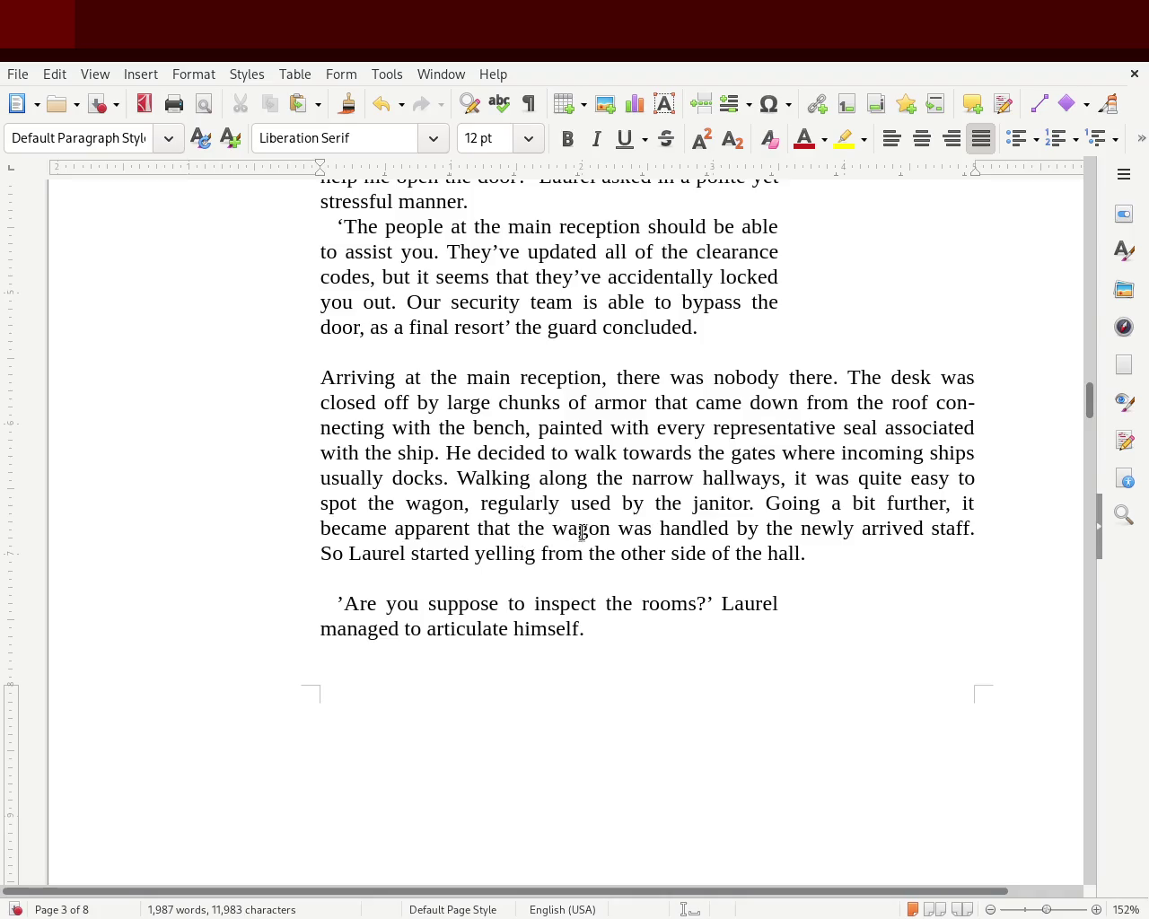
pyautogui.doubleClick(770, 529)
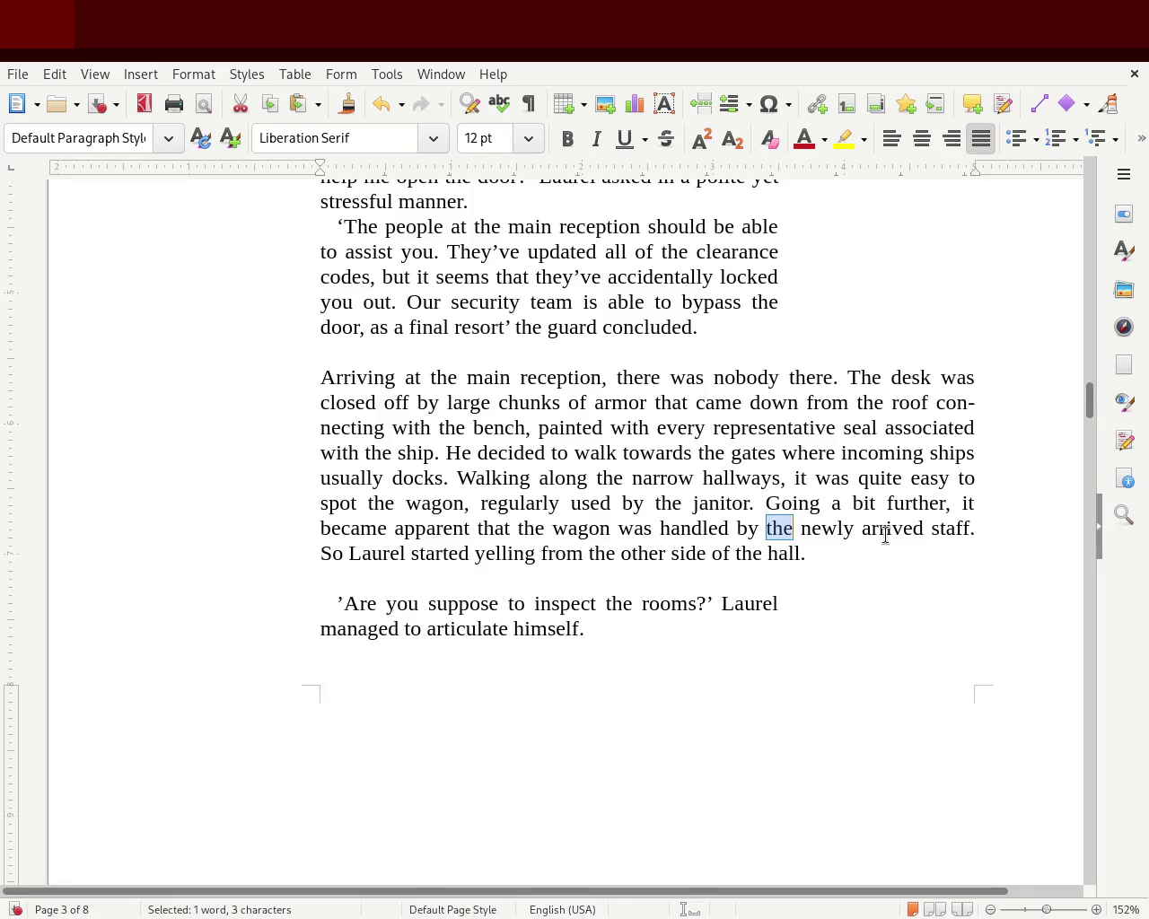
pyautogui.press('Delete')
pyautogui.press('Delete')
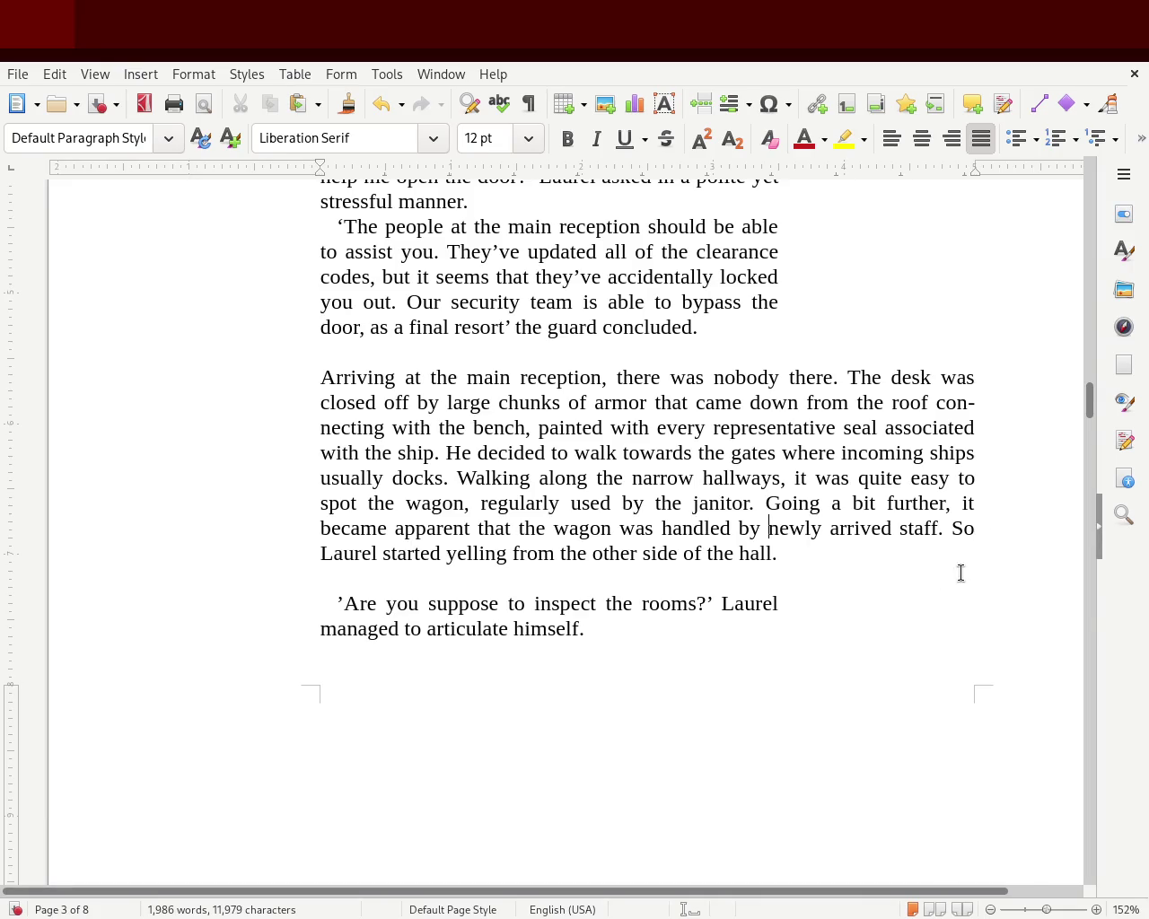
pyautogui.moveTo(1090, 413); pyautogui.dragTo(1087, 456)
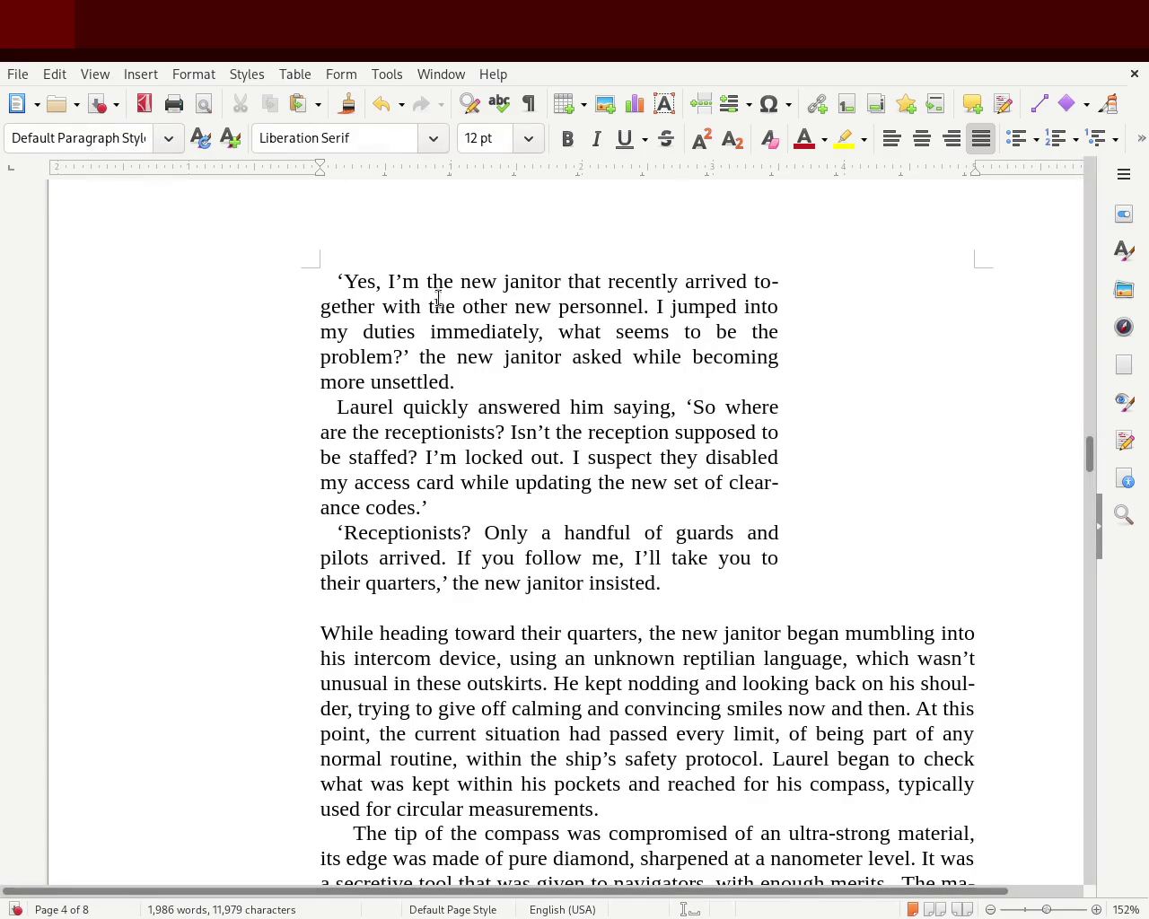
# Check the page-4 dialogue block from 'Laurel quickly answered' through 'insisted'.
pyautogui.moveTo(329, 269); pyautogui.dragTo(358, 306)
pyautogui.click(479, 400)
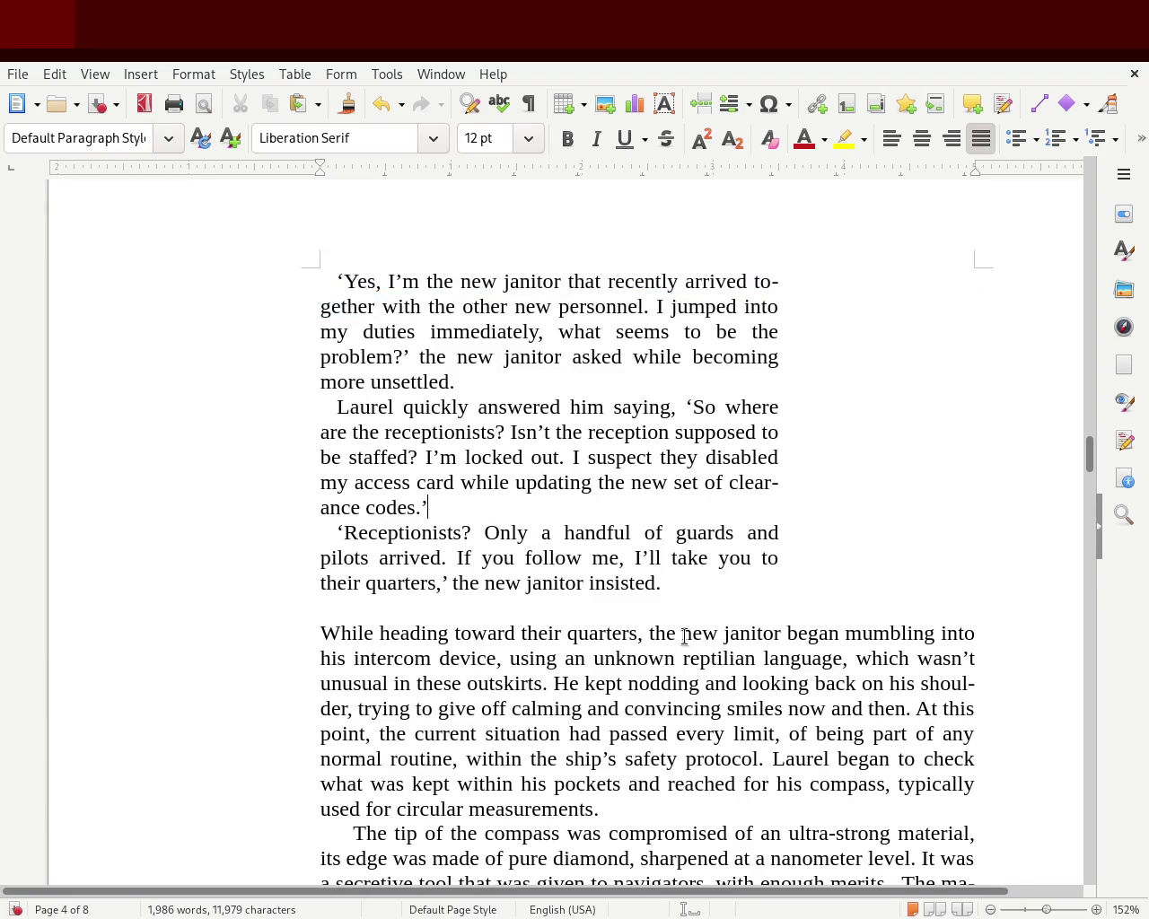
pyautogui.moveTo(664, 583)
pyautogui.mouseDown()
pyautogui.moveTo(298, 319)
pyautogui.moveTo(303, 295)
pyautogui.mouseUp()
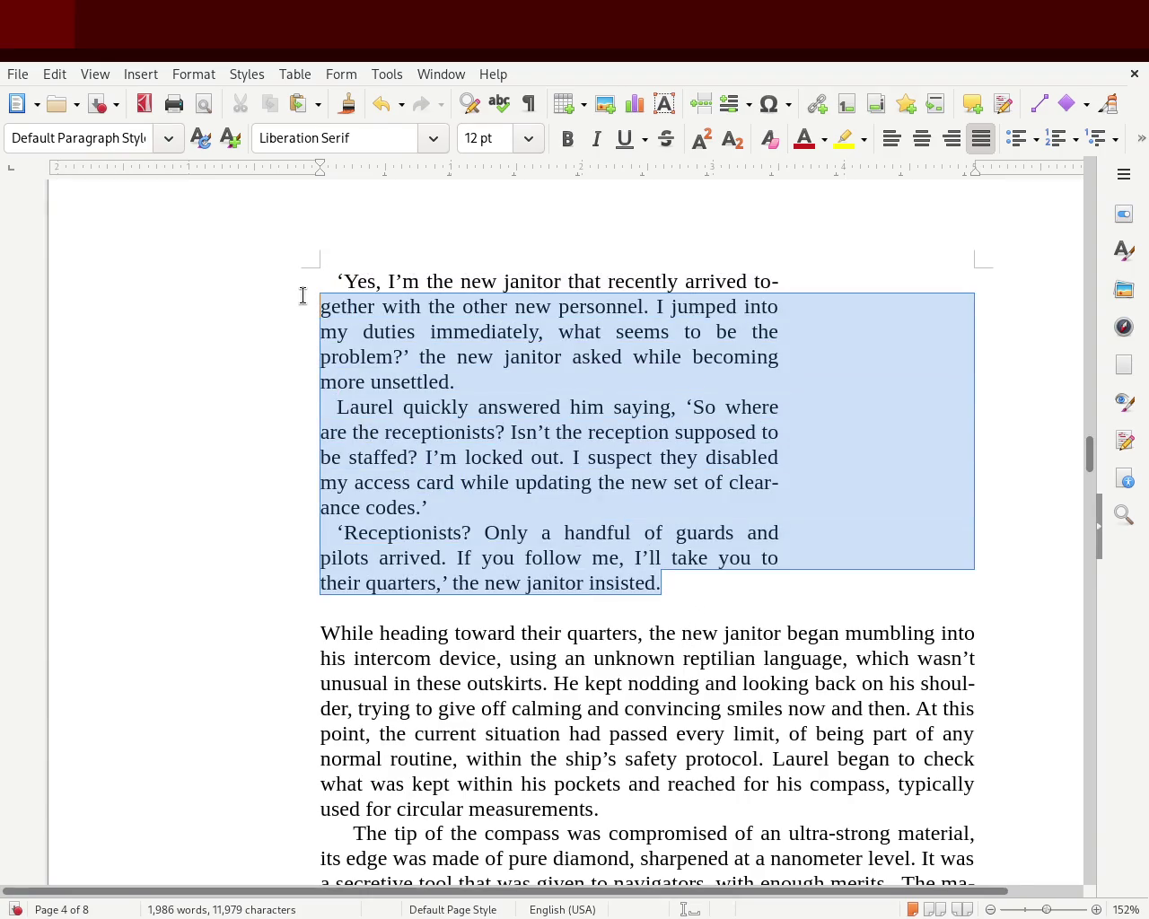
pyautogui.click(339, 309)
pyautogui.moveTo(316, 397)
pyautogui.mouseDown()
pyautogui.moveTo(369, 453)
pyautogui.moveTo(551, 579)
pyautogui.mouseUp()
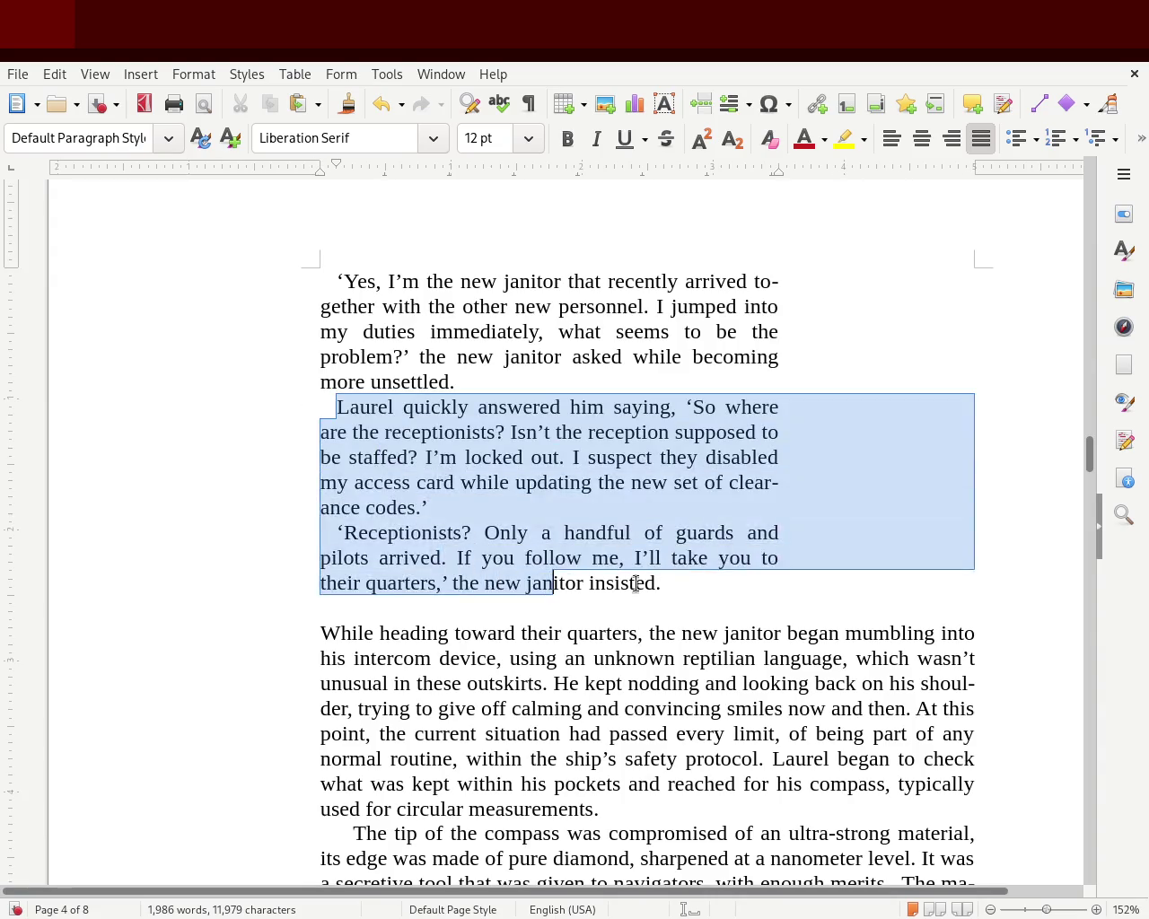
pyautogui.moveTo(680, 581)
pyautogui.mouseDown()
pyautogui.moveTo(328, 329)
pyautogui.moveTo(320, 296)
pyautogui.mouseUp()
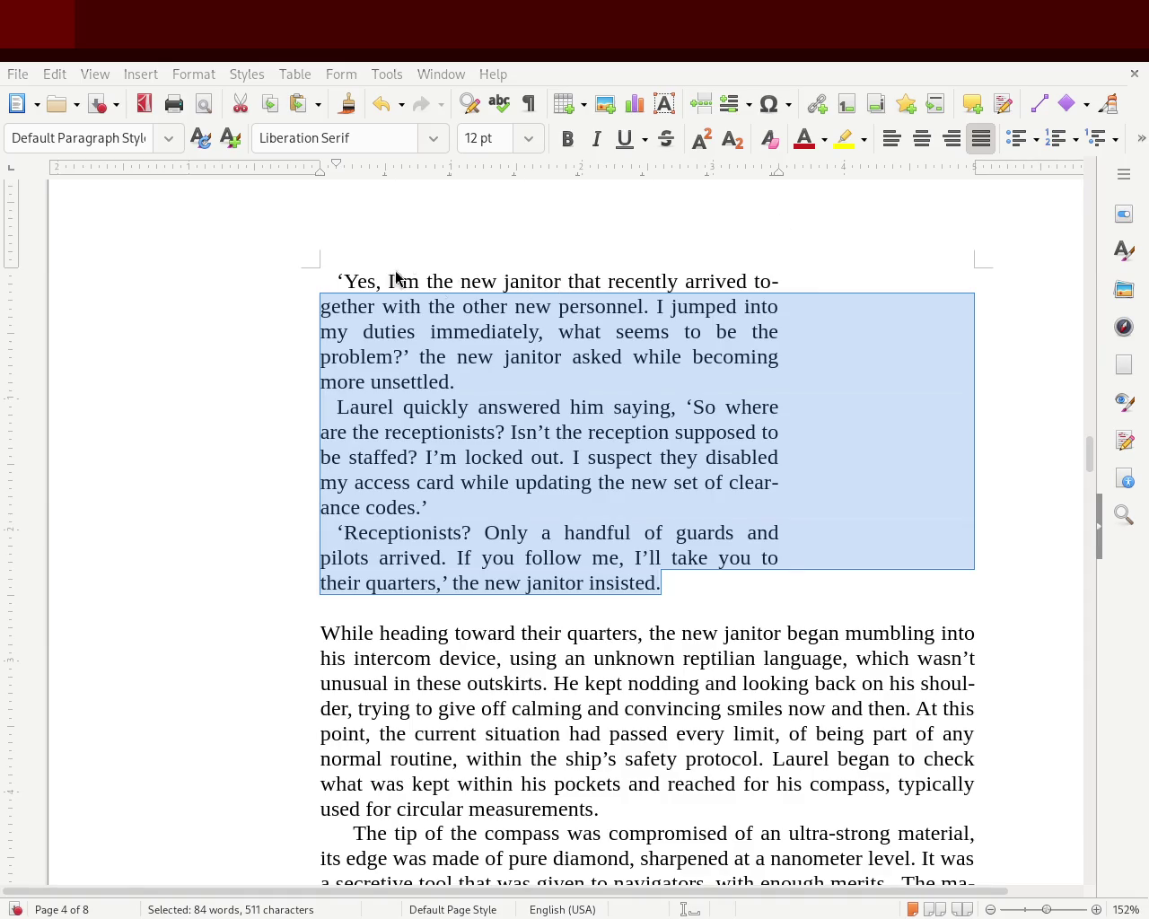
pyautogui.click(713, 356)
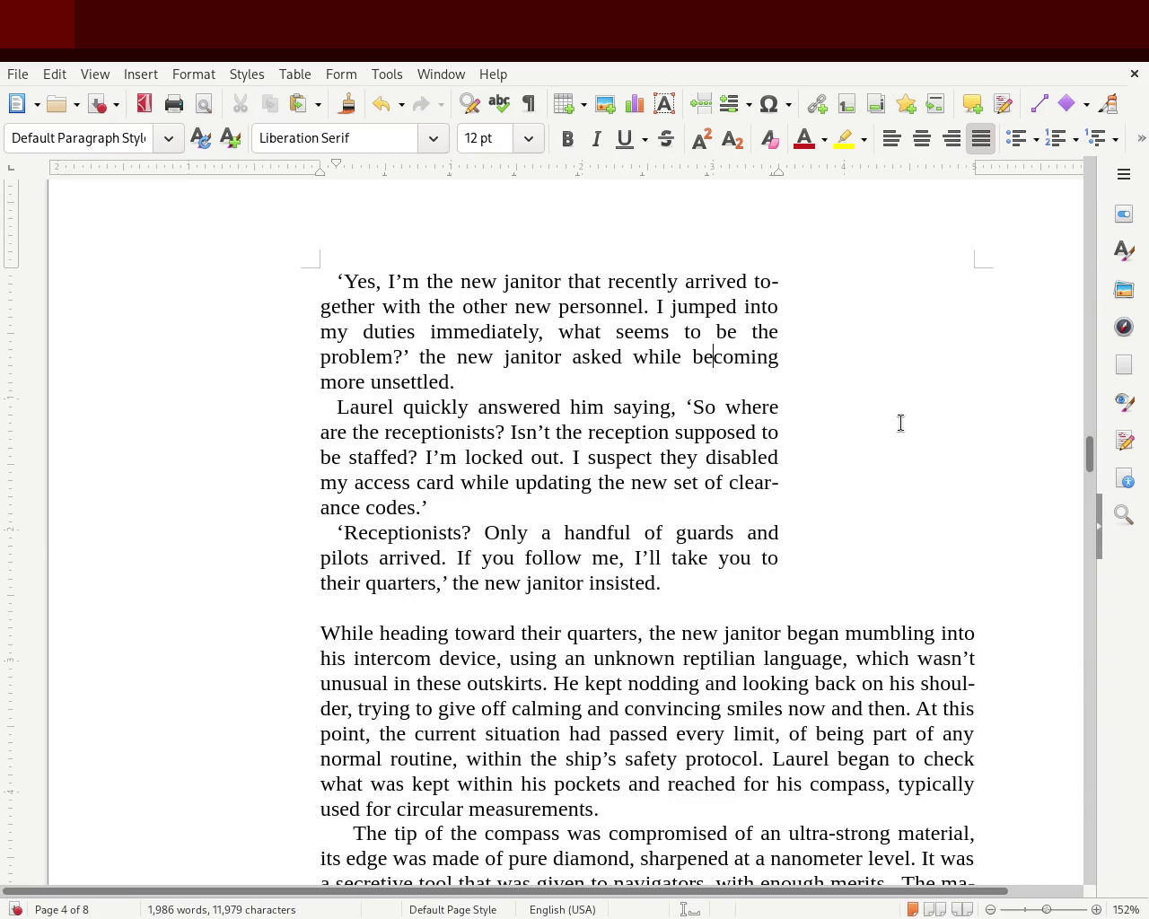
pyautogui.click(671, 581)
pyautogui.moveTo(670, 581)
pyautogui.mouseDown()
pyautogui.moveTo(258, 301)
pyautogui.moveTo(256, 281)
pyautogui.mouseUp()
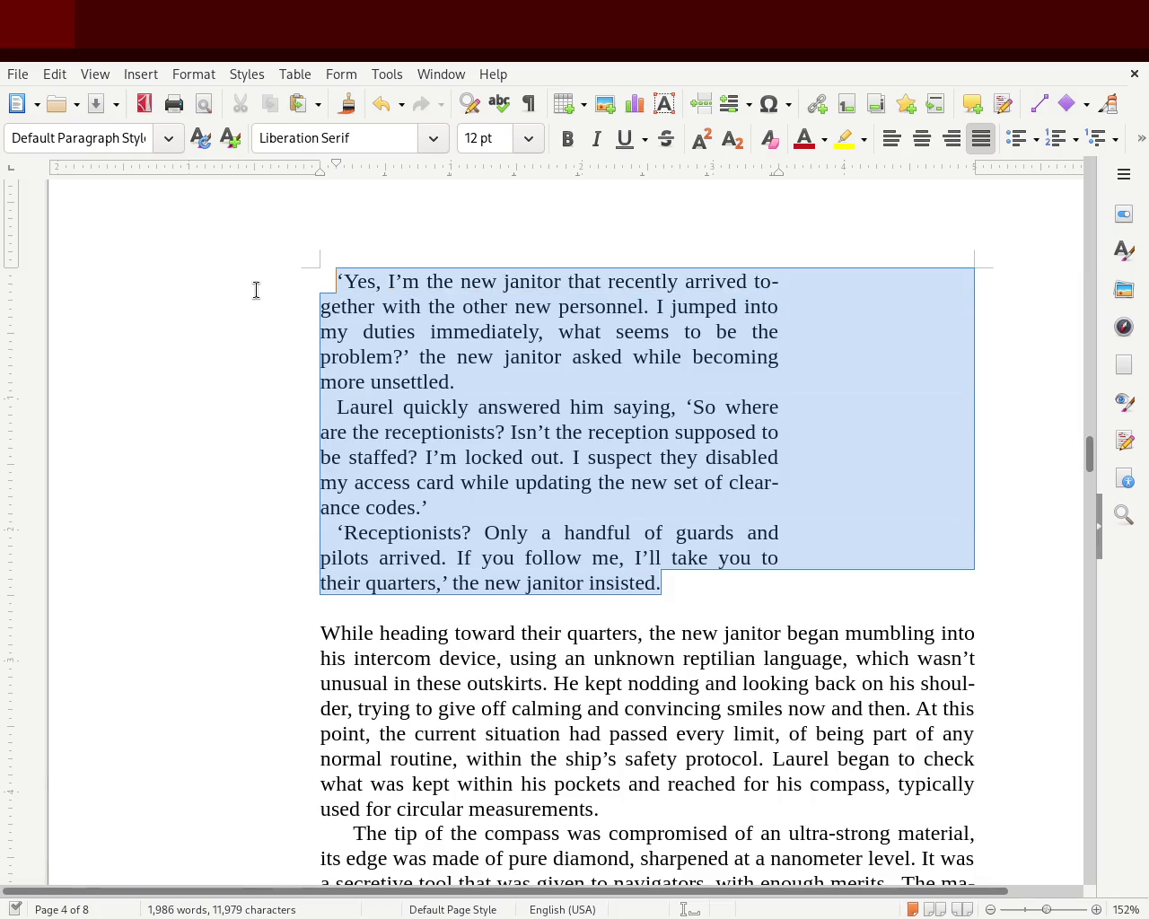
pyautogui.click(487, 410)
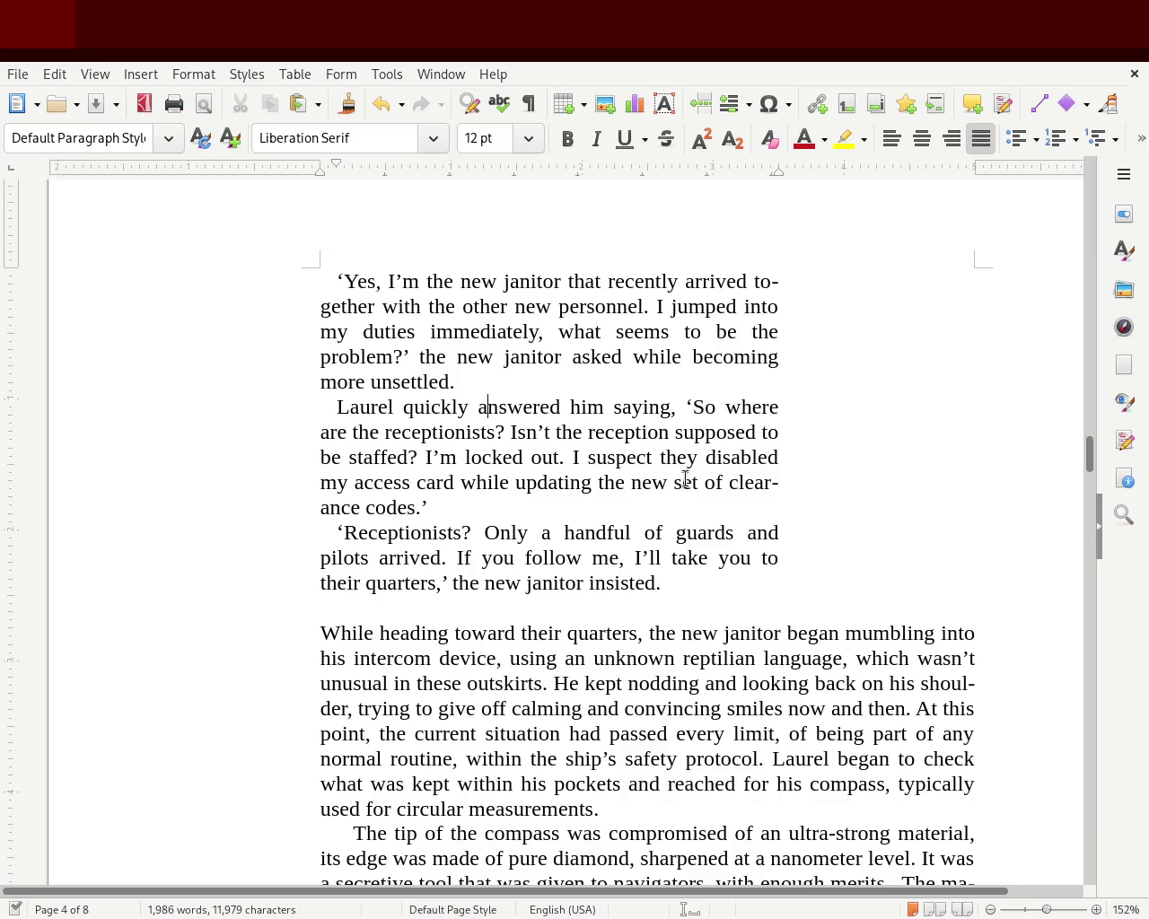
# Save the manuscript and check chapter 1's two opening narrative paragraphs.
pyautogui.moveTo(1090, 456); pyautogui.dragTo(1080, 378)
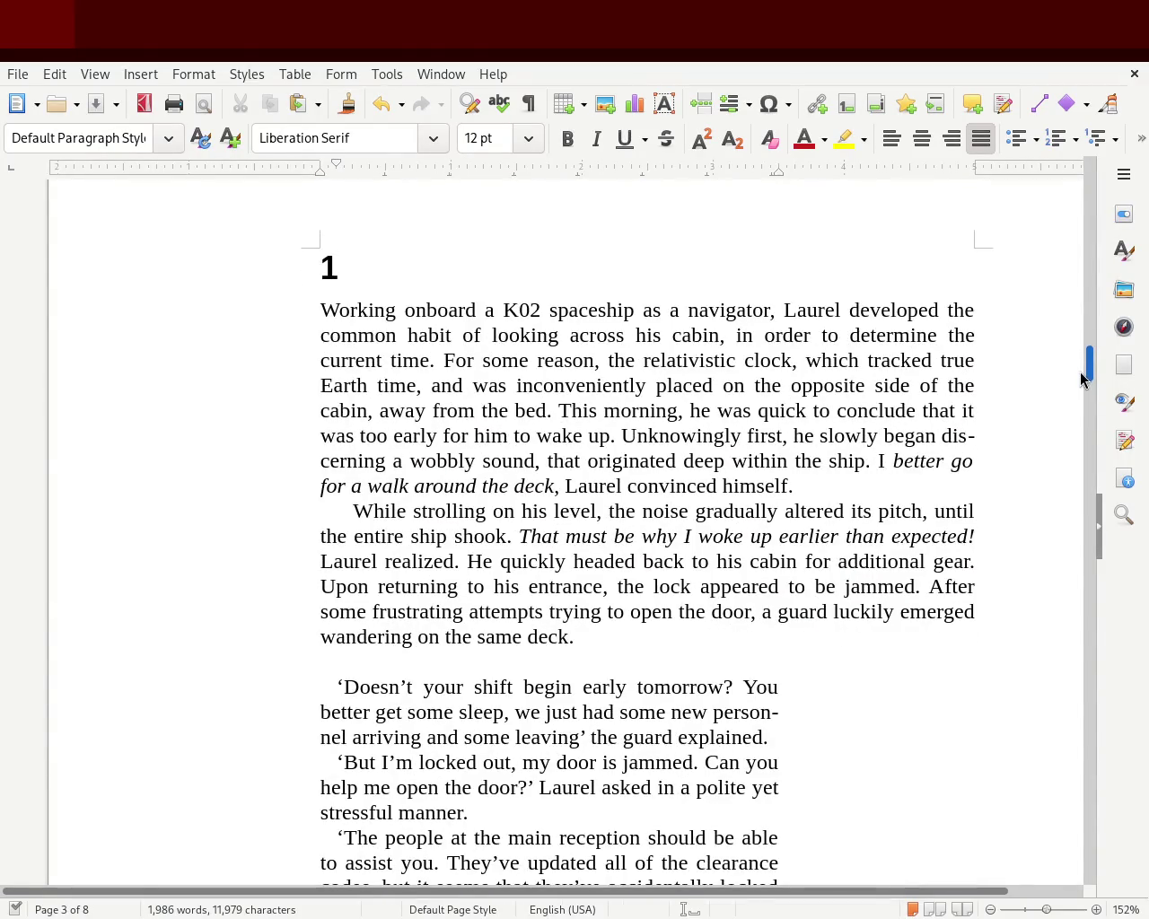
pyautogui.hotkey('ctrl', 's')
pyautogui.moveTo(958, 438); pyautogui.dragTo(978, 440)
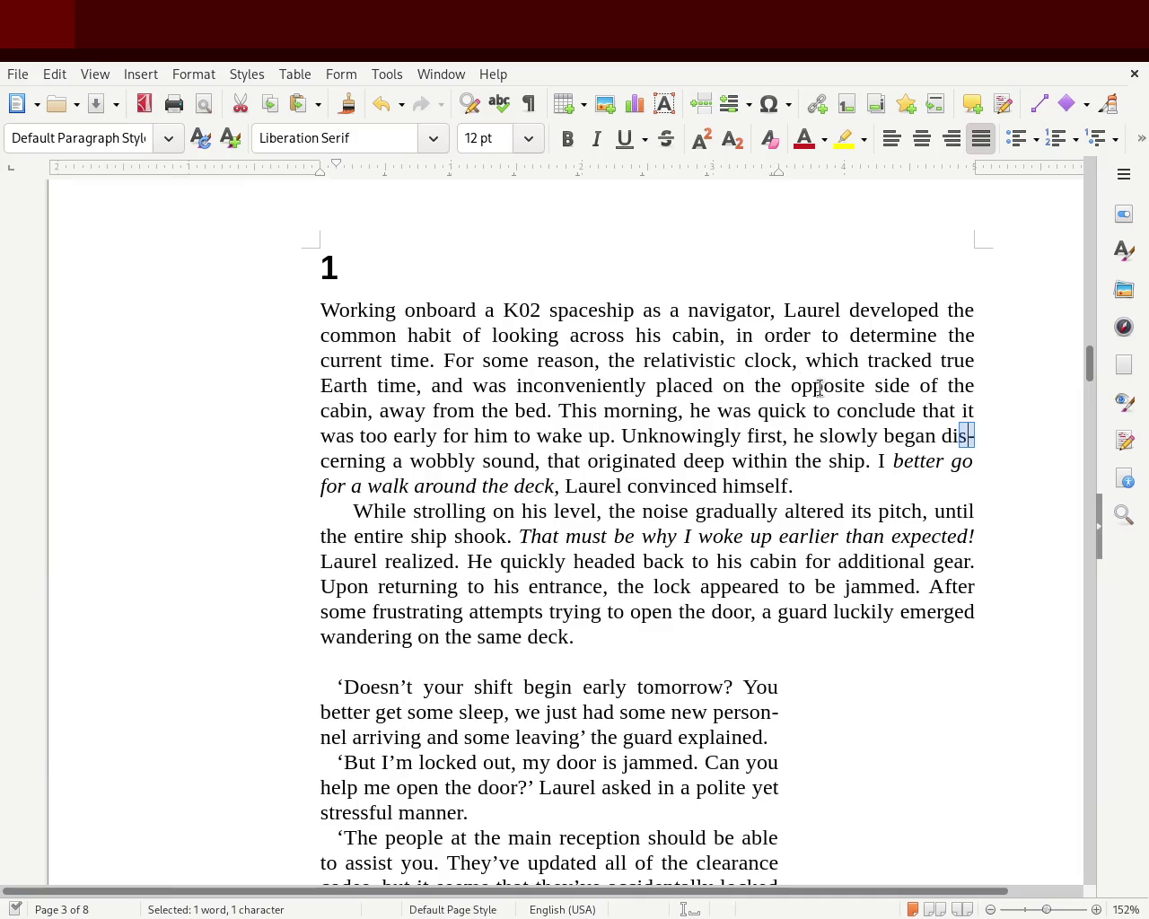
pyautogui.moveTo(636, 654); pyautogui.dragTo(279, 326)
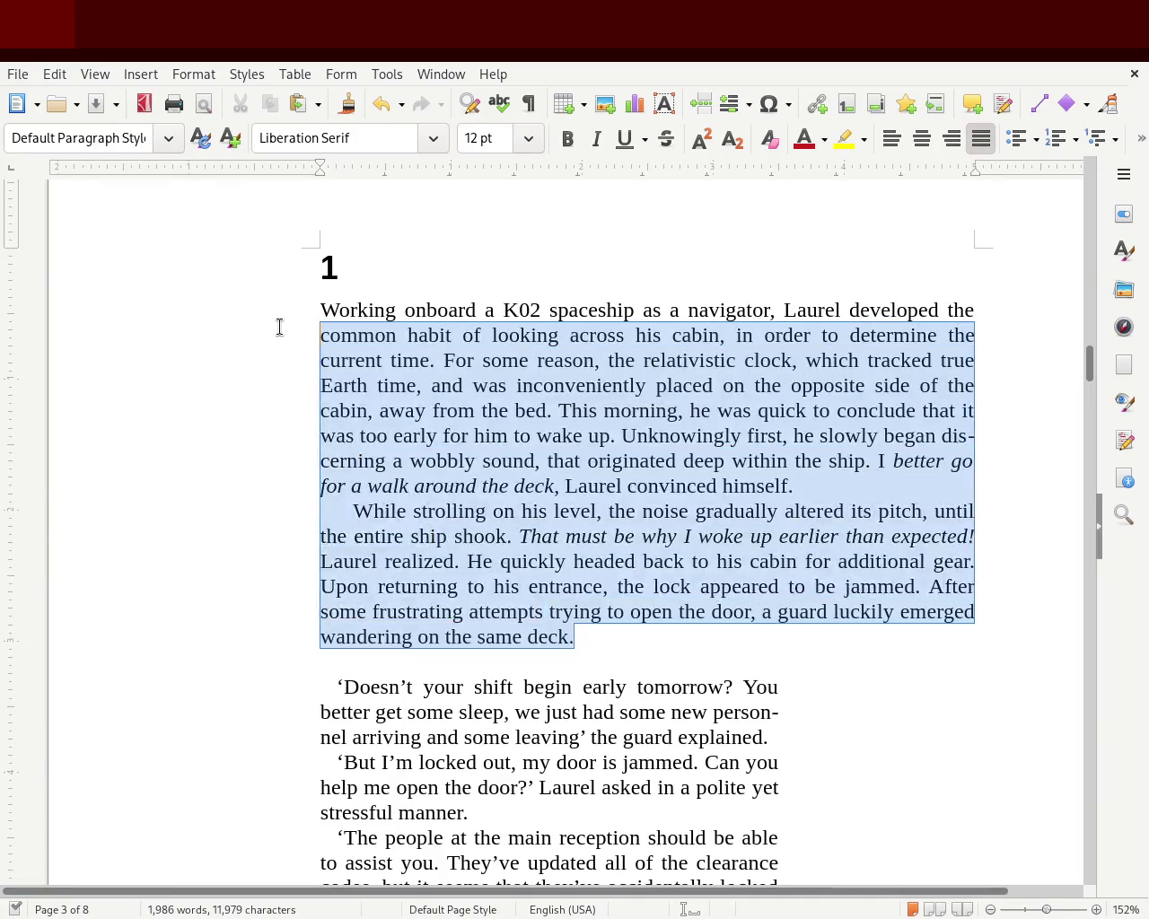
pyautogui.click(505, 362)
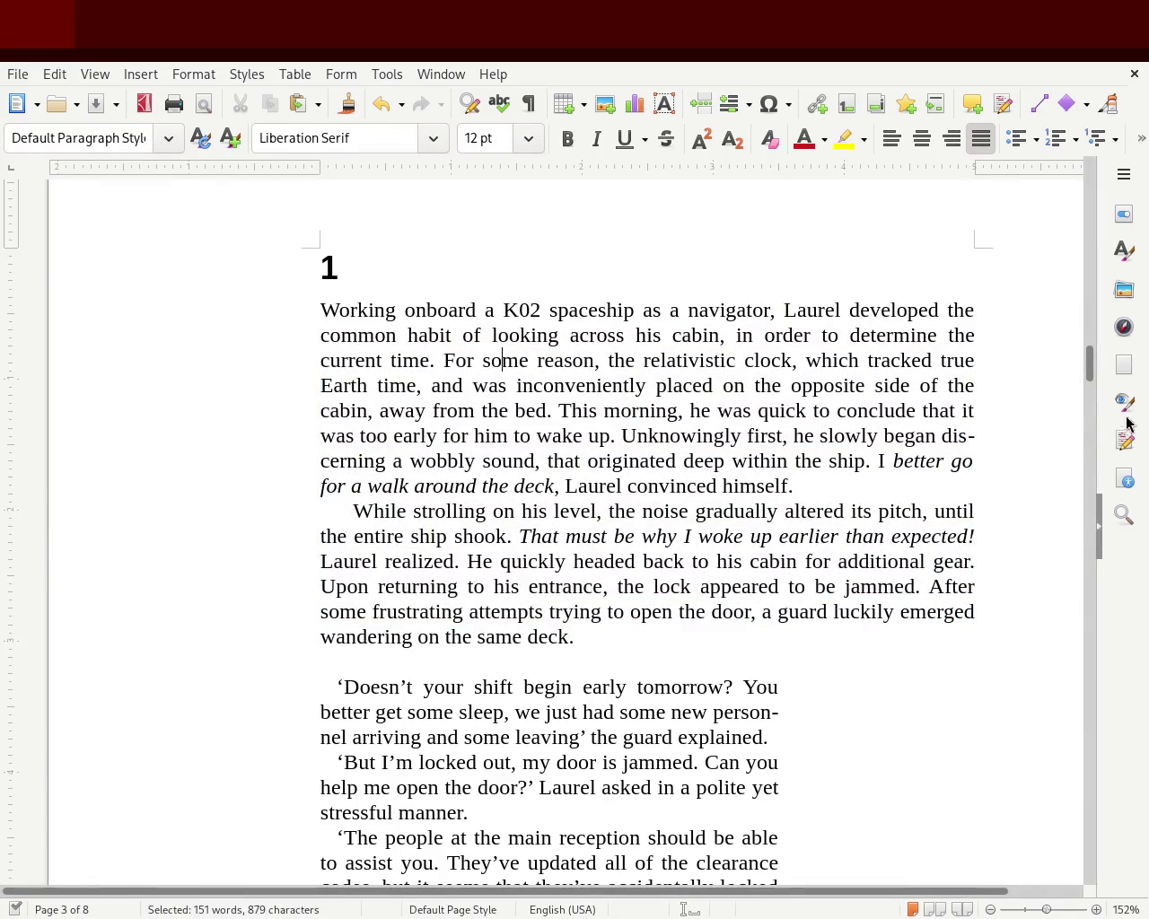
# Check the three guard dialogue paragraphs and scroll on to chapter 2 on page 5.
pyautogui.moveTo(1091, 364); pyautogui.dragTo(1091, 388)
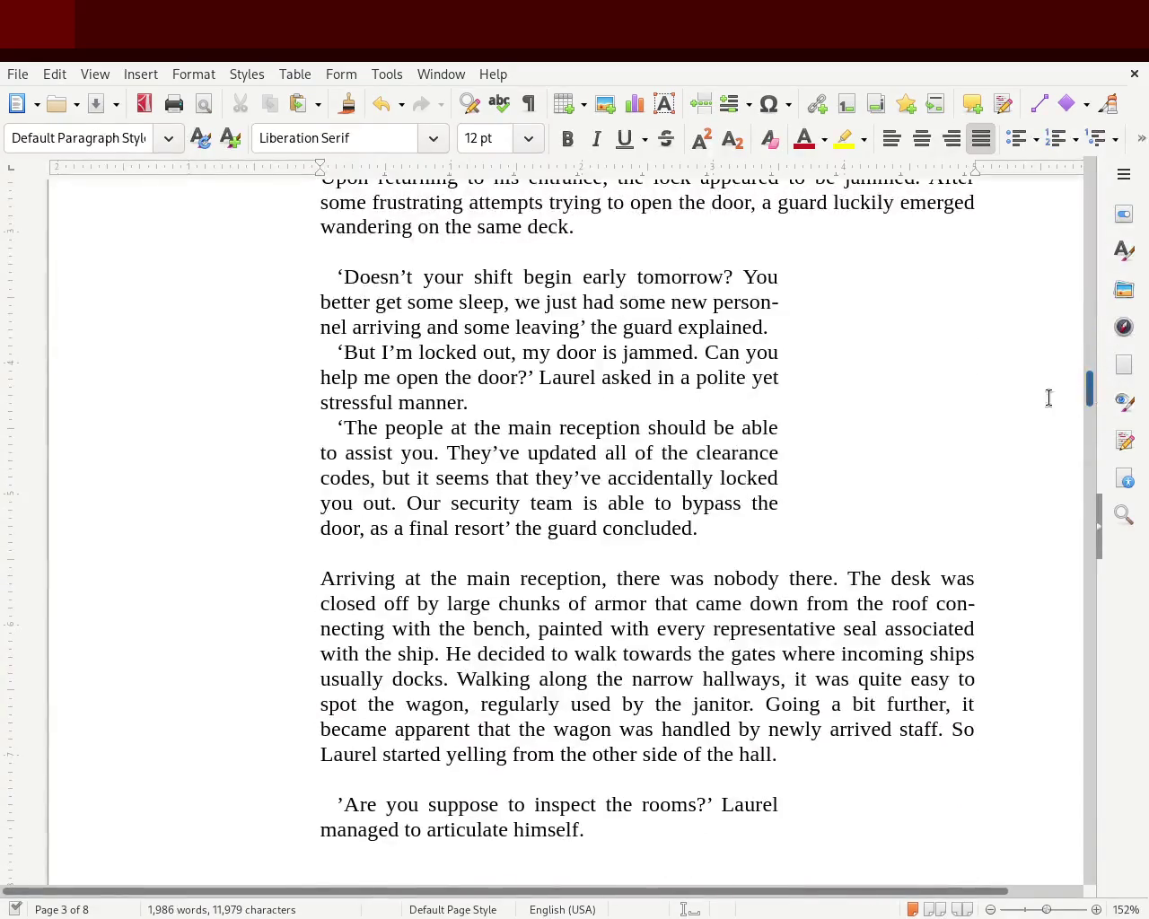
pyautogui.moveTo(739, 545); pyautogui.dragTo(280, 283)
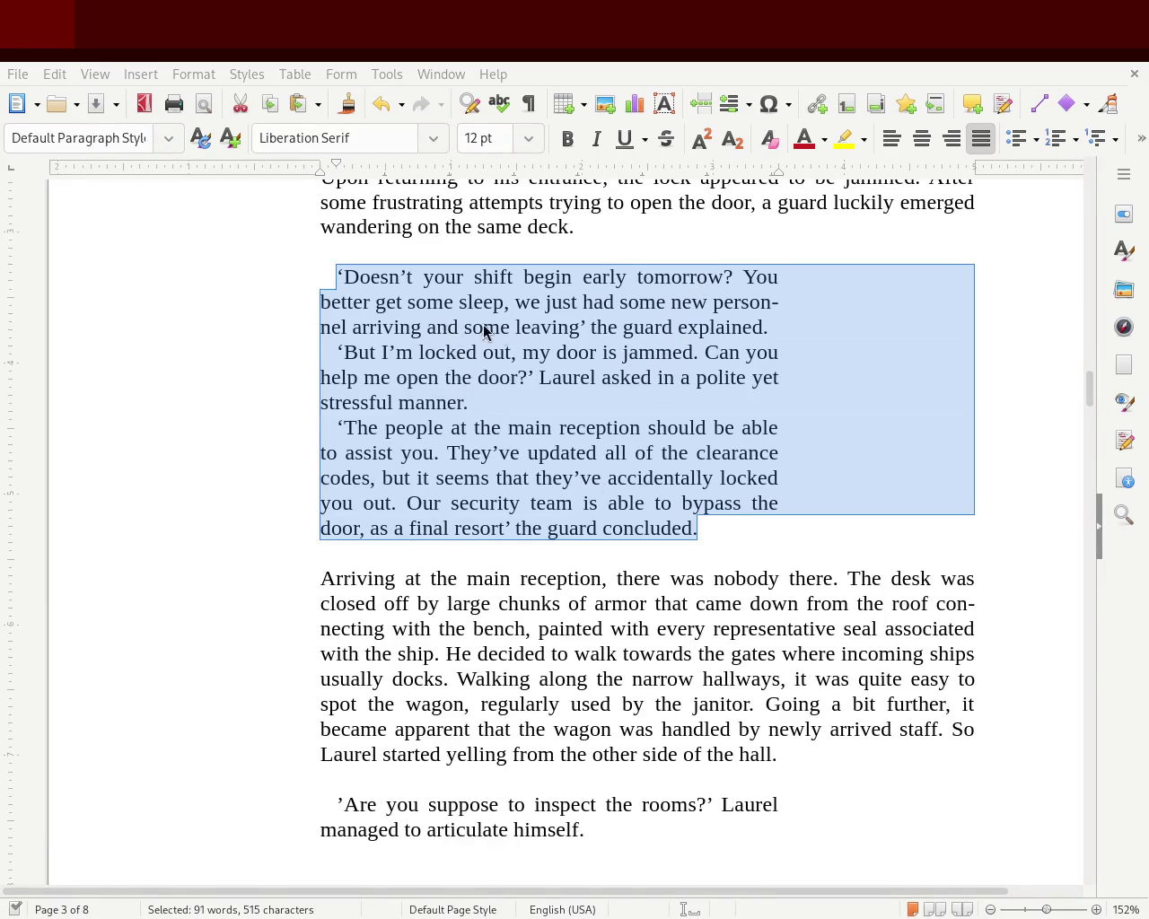
pyautogui.moveTo(1087, 386); pyautogui.dragTo(1087, 467)
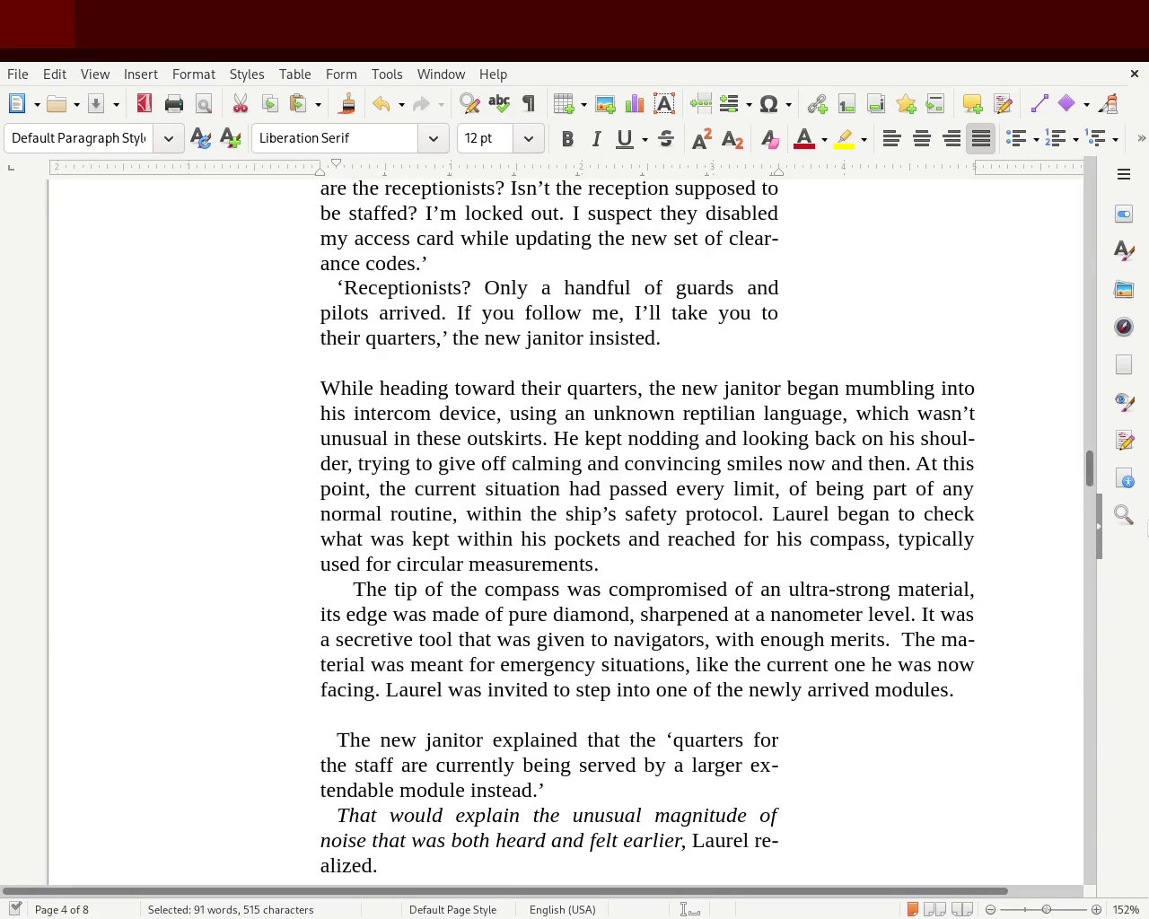
pyautogui.moveTo(1088, 479); pyautogui.dragTo(1083, 558)
pyautogui.click(433, 397)
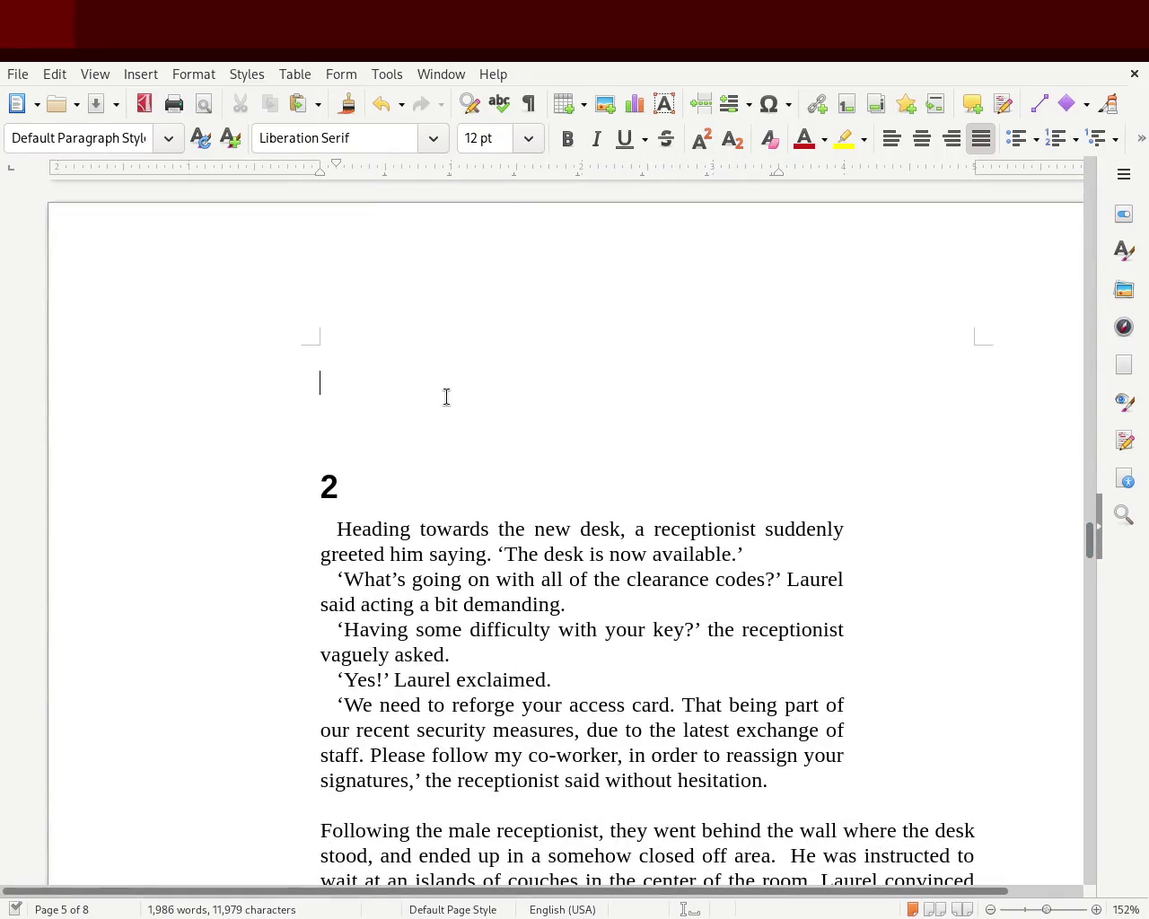
# Remove the empty paragraph above the chapter 2 heading and save the manuscript.
pyautogui.scroll(-1, 440, 397)
pyautogui.press('Delete')
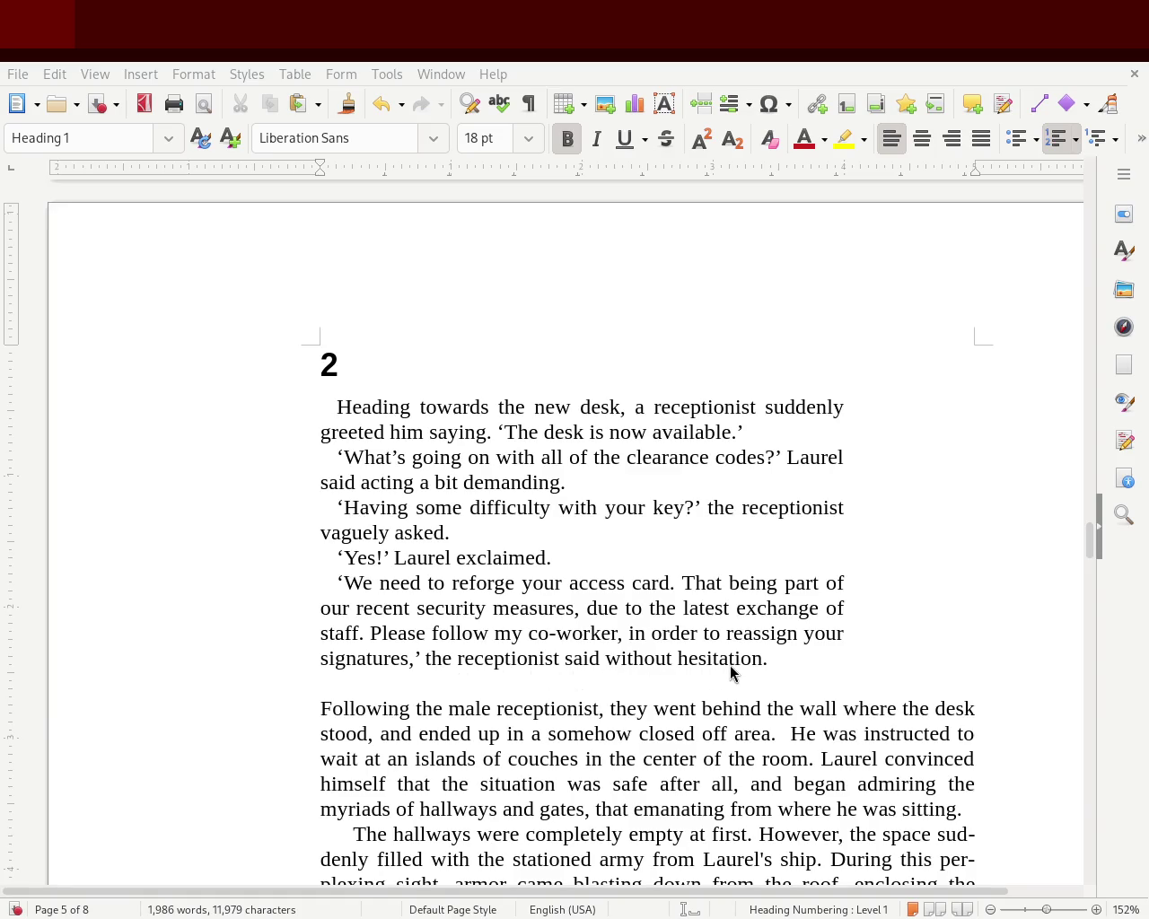
pyautogui.click(339, 323)
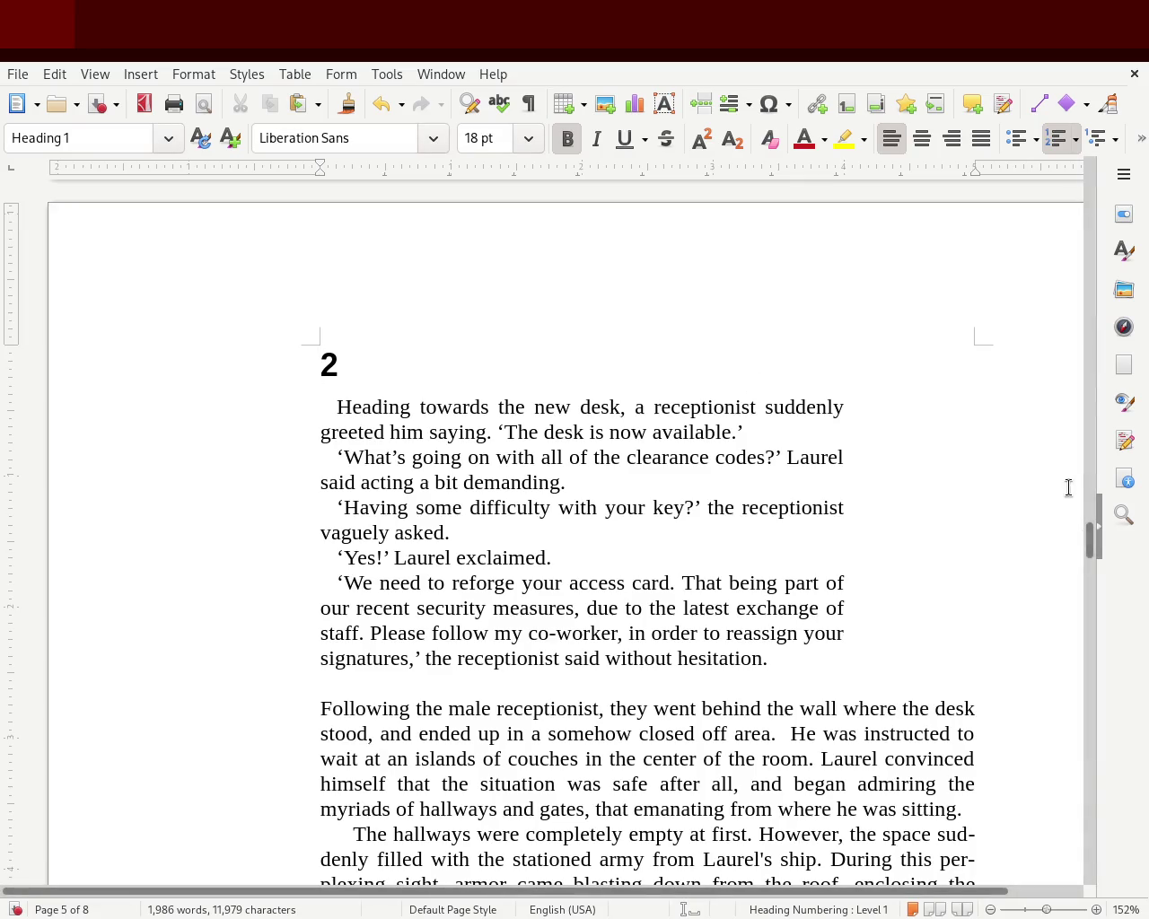
pyautogui.hotkey('ctrl', 's')
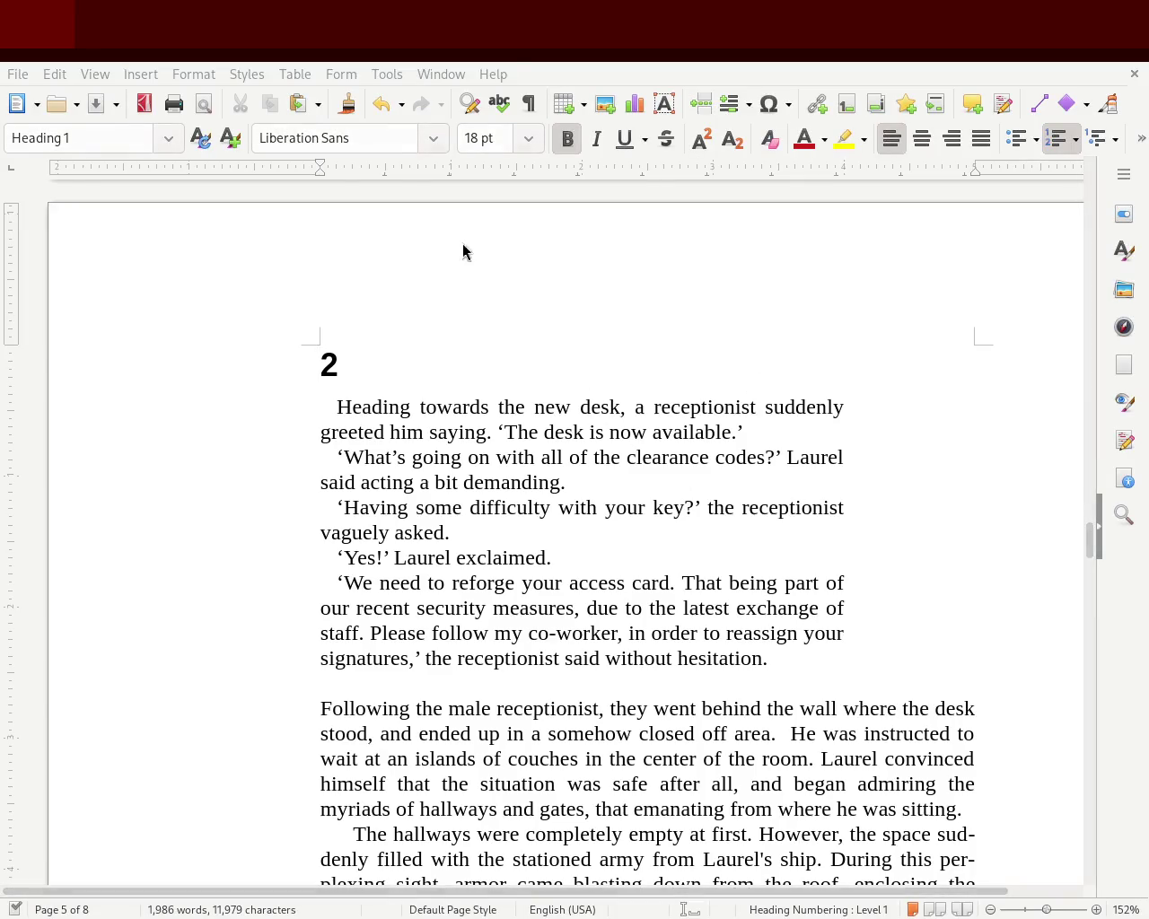
# Check the alignment of chapter 2's three narrative paragraphs.
pyautogui.moveTo(1091, 538); pyautogui.dragTo(1091, 562)
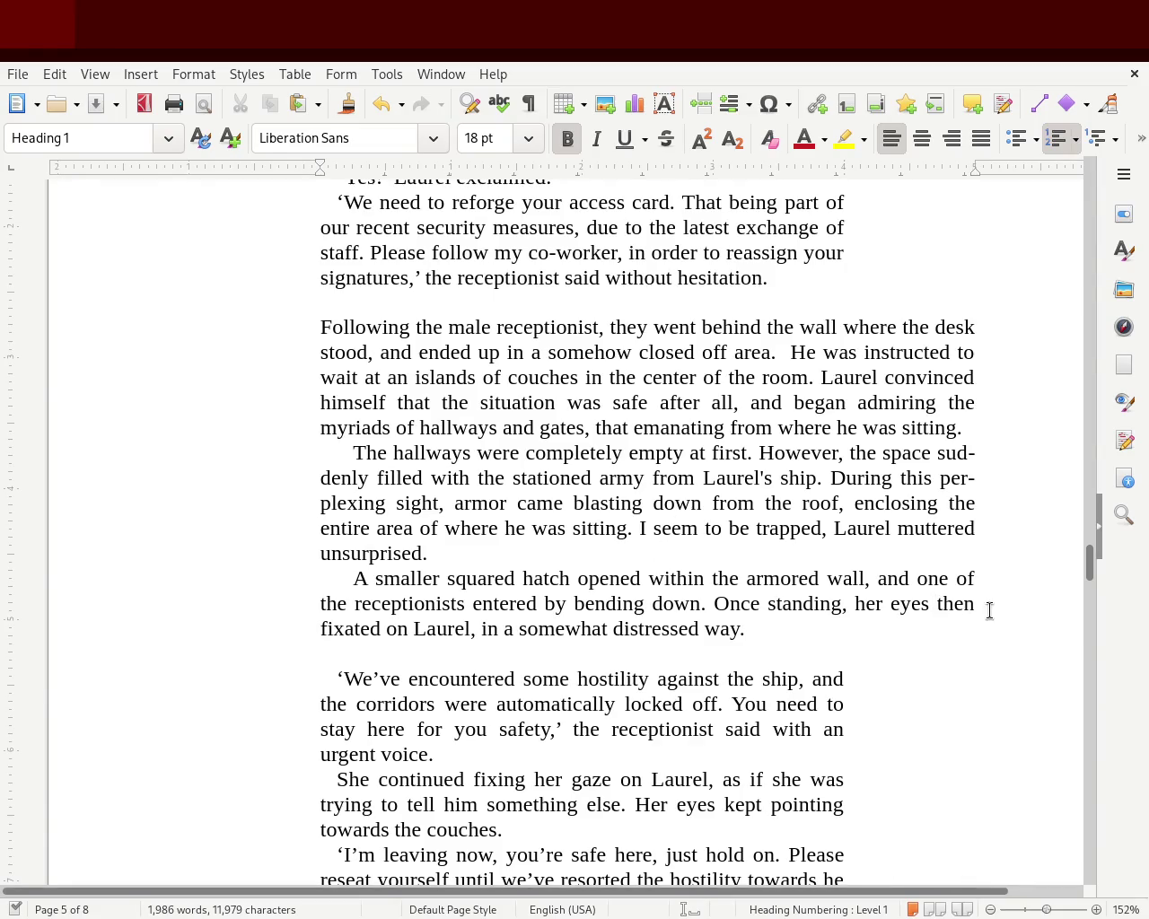
pyautogui.moveTo(350, 468)
pyautogui.mouseDown()
pyautogui.moveTo(281, 415)
pyautogui.moveTo(254, 354)
pyautogui.mouseUp()
pyautogui.click(305, 475)
pyautogui.click(353, 577)
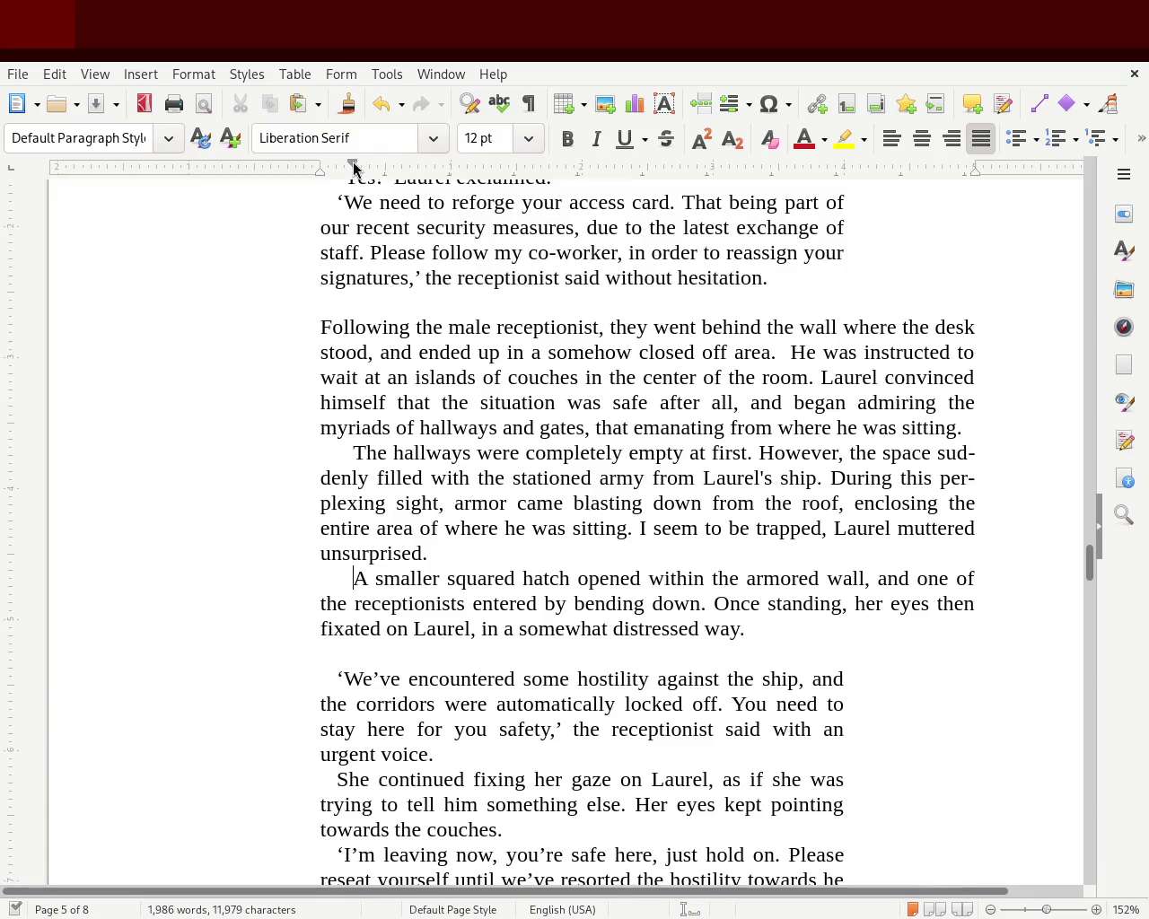
pyautogui.click(350, 168)
pyautogui.moveTo(769, 630)
pyautogui.mouseDown()
pyautogui.moveTo(372, 457)
pyautogui.moveTo(127, 293)
pyautogui.moveTo(131, 334)
pyautogui.mouseUp()
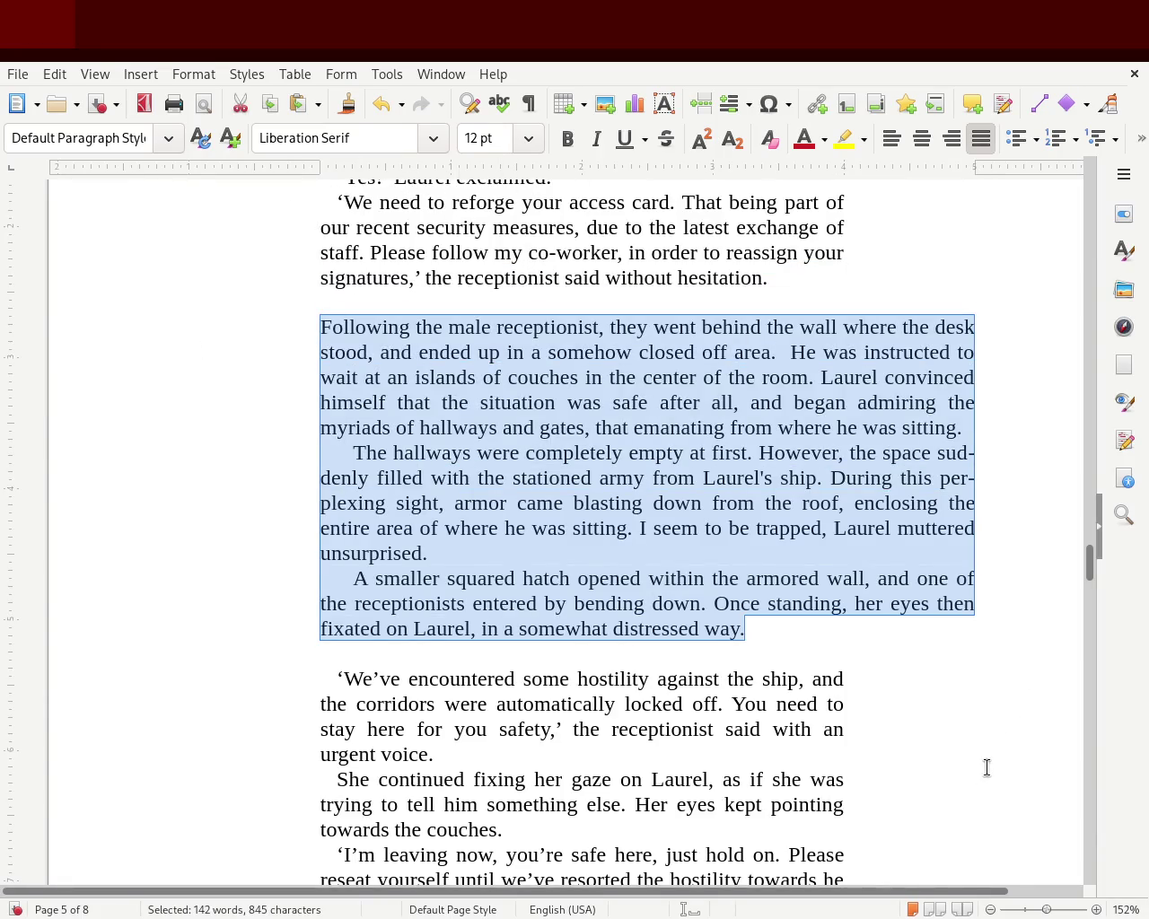
# Clear direct formatting from the three narrative paragraphs and give them one shared first-line indent.
pyautogui.moveTo(1049, 910); pyautogui.dragTo(1043, 912)
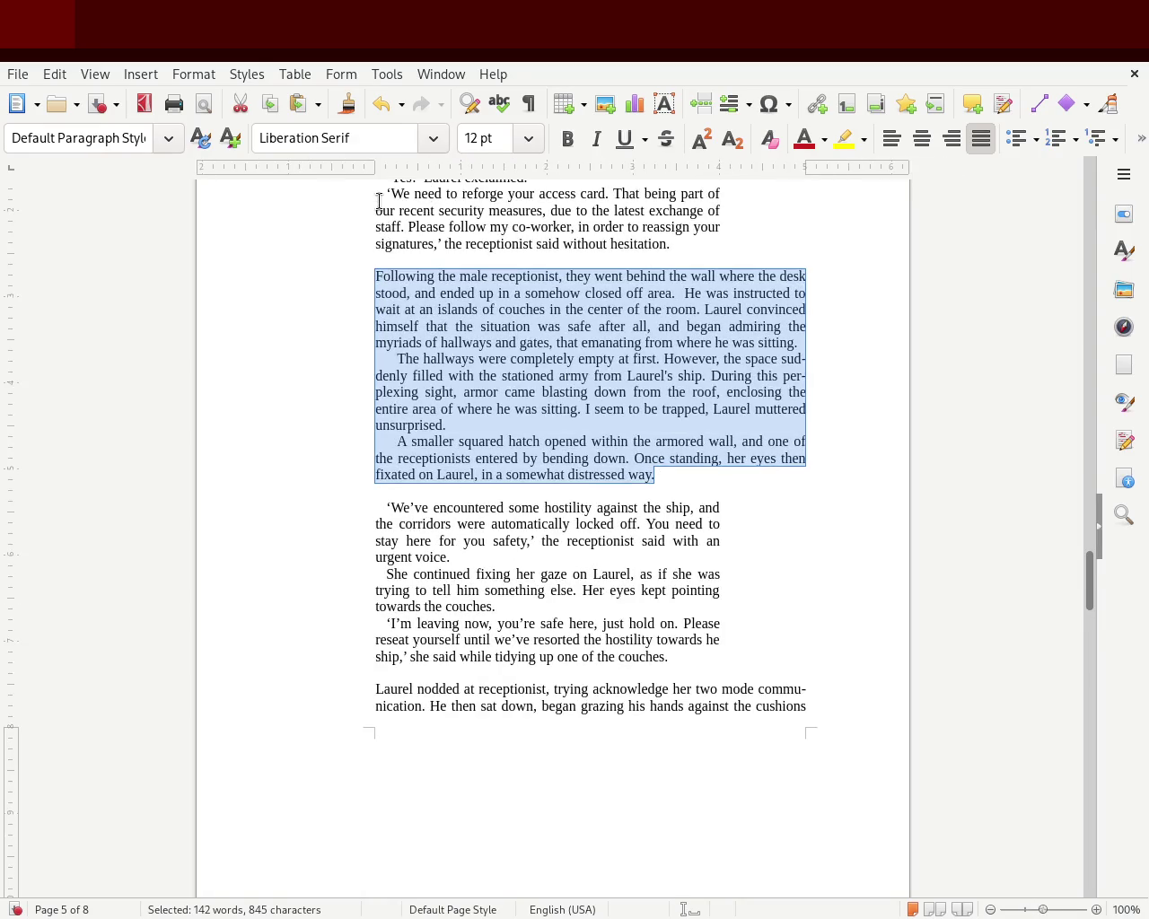
pyautogui.click(640, 564)
pyautogui.moveTo(690, 470); pyautogui.dragTo(300, 260)
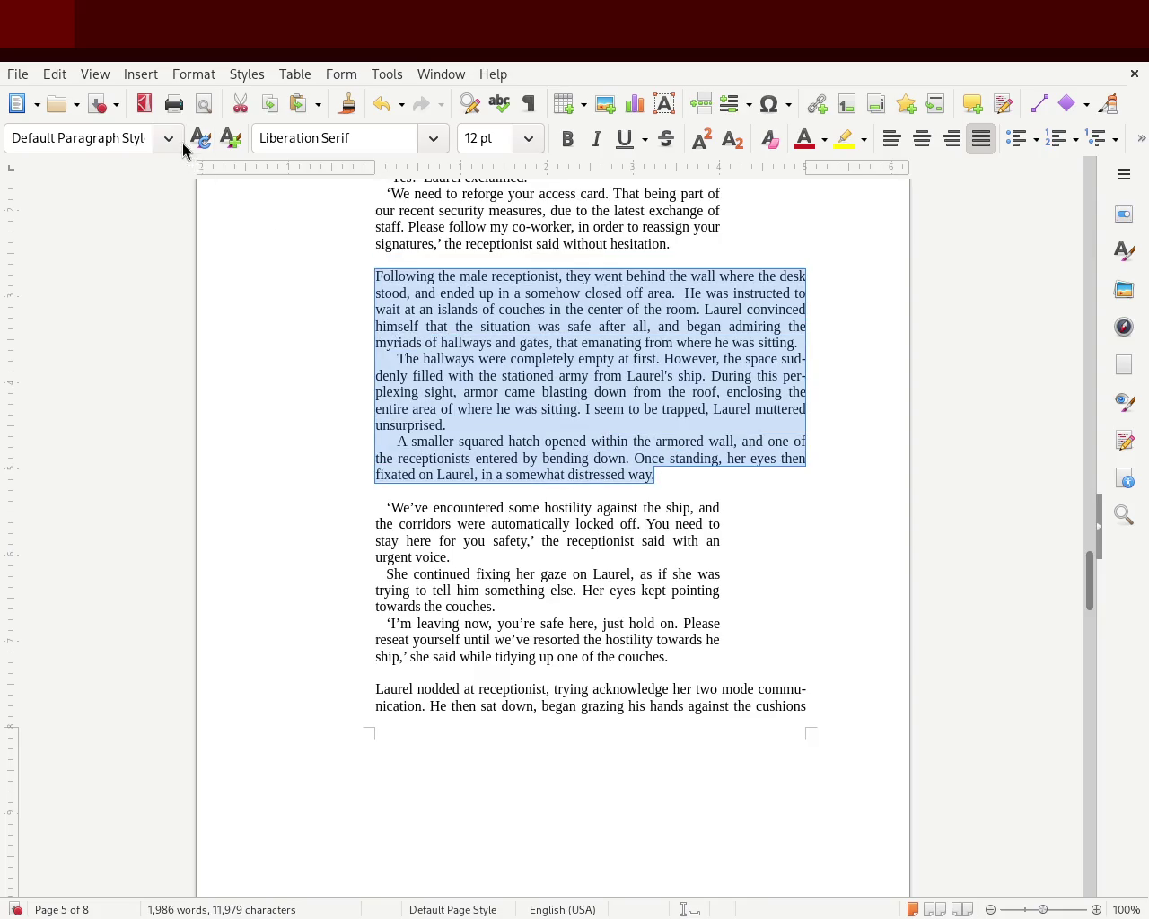
pyautogui.hotkey('ctrl', 'm')
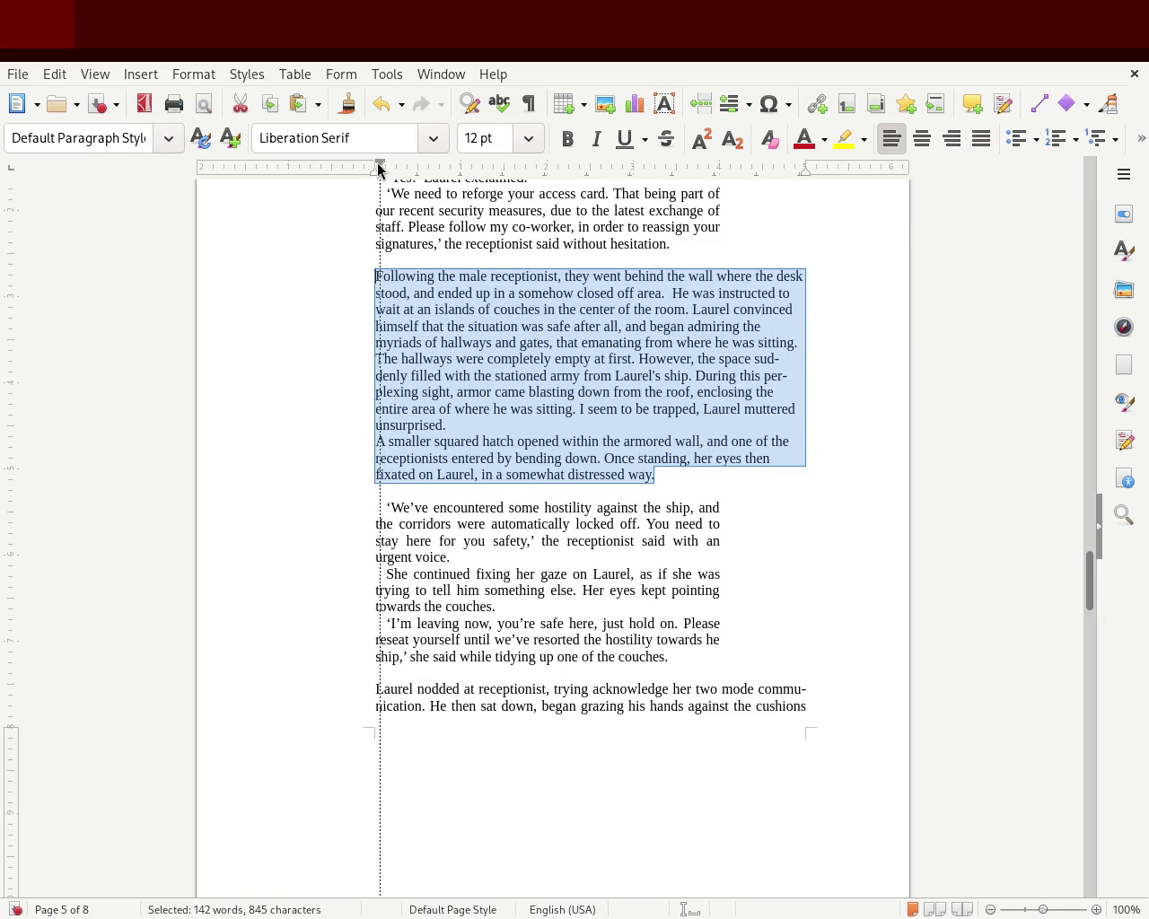
pyautogui.moveTo(376, 167); pyautogui.dragTo(396, 168)
pyautogui.click(289, 270)
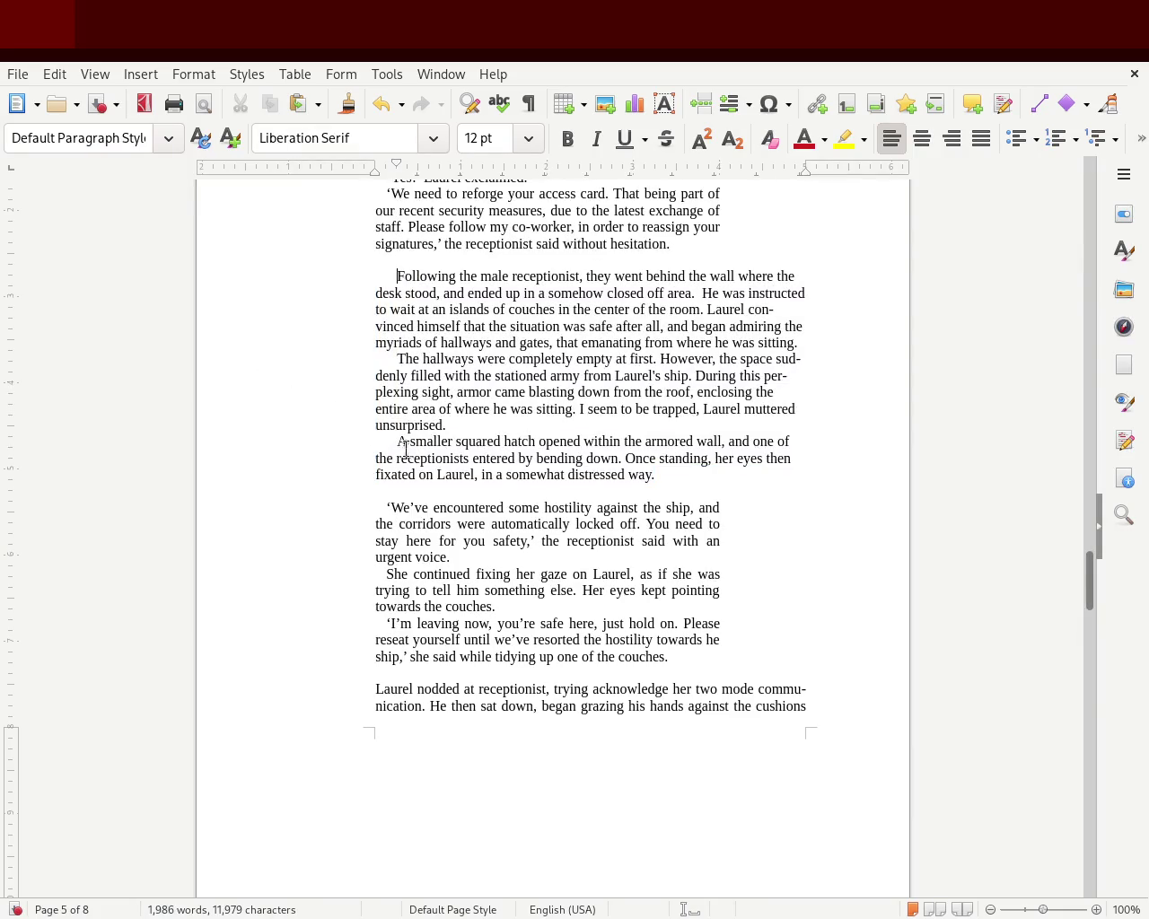
# Justify the three narrative paragraphs and save the manuscript.
pyautogui.keyDown('shift'); pyautogui.click(654, 474); pyautogui.keyUp('shift')
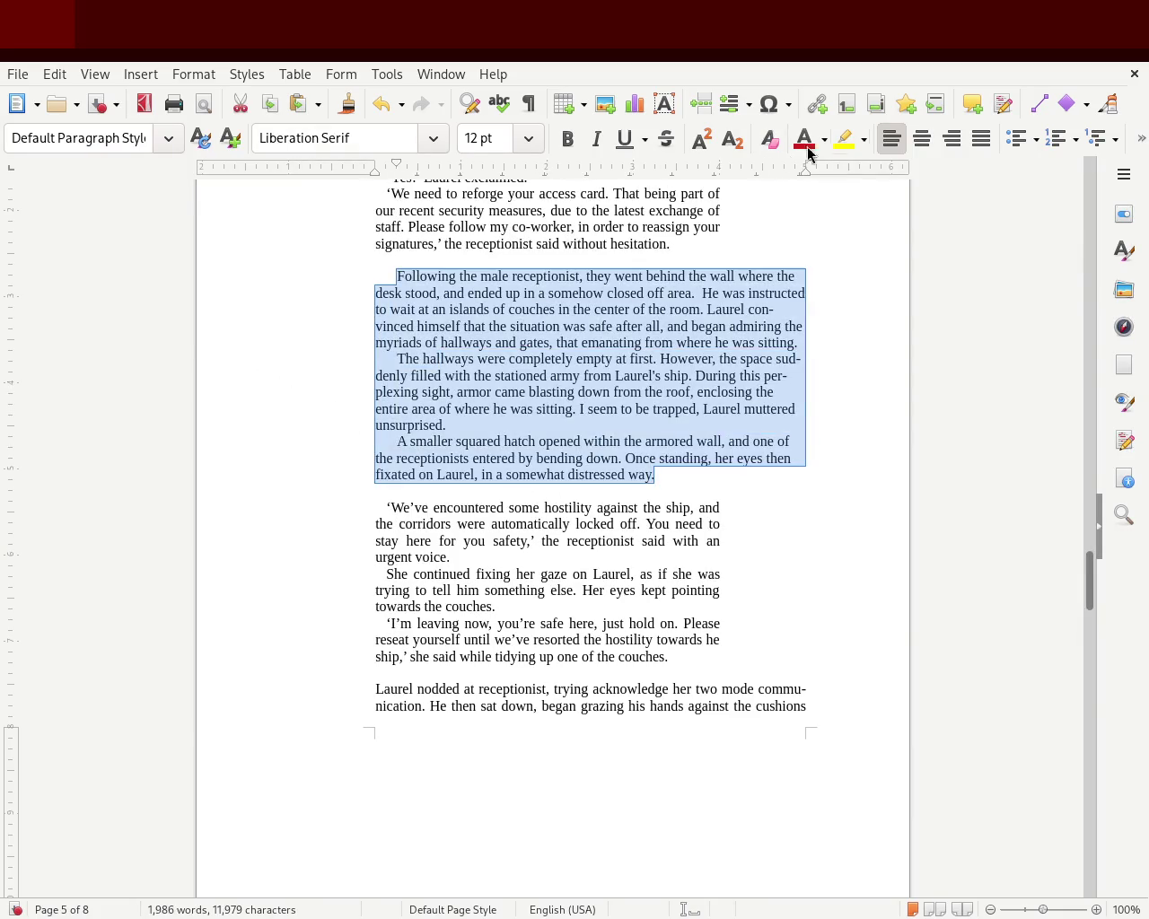
pyautogui.click(990, 138)
pyautogui.click(877, 421)
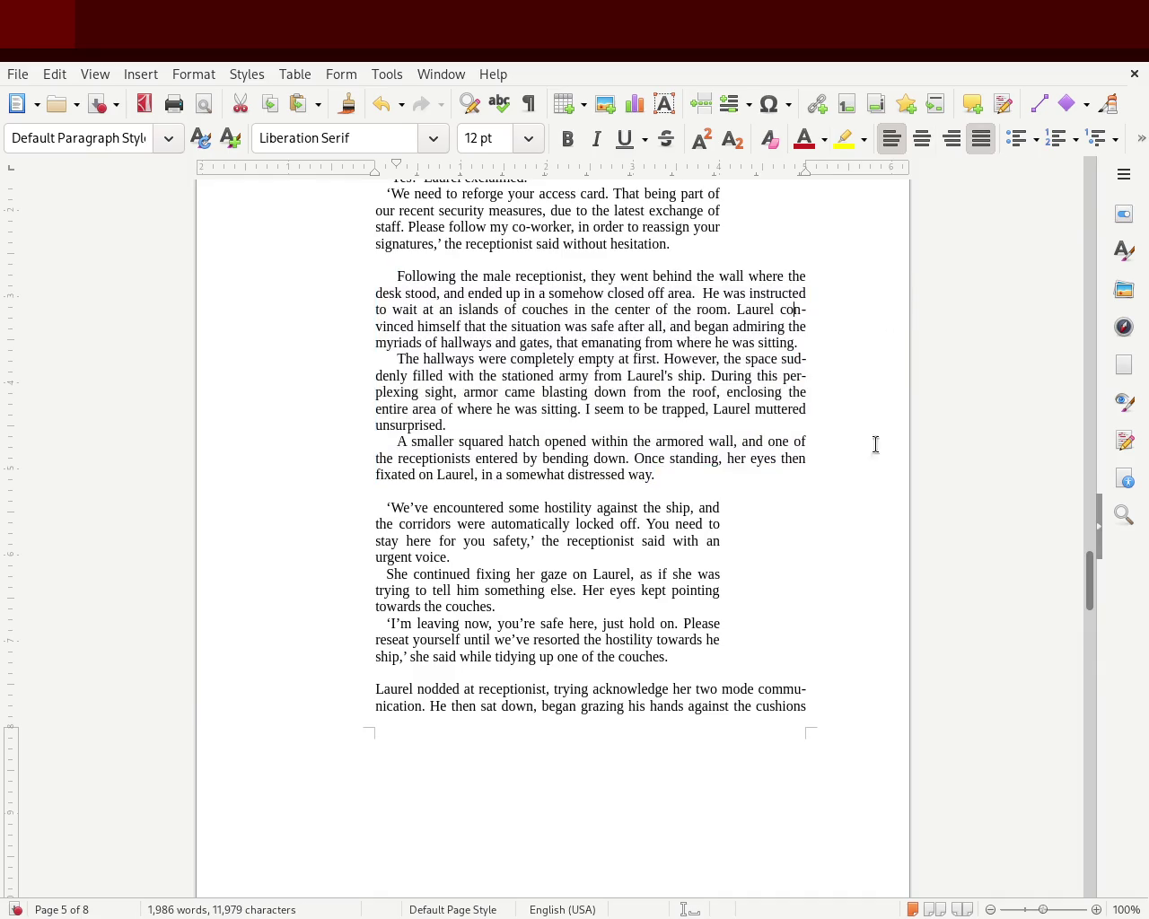
pyautogui.hotkey('ctrl', 's')
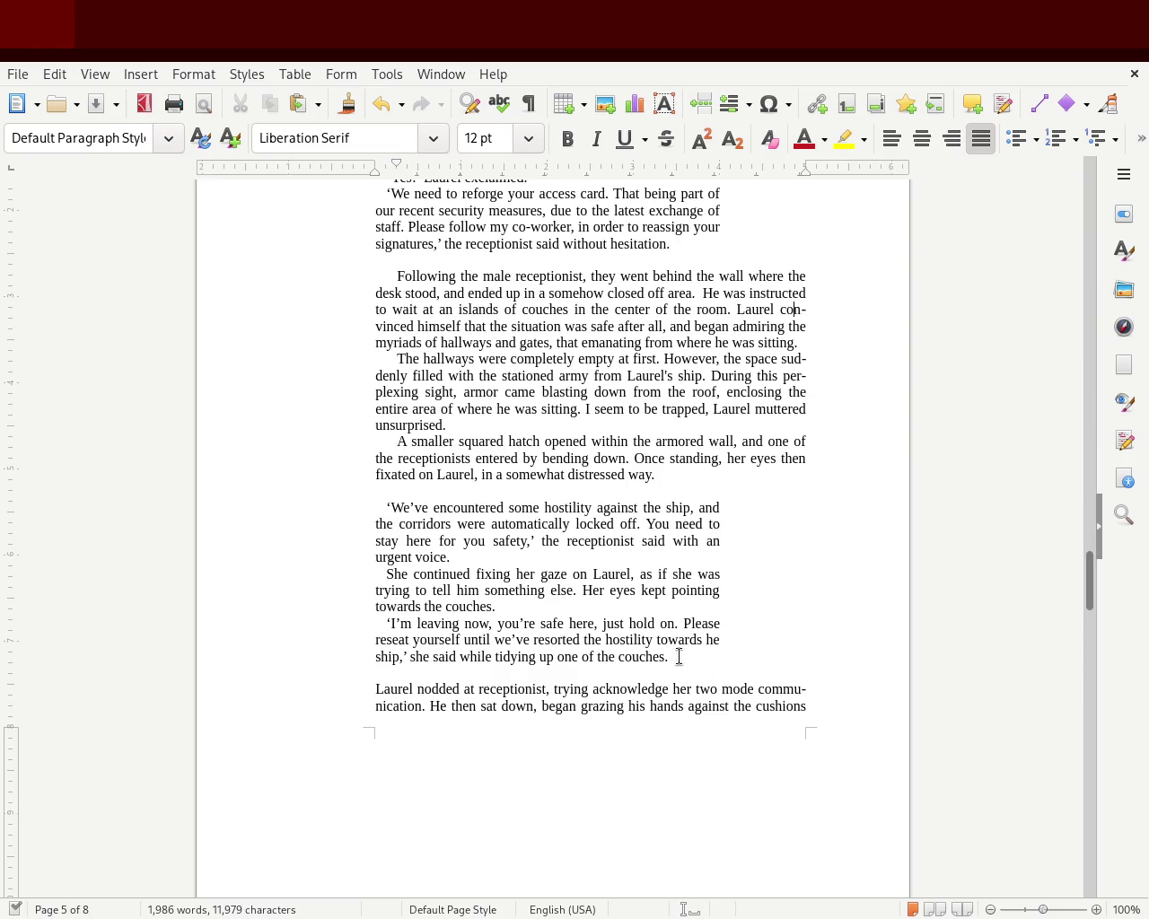
# Check the dialogue block below, then scroll back up toward page 4.
pyautogui.moveTo(679, 657); pyautogui.dragTo(314, 507)
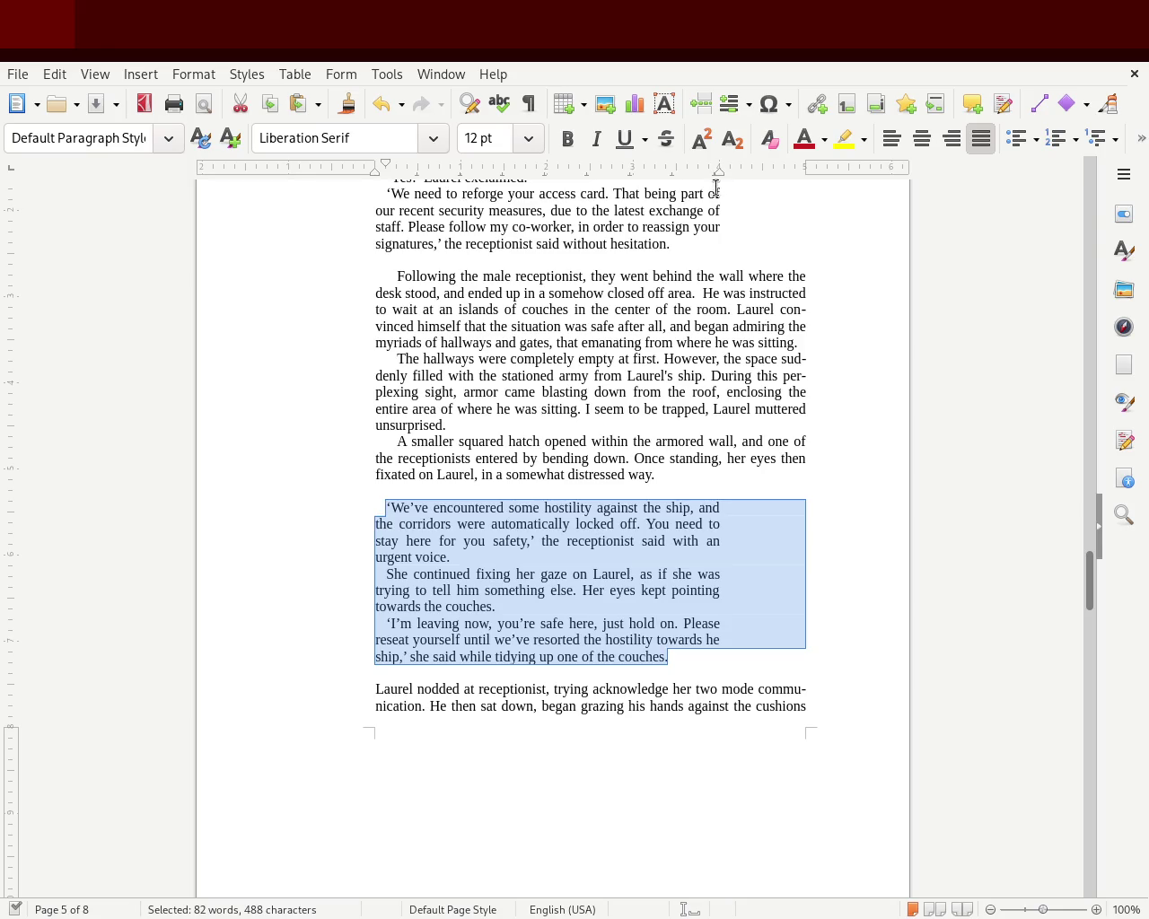
pyautogui.click(844, 388)
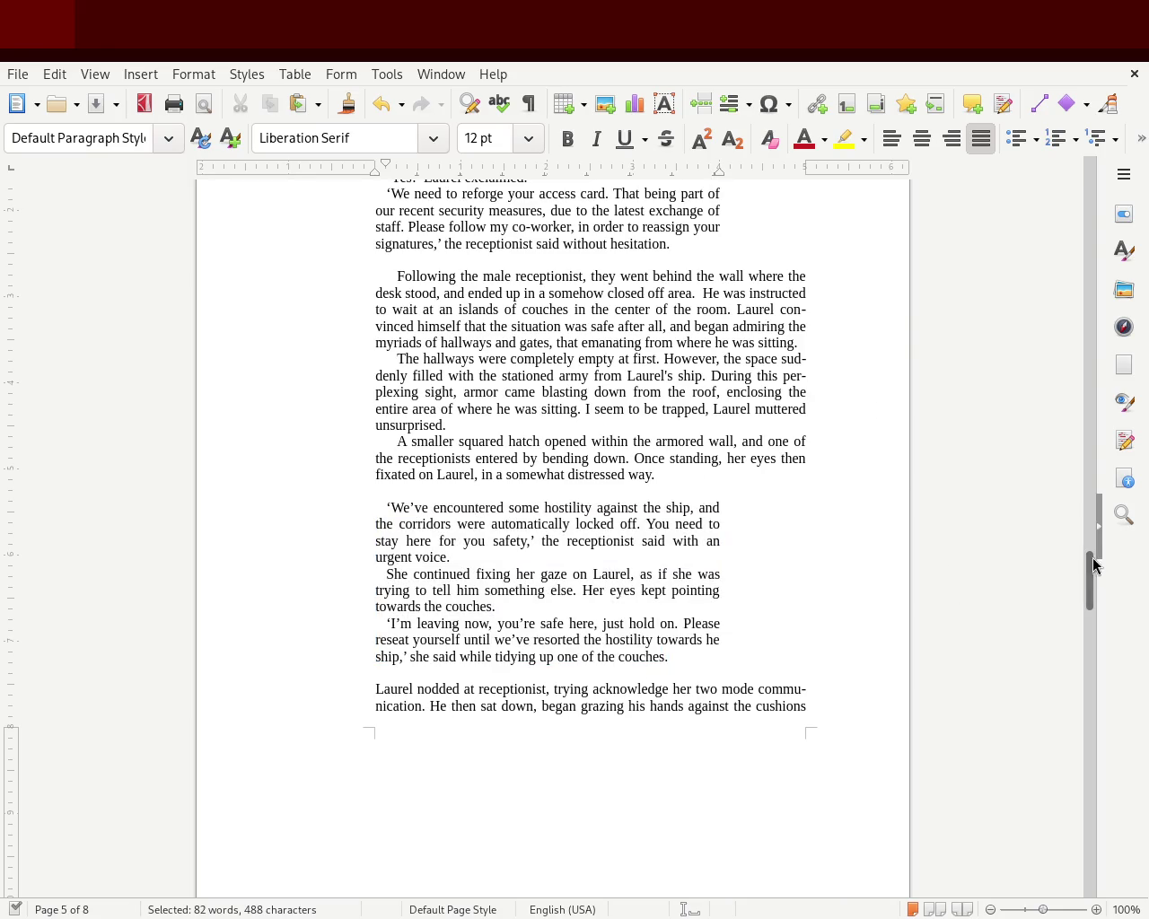
pyautogui.moveTo(1093, 594)
pyautogui.mouseDown()
pyautogui.moveTo(1094, 563)
pyautogui.moveTo(1084, 572)
pyautogui.mouseUp()
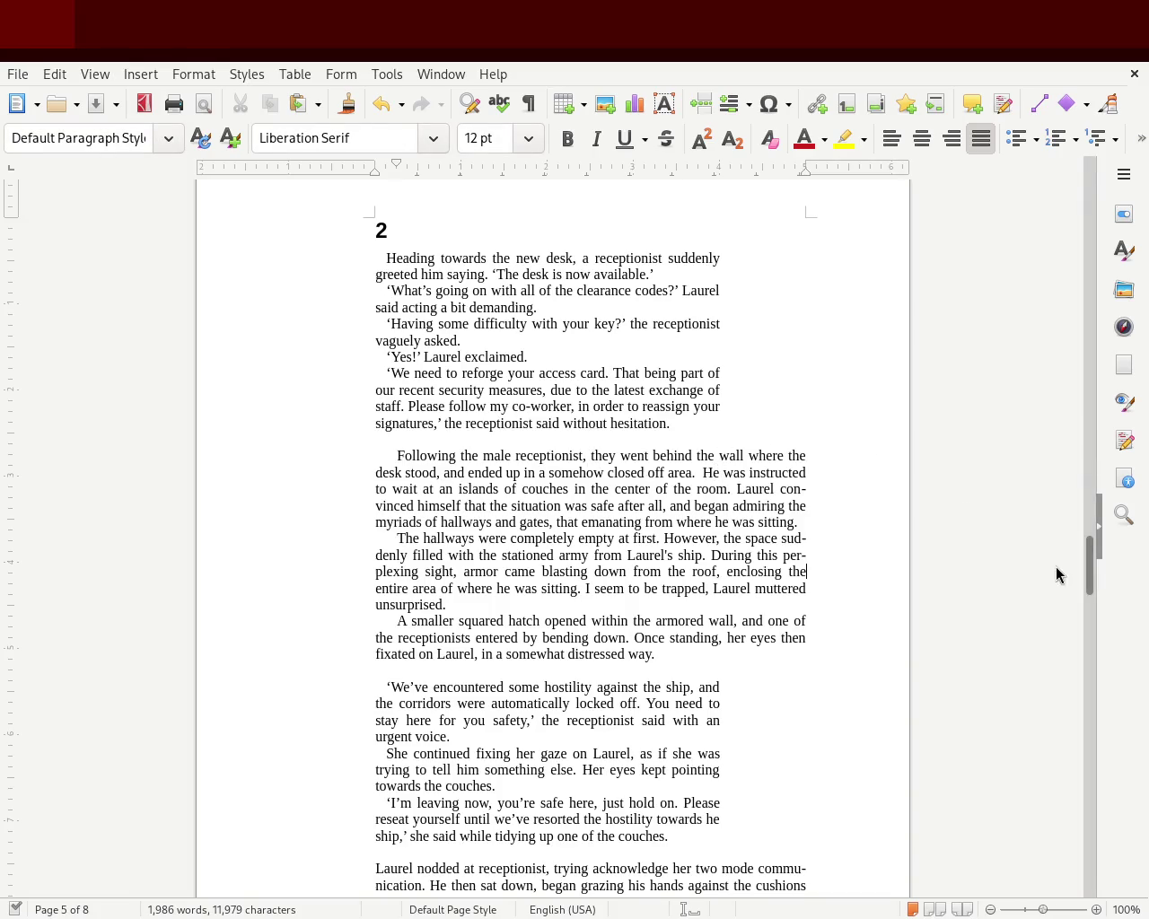
pyautogui.moveTo(1087, 579)
pyautogui.mouseDown()
pyautogui.moveTo(1082, 380)
pyautogui.moveTo(1065, 499)
pyautogui.moveTo(1082, 416)
pyautogui.moveTo(1073, 495)
pyautogui.mouseUp()
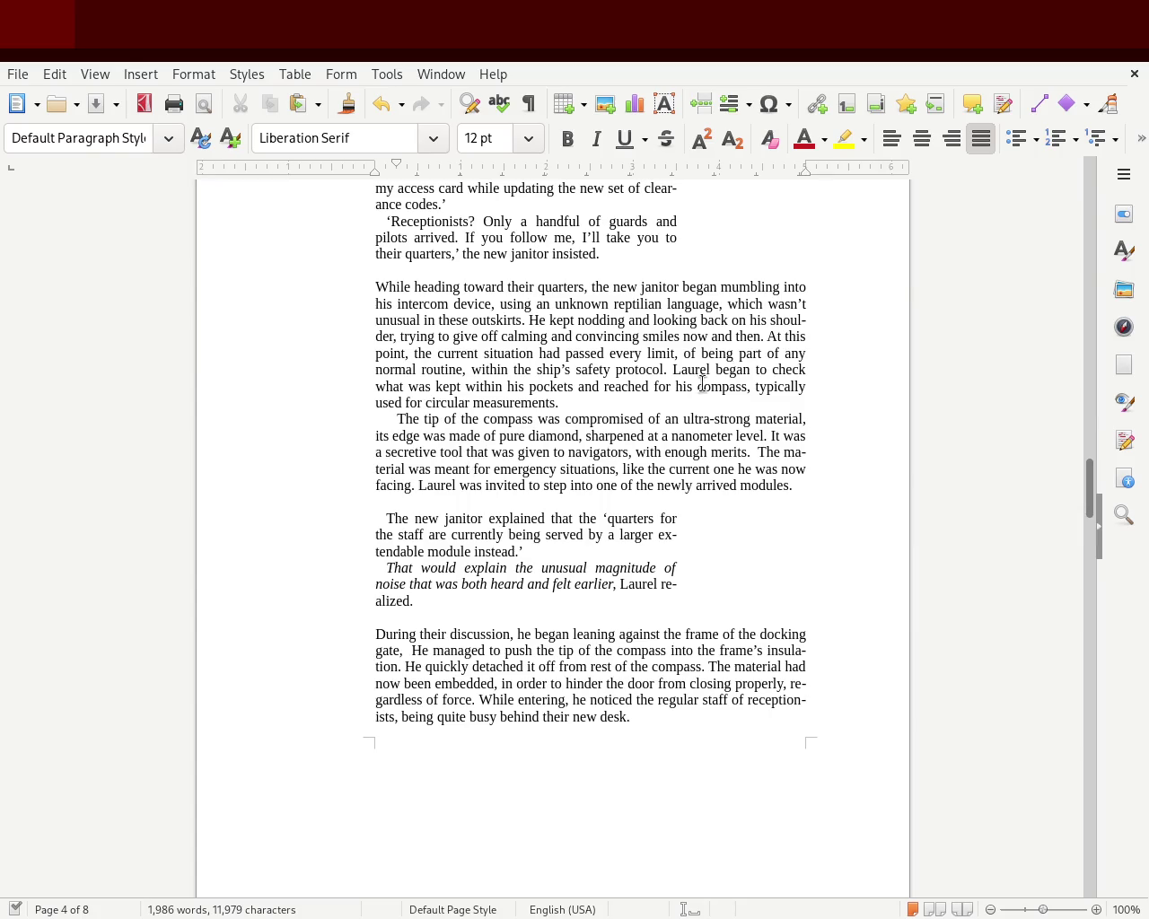
# Place the caret before 'At this point' in the 'While heading' paragraph at page 4's bottom.
pyautogui.click(772, 337)
# Break 'At this point' into its own paragraph with a first-line indent.
pyautogui.press('Return')
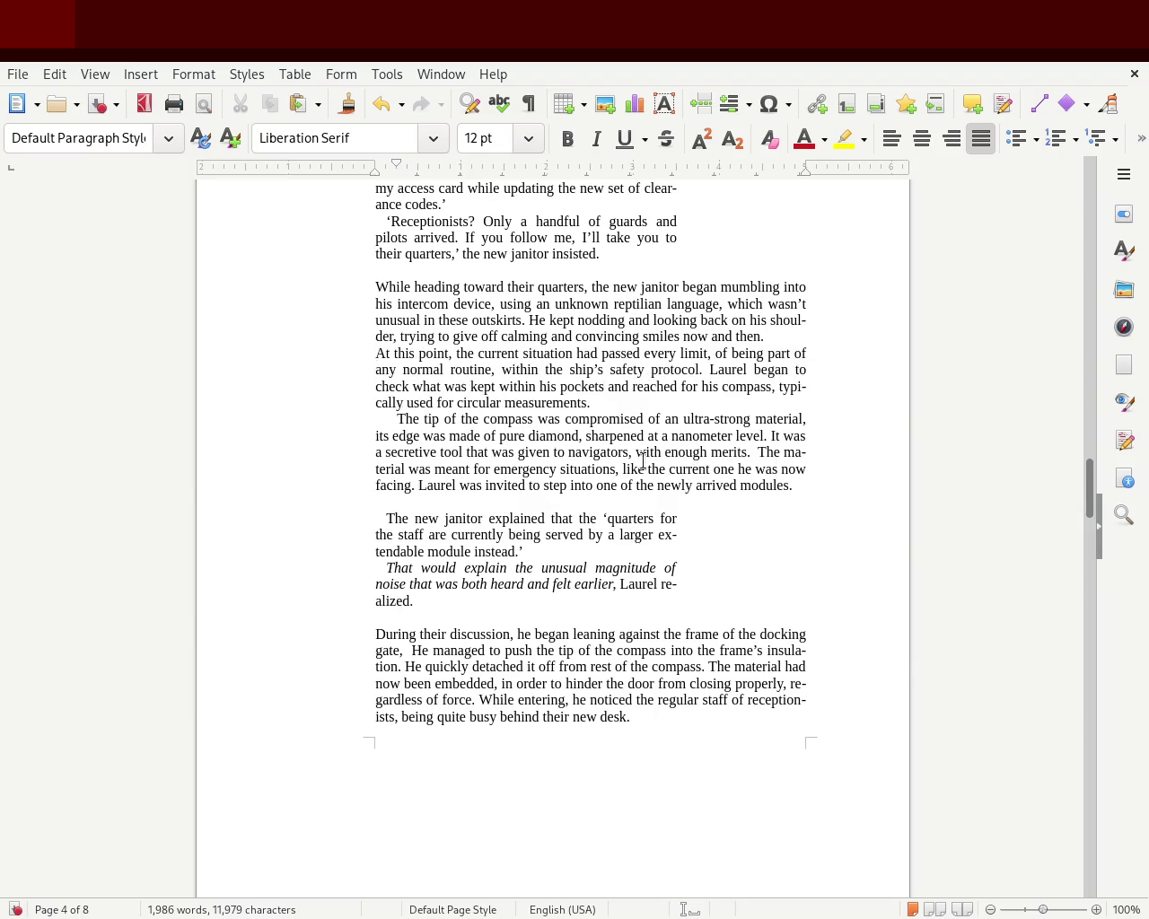
pyautogui.moveTo(396, 165); pyautogui.dragTo(395, 168)
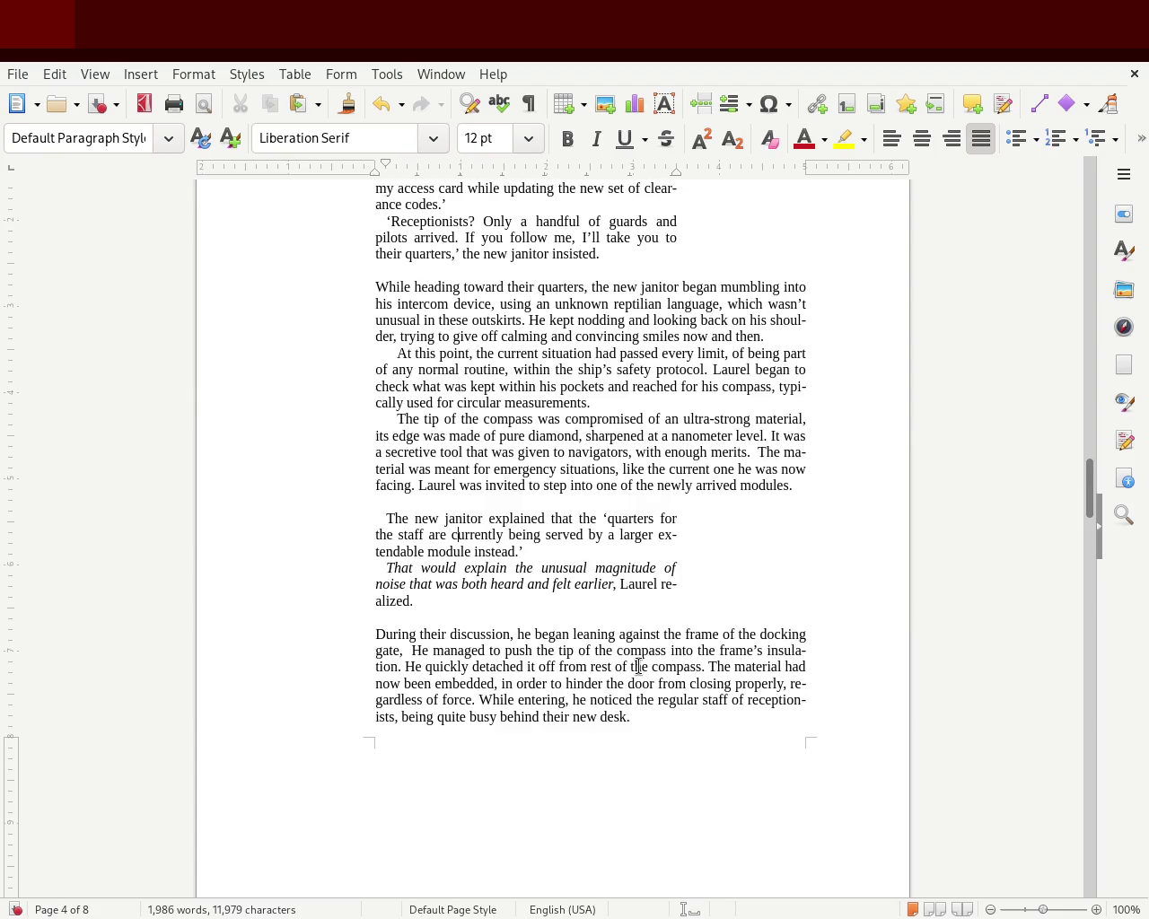
pyautogui.moveTo(1089, 480)
pyautogui.mouseDown()
pyautogui.moveTo(1121, 195)
pyautogui.moveTo(1116, 462)
pyautogui.moveTo(1092, 581)
pyautogui.mouseUp()
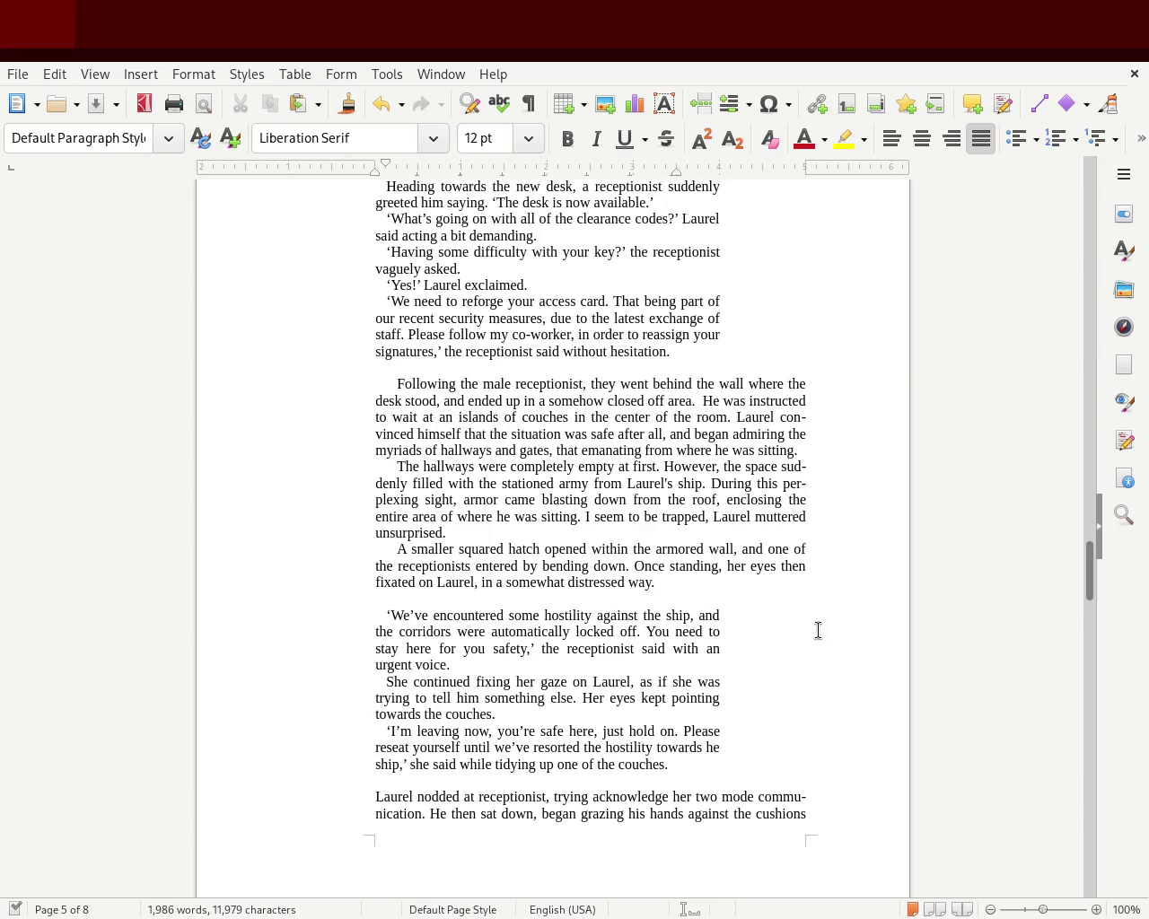
pyautogui.moveTo(684, 767); pyautogui.dragTo(323, 598)
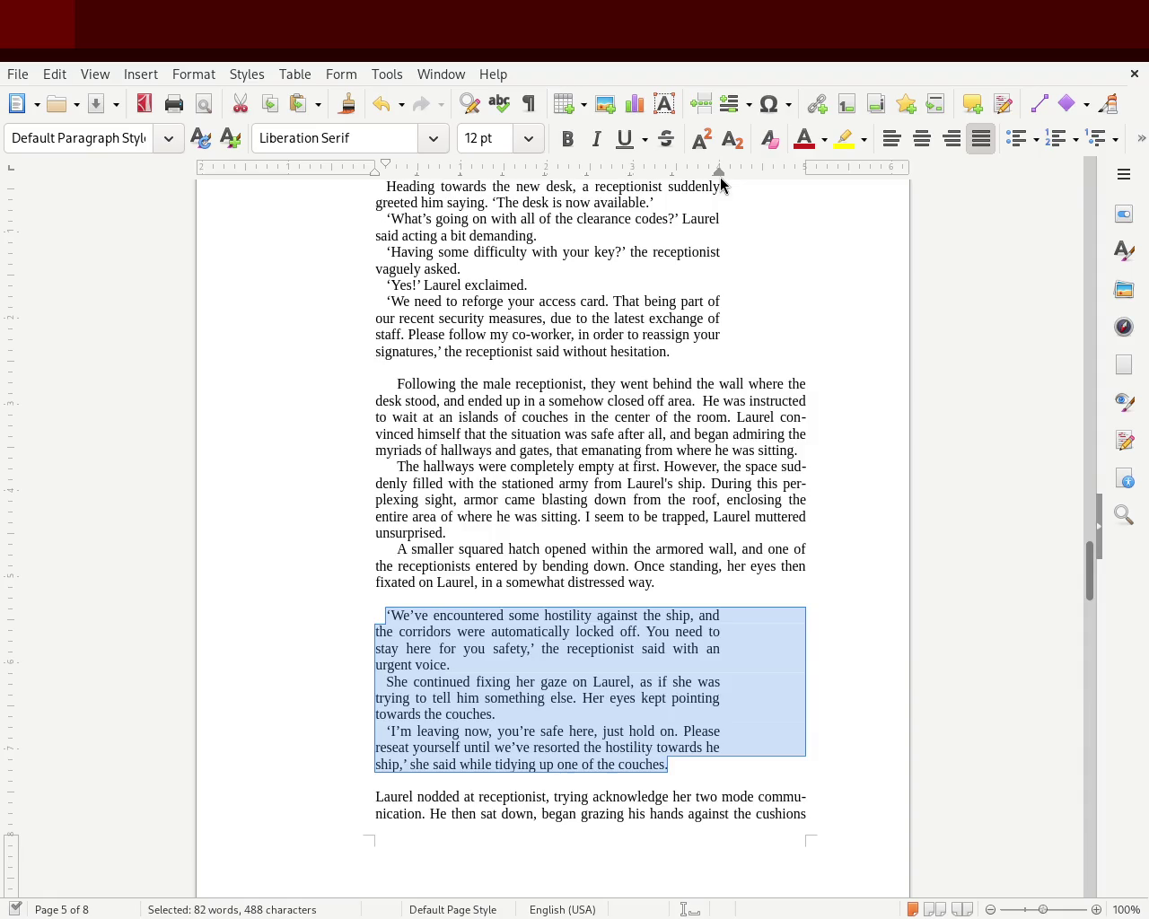
# Pull the second dialogue block's right indent inward and widen its first-line indent.
pyautogui.moveTo(718, 177); pyautogui.dragTo(677, 184)
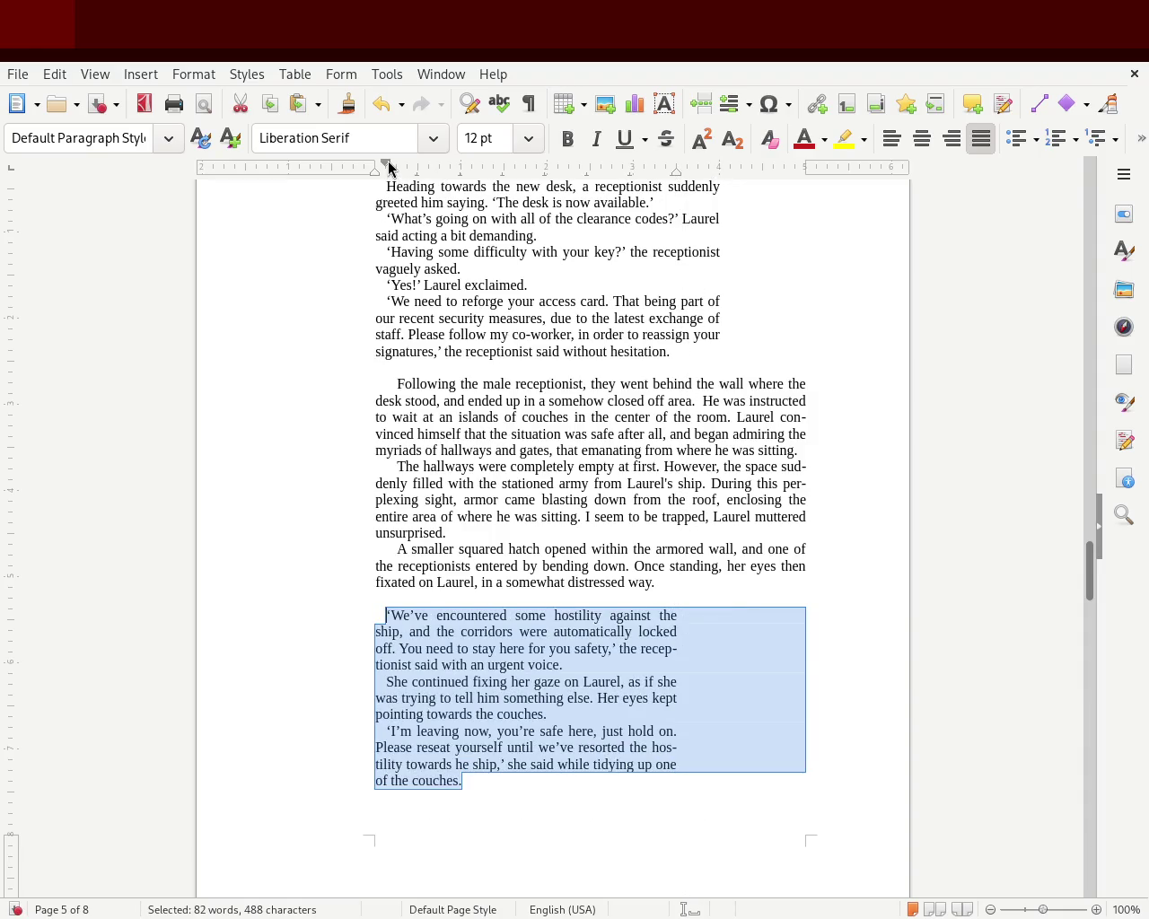
pyautogui.moveTo(392, 167); pyautogui.dragTo(395, 167)
pyautogui.click(69, 477)
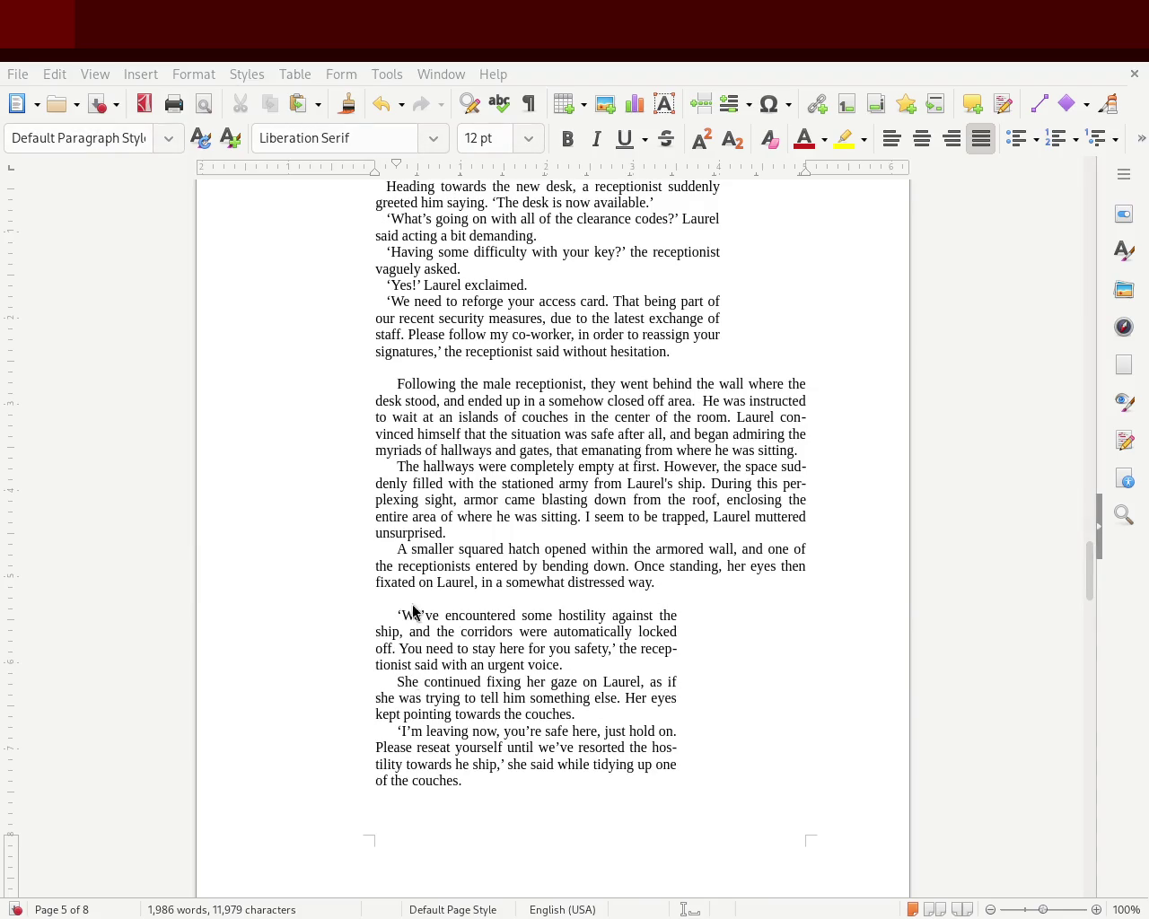
pyautogui.moveTo(1084, 572); pyautogui.dragTo(1077, 377)
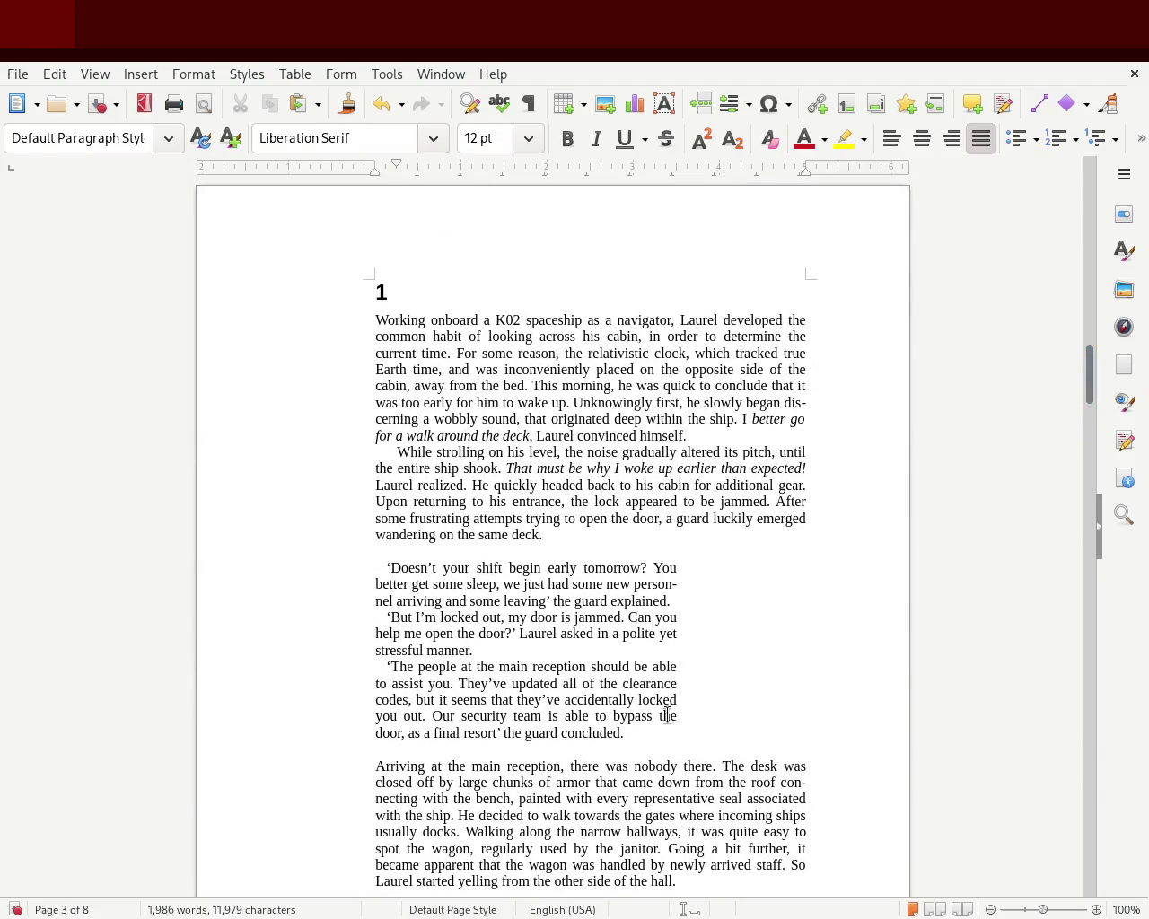
pyautogui.moveTo(624, 733)
pyautogui.mouseDown()
pyautogui.moveTo(282, 545)
pyautogui.moveTo(274, 567)
pyautogui.mouseUp()
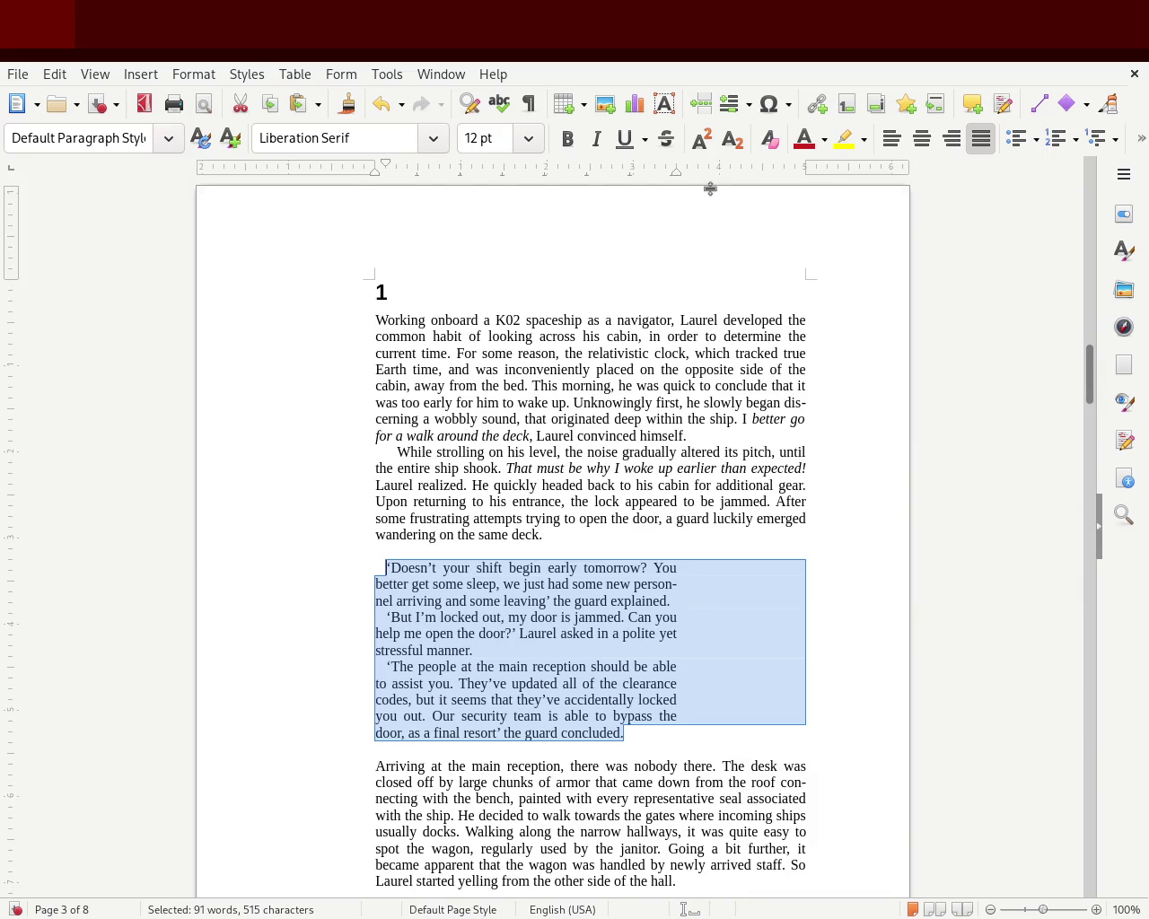
# Widen the first-line indent of chapter 1's three guard dialogue paragraphs, then ease it back slightly.
pyautogui.moveTo(641, 179); pyautogui.dragTo(676, 179)
pyautogui.click(610, 316)
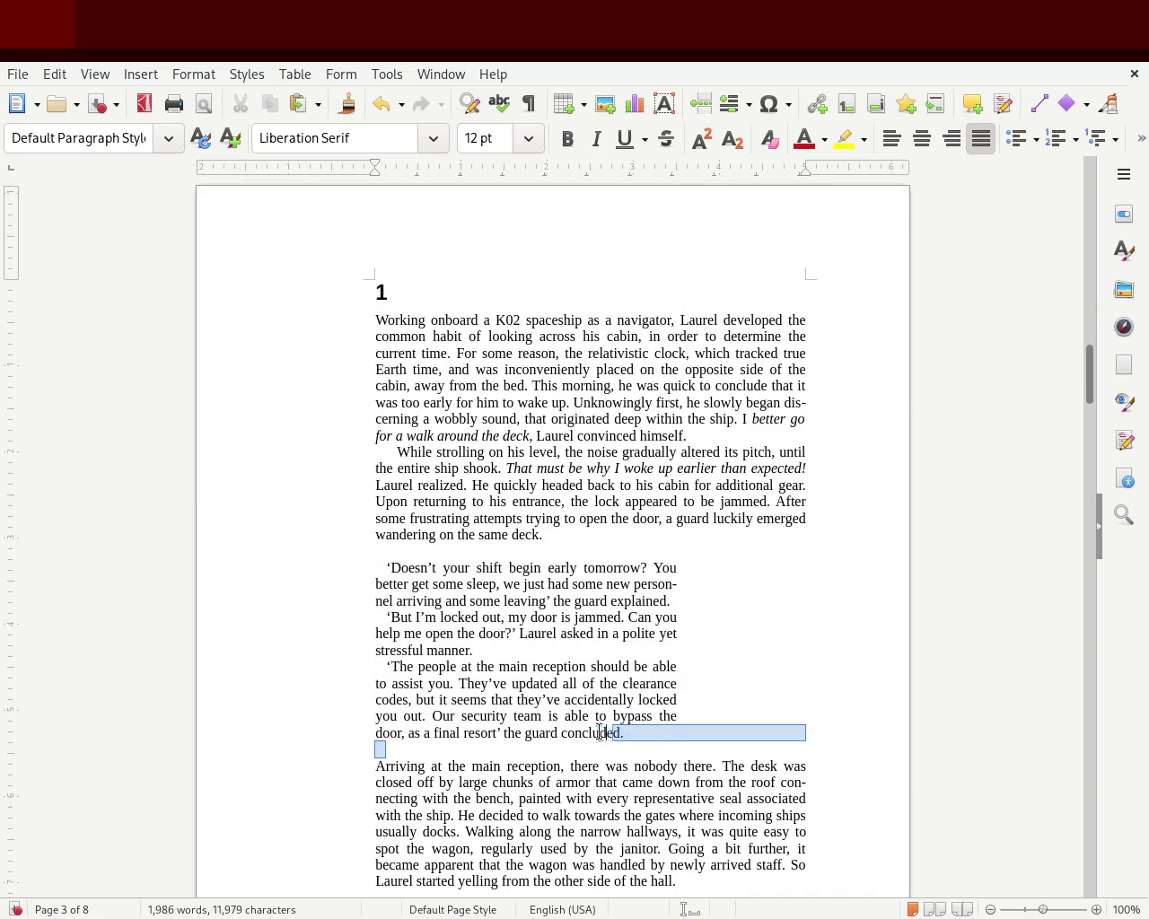
pyautogui.moveTo(664, 754); pyautogui.dragTo(343, 589)
pyautogui.click(515, 665)
pyautogui.moveTo(645, 730); pyautogui.dragTo(313, 574)
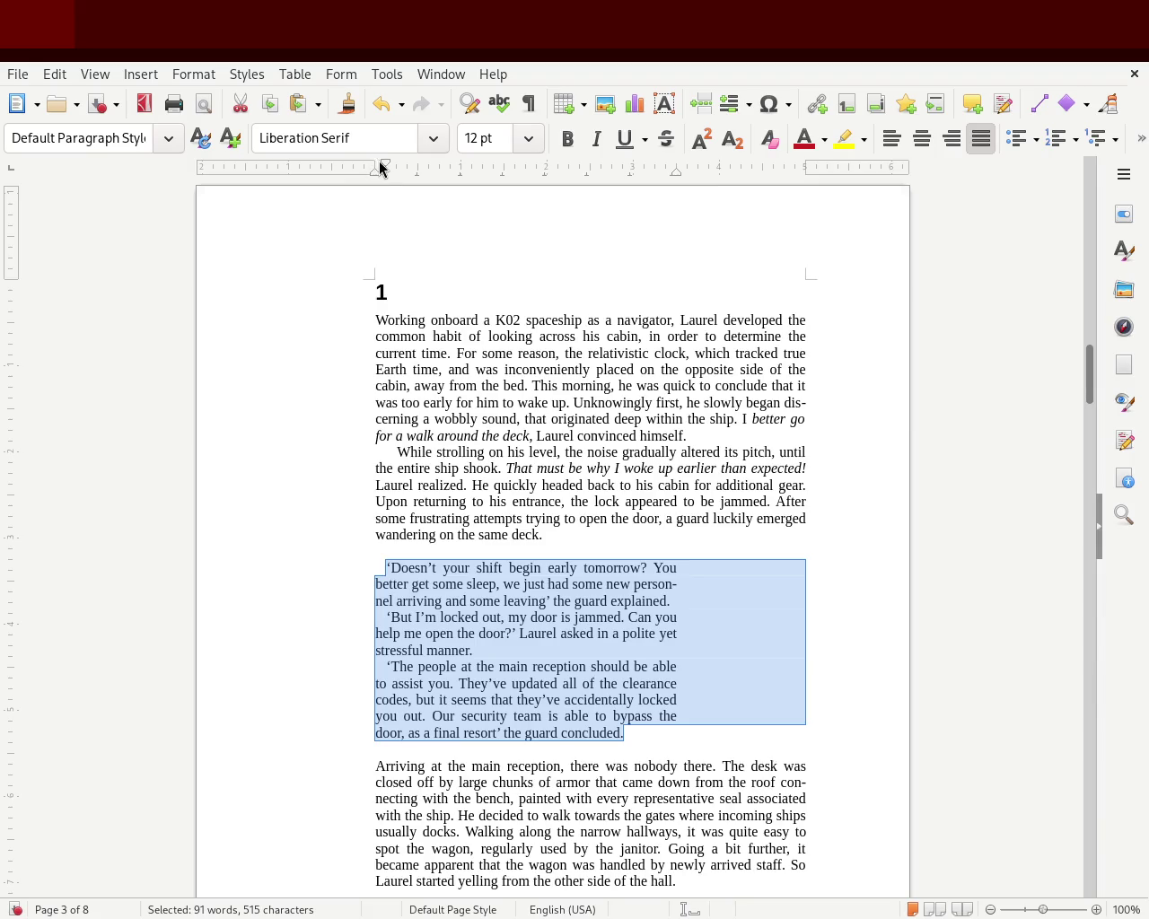
pyautogui.moveTo(382, 161); pyautogui.dragTo(396, 162)
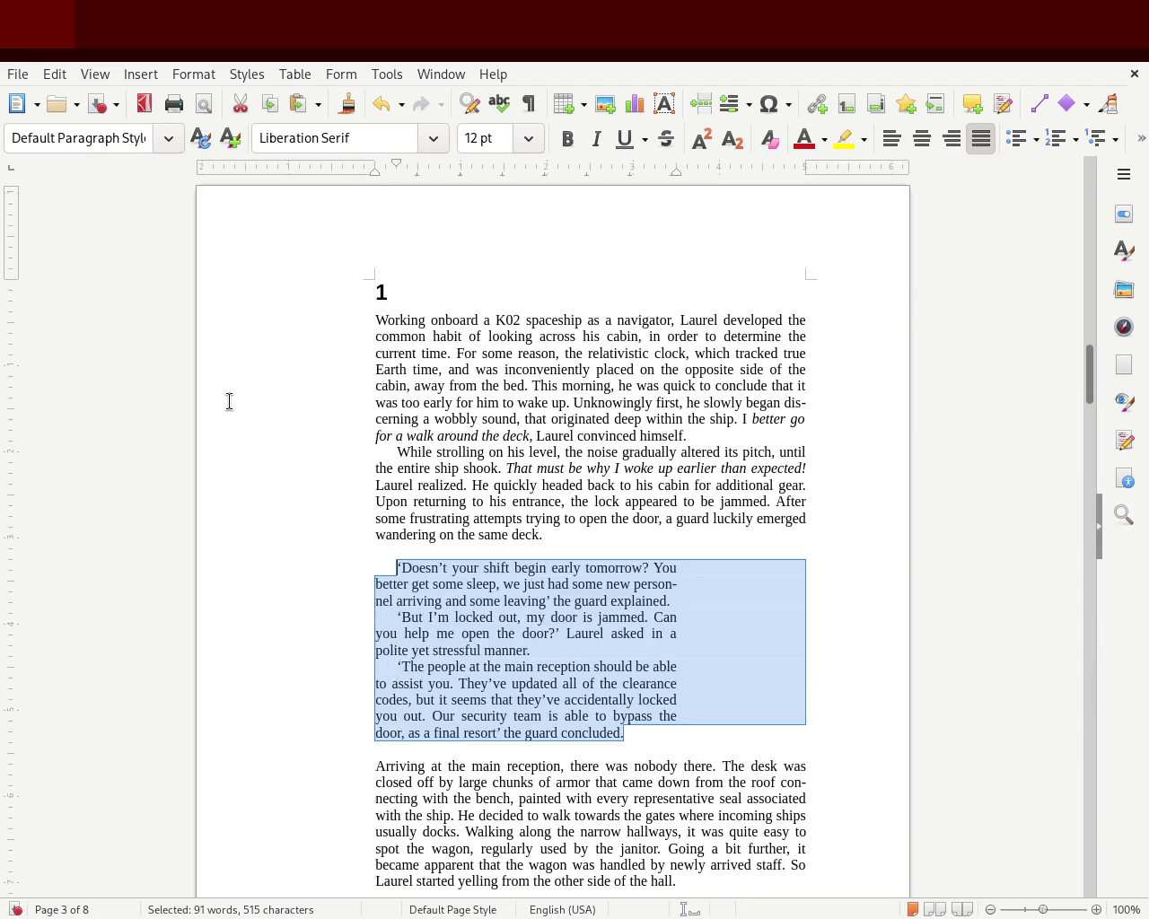
pyautogui.click(228, 402)
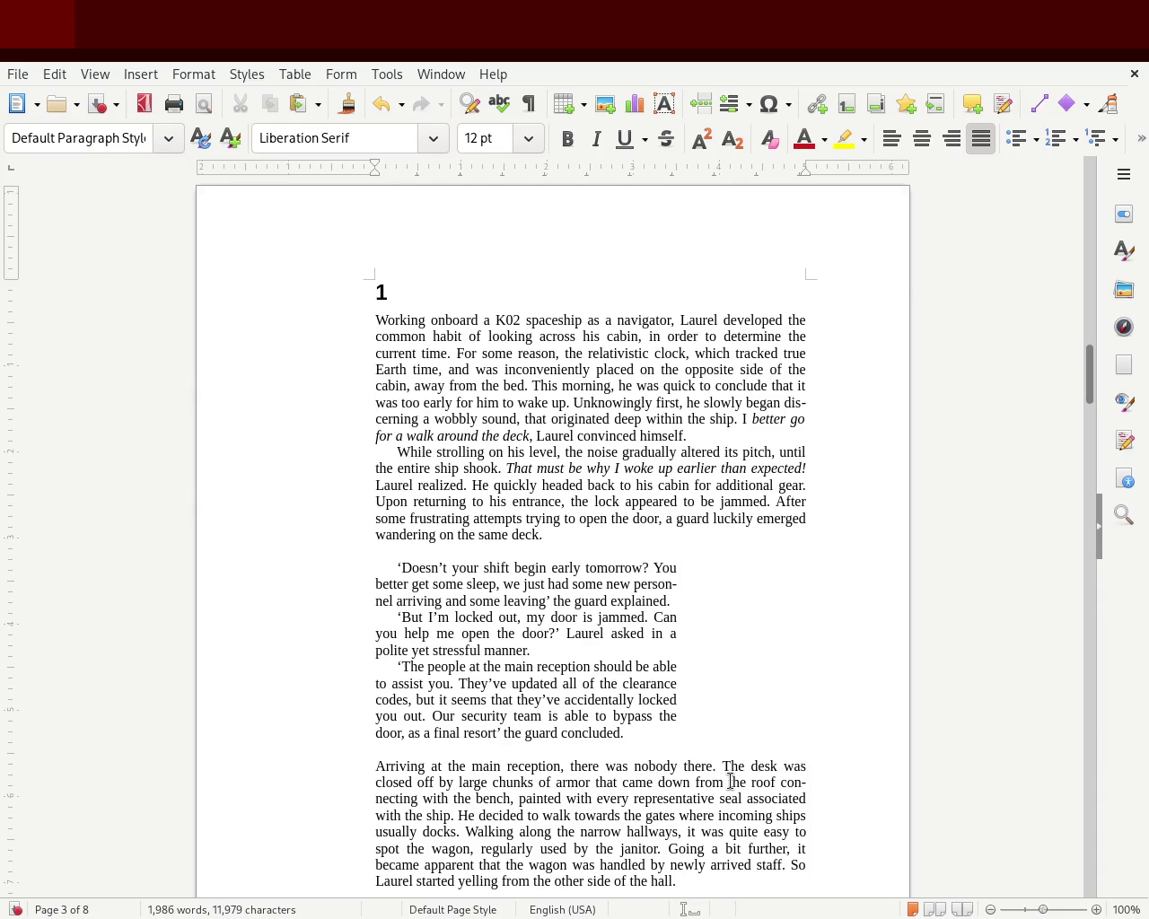
pyautogui.moveTo(631, 736)
pyautogui.mouseDown()
pyautogui.moveTo(269, 555)
pyautogui.moveTo(264, 564)
pyautogui.mouseUp()
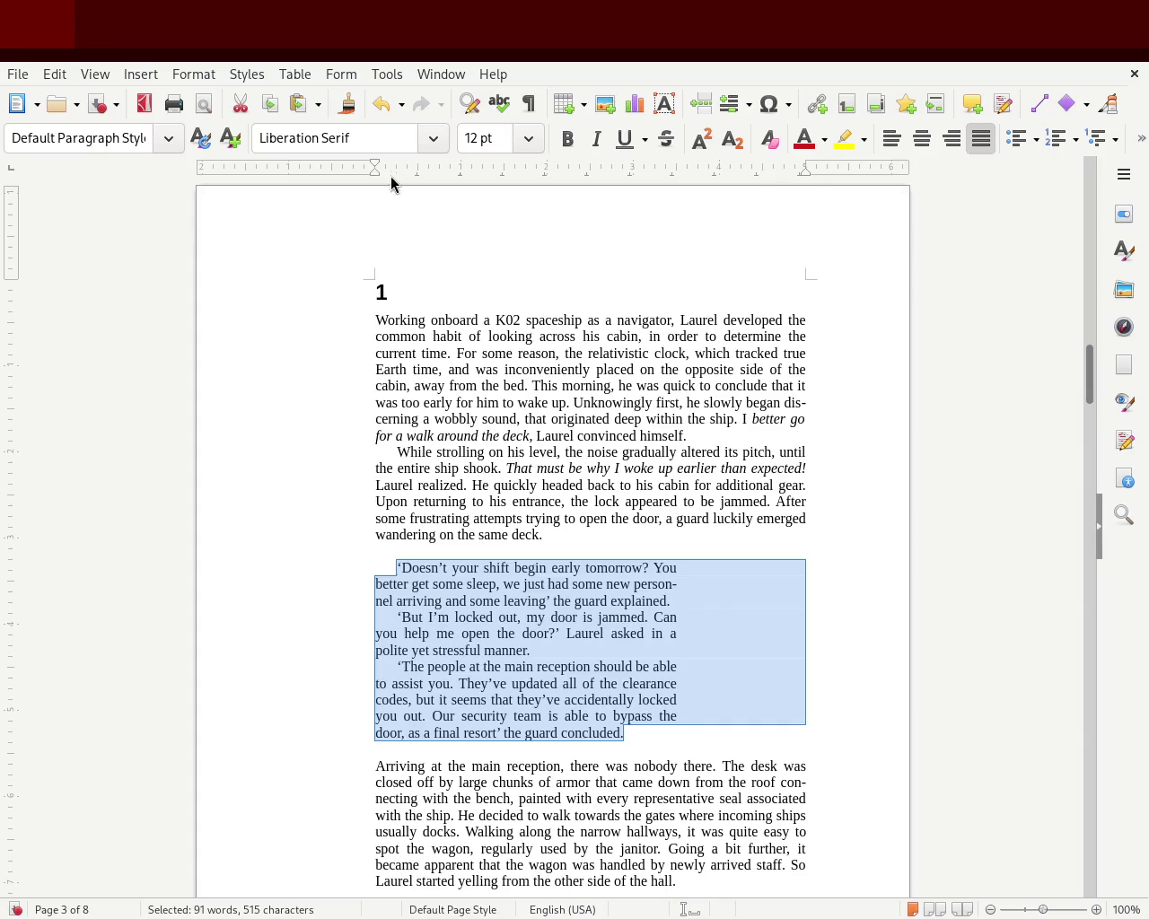
pyautogui.moveTo(395, 165); pyautogui.dragTo(389, 167)
pyautogui.click(493, 485)
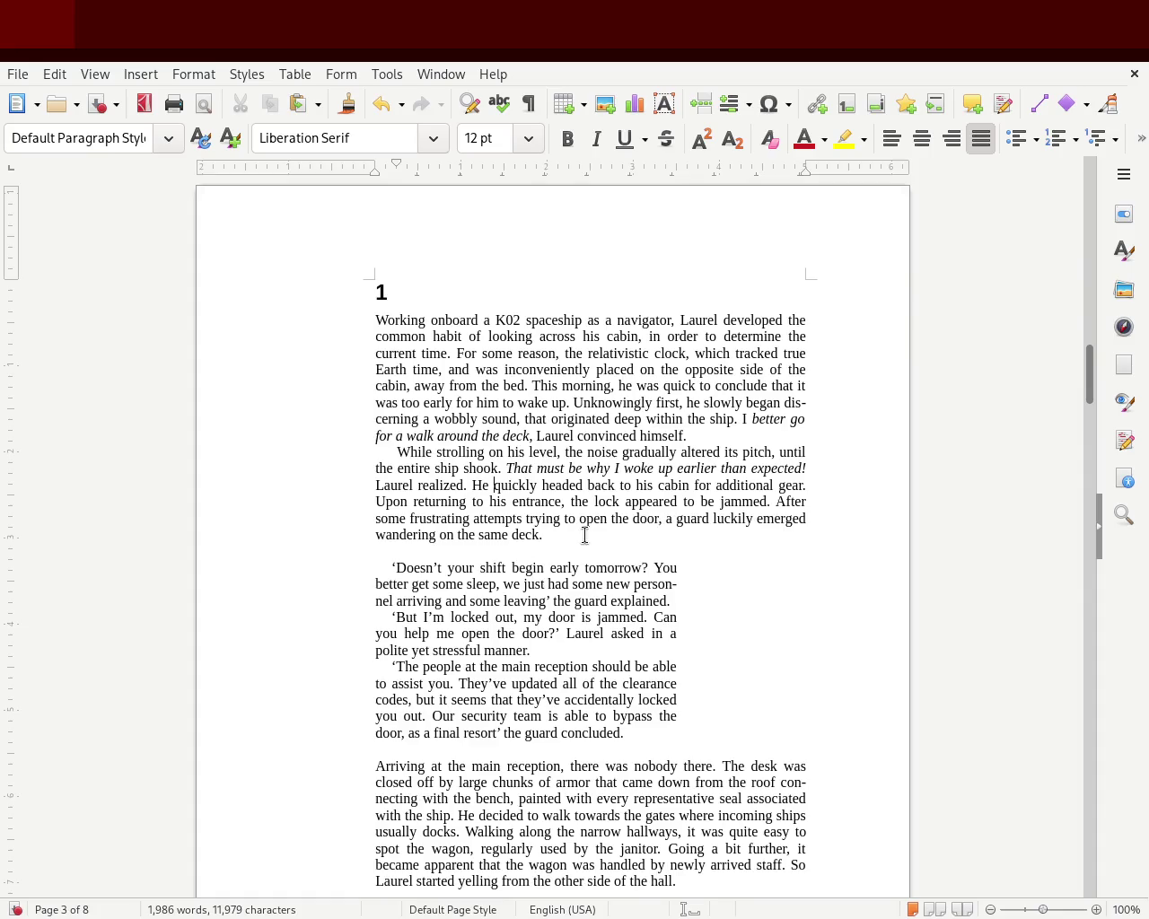
# Reduce the first-line indent of the 'While strolling' opening narrative paragraph.
pyautogui.moveTo(569, 535)
pyautogui.mouseDown()
pyautogui.moveTo(263, 353)
pyautogui.moveTo(271, 464)
pyautogui.moveTo(259, 451)
pyautogui.mouseUp()
pyautogui.moveTo(395, 167); pyautogui.dragTo(384, 165)
pyautogui.click(185, 429)
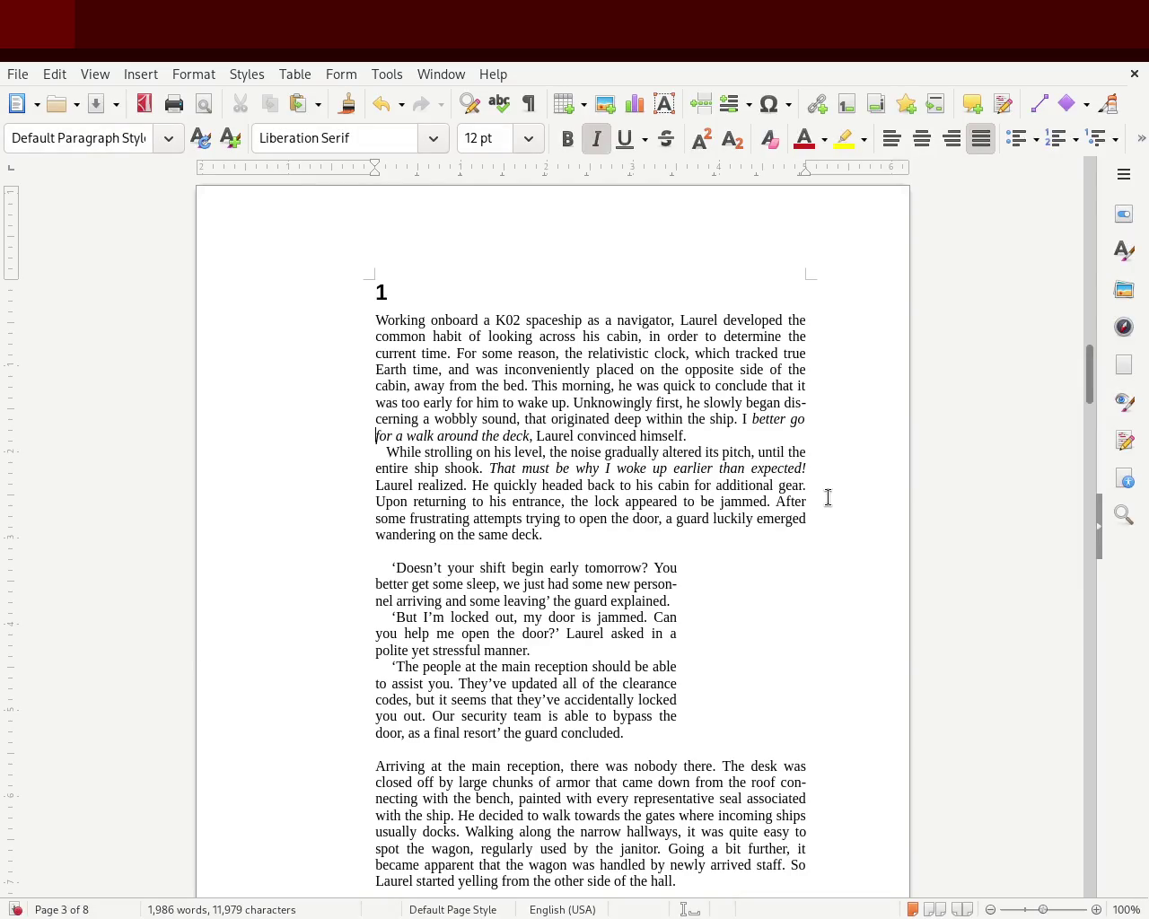
pyautogui.scroll(-1, 1091, 368)
pyautogui.scroll(-3, 1091, 368)
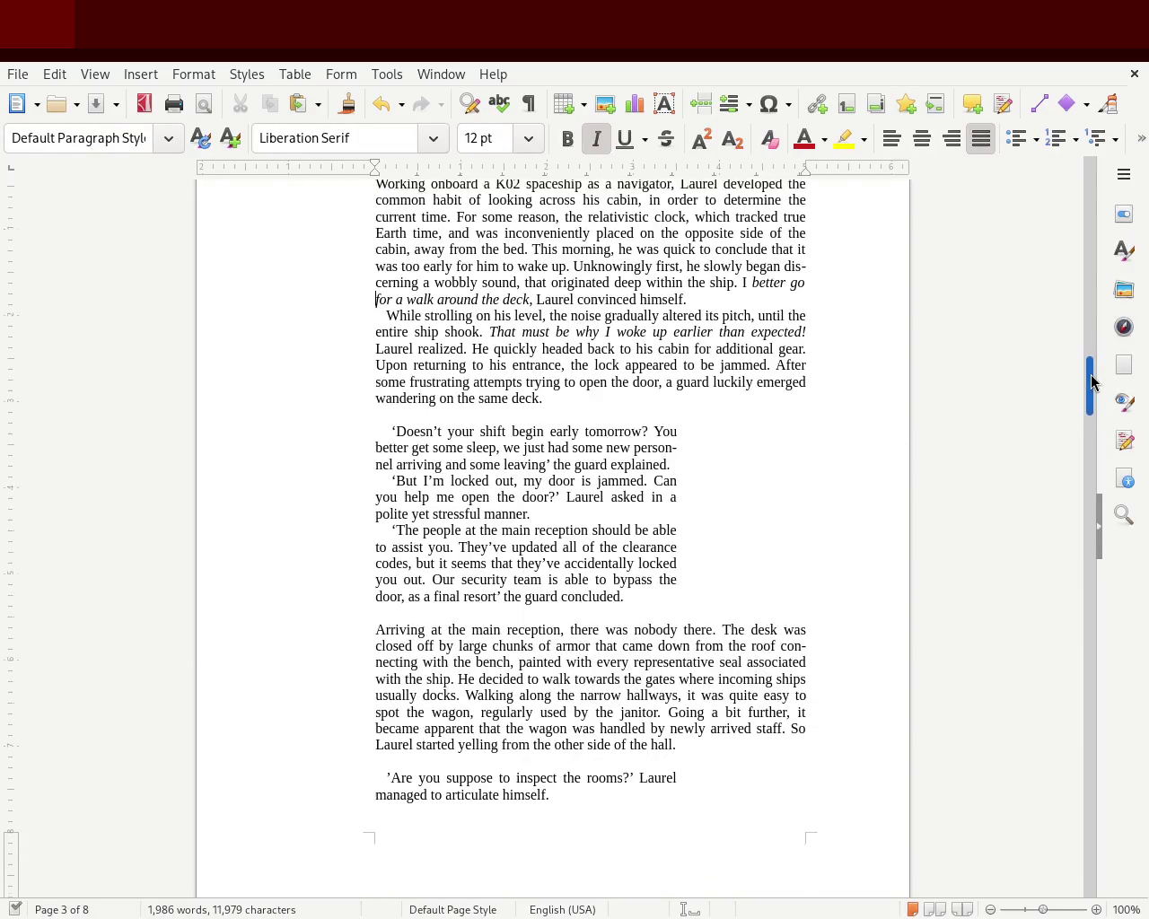
pyautogui.scroll(3, 1090, 368)
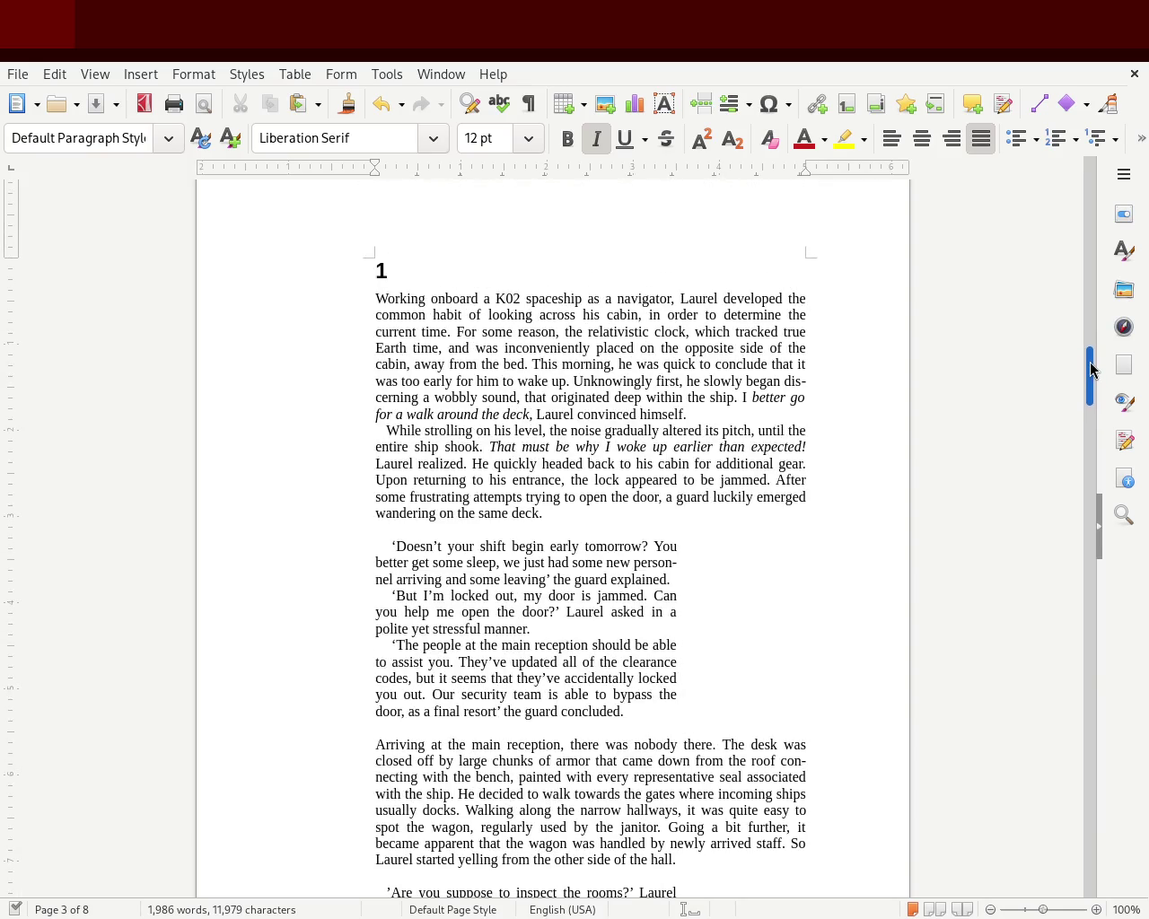
pyautogui.scroll(-1, 1091, 368)
pyautogui.moveTo(1090, 374); pyautogui.dragTo(1074, 434)
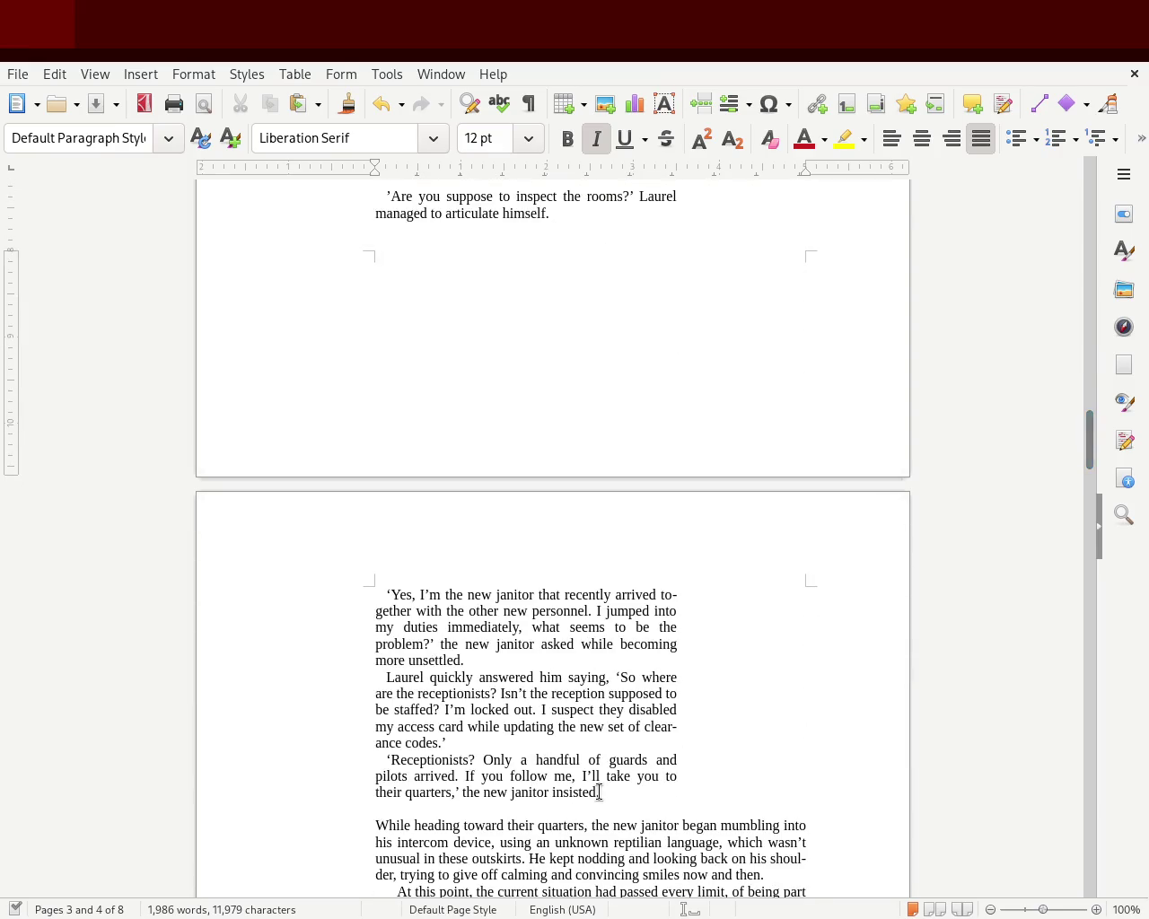
pyautogui.moveTo(598, 791); pyautogui.dragTo(378, 199)
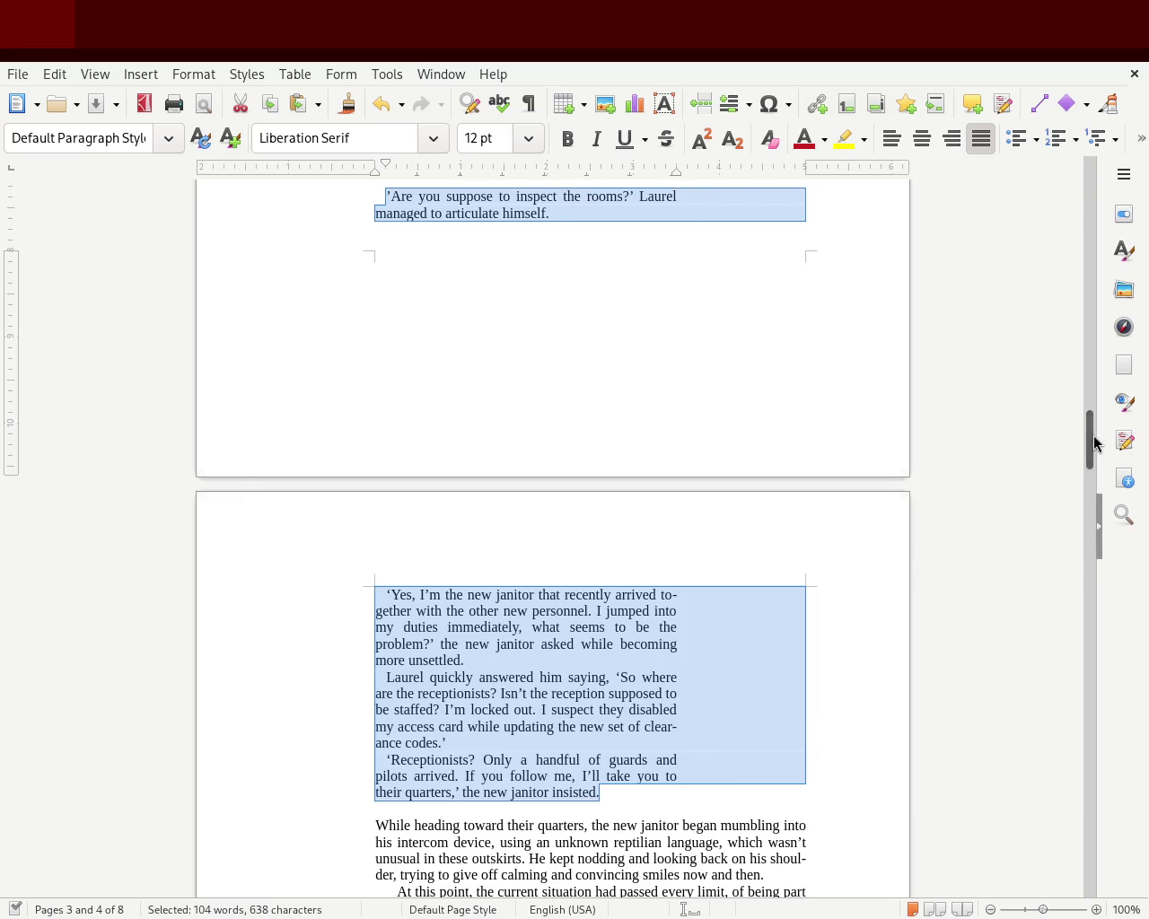
pyautogui.moveTo(1093, 442)
pyautogui.mouseDown()
pyautogui.moveTo(1080, 370)
pyautogui.moveTo(1085, 475)
pyautogui.mouseUp()
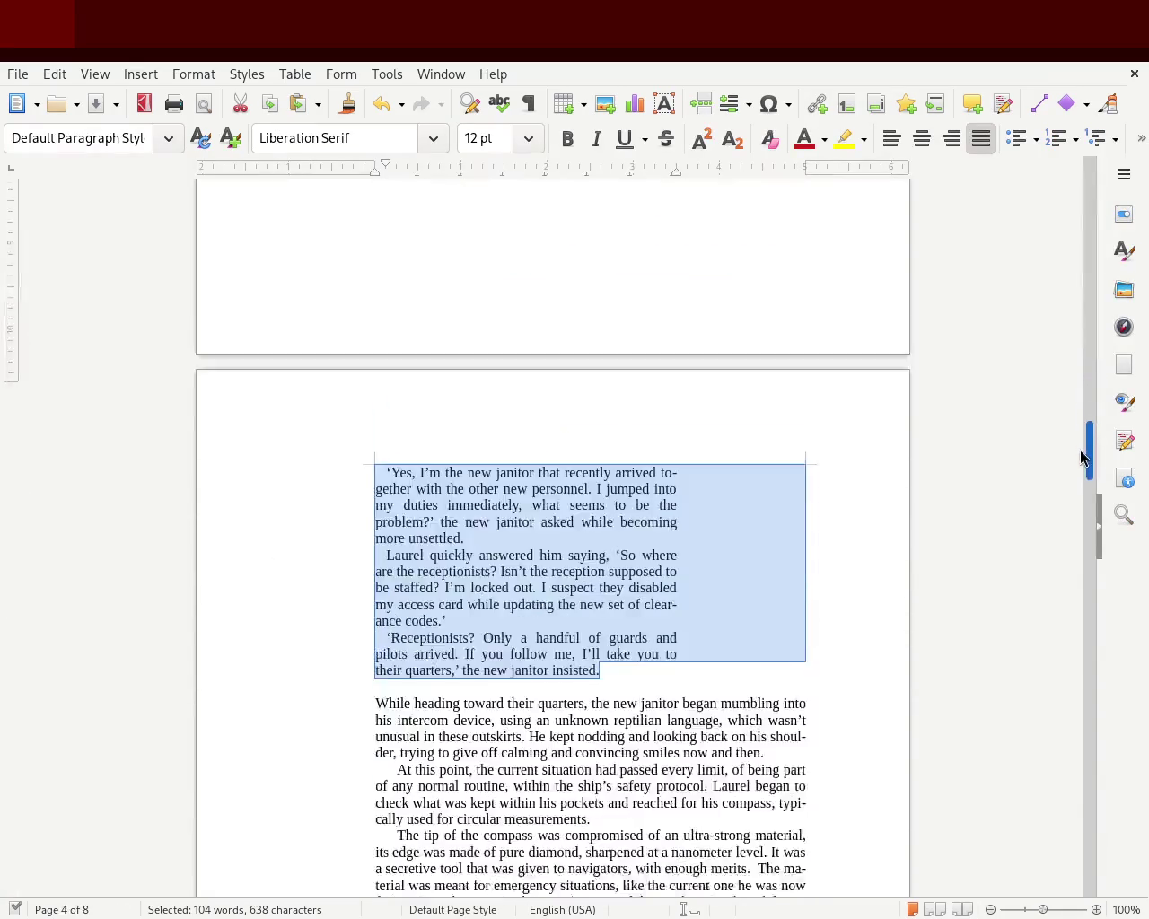
pyautogui.click(395, 590)
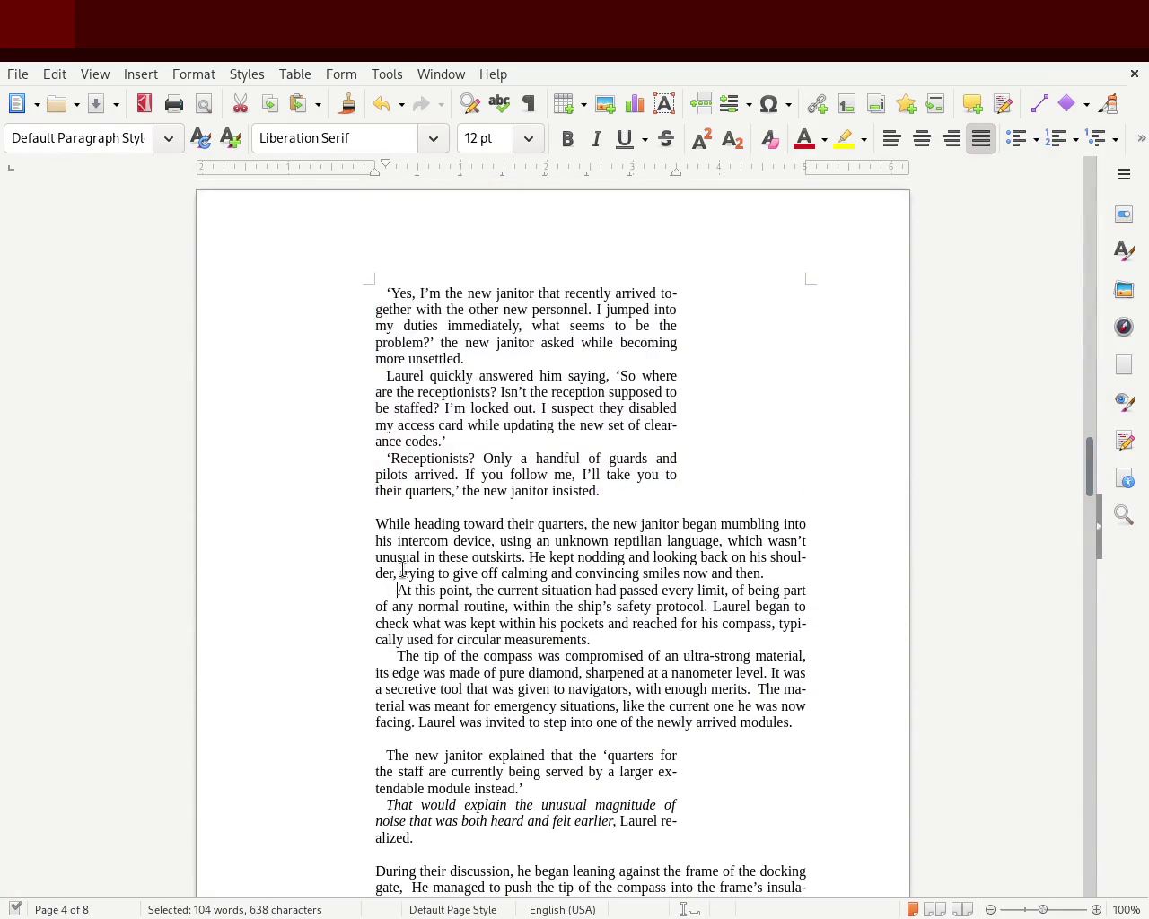
# Try narrower indents on 'At this point' and 'The tip of the compass', undo, and return to page 3.
pyautogui.moveTo(392, 166); pyautogui.dragTo(385, 167)
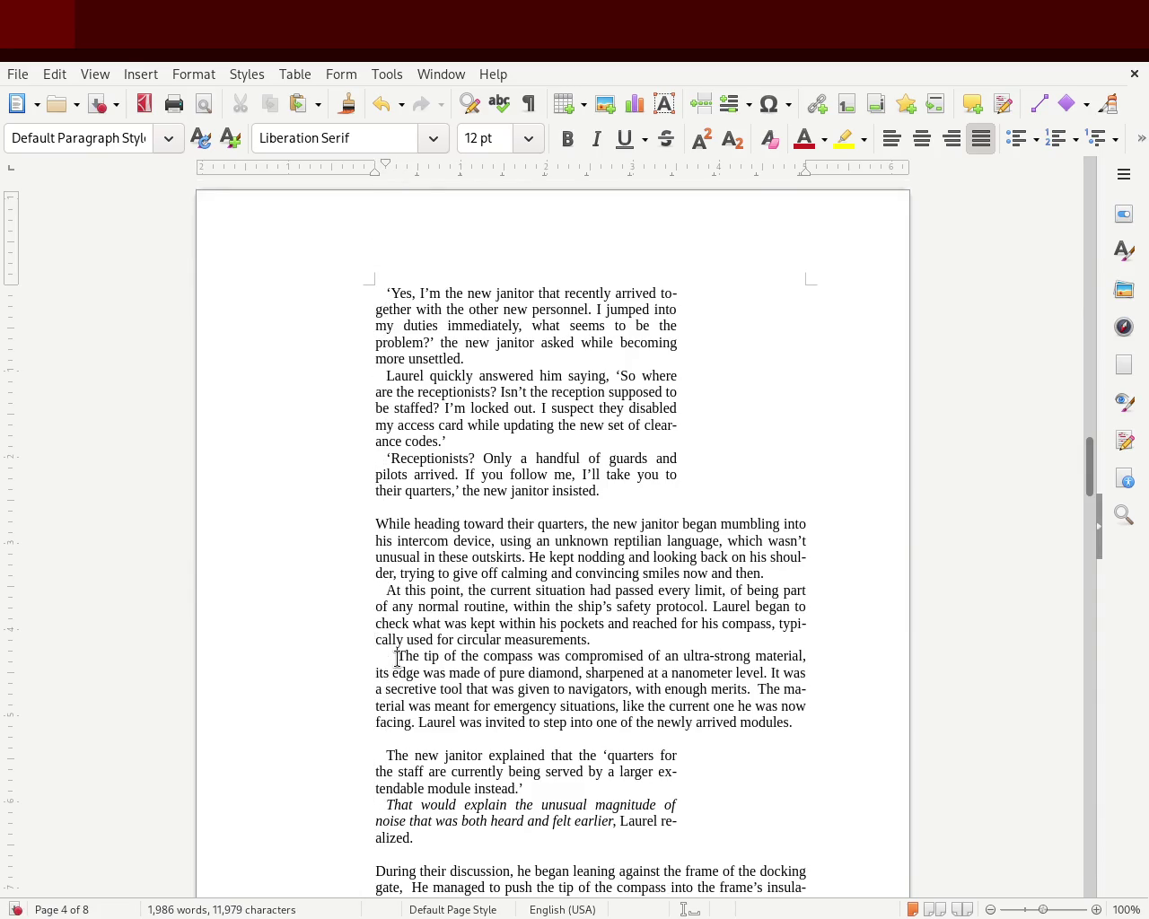
pyautogui.moveTo(386, 163); pyautogui.dragTo(386, 168)
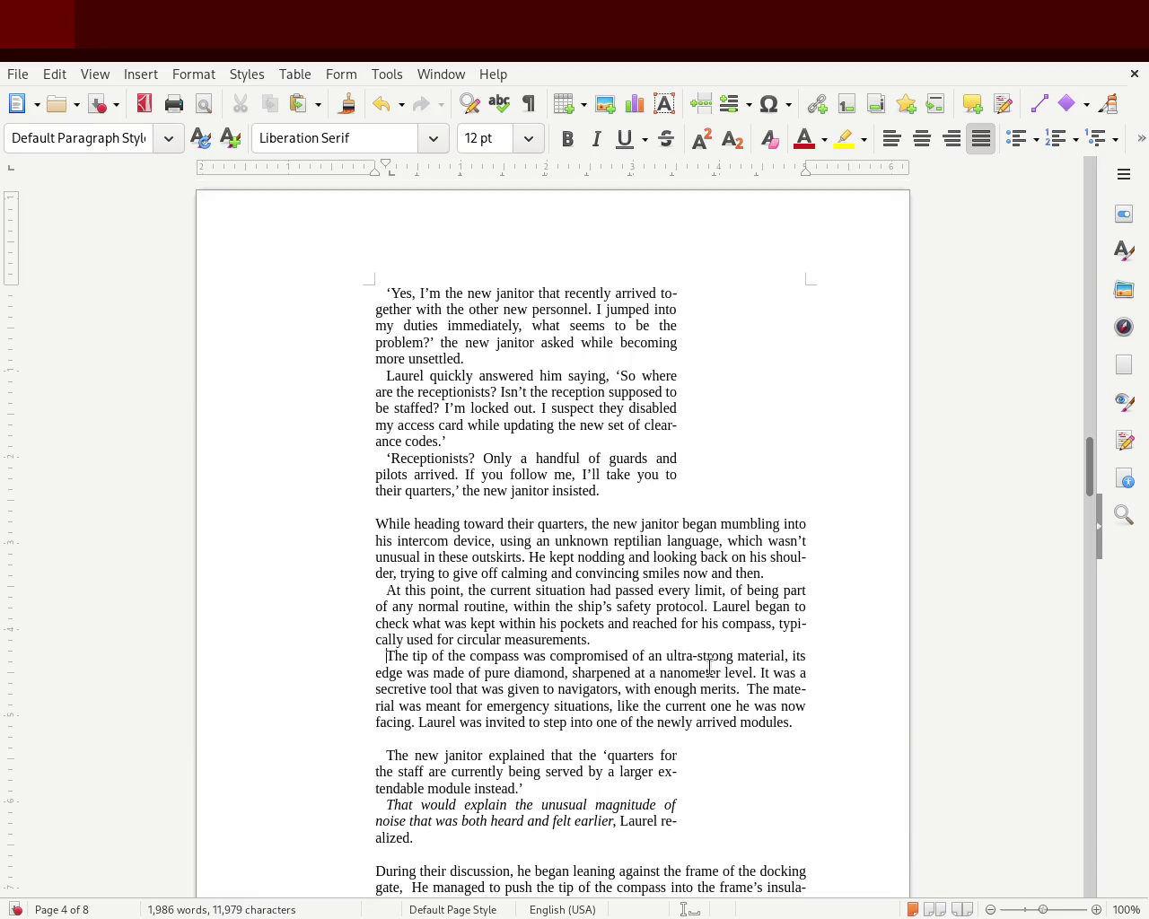
pyautogui.hotkey('ctrl', 'z')
pyautogui.hotkey('ctrl', 'z')
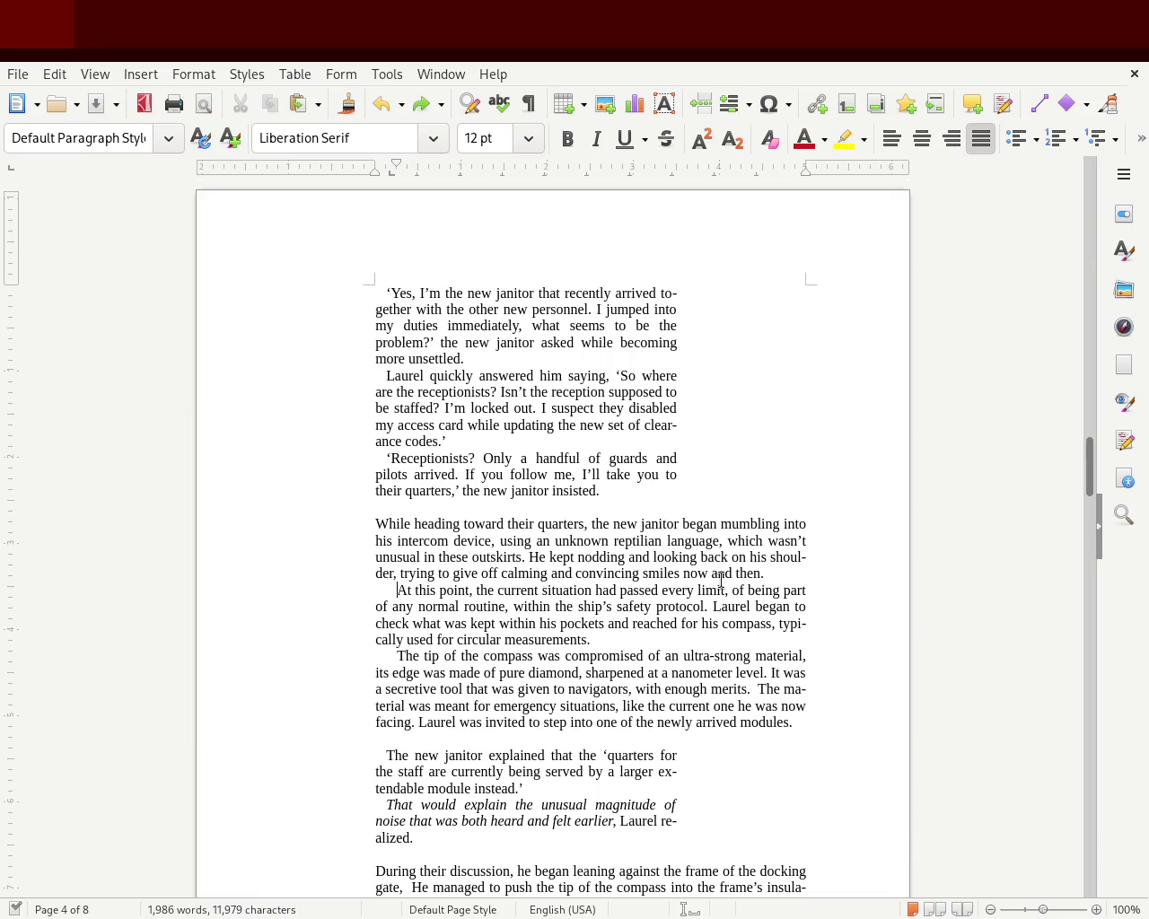
pyautogui.scroll(3, 1091, 467)
pyautogui.moveTo(1091, 467)
pyautogui.mouseDown()
pyautogui.moveTo(1093, 377)
pyautogui.moveTo(1089, 391)
pyautogui.mouseUp()
pyautogui.moveTo(664, 691); pyautogui.dragTo(312, 536)
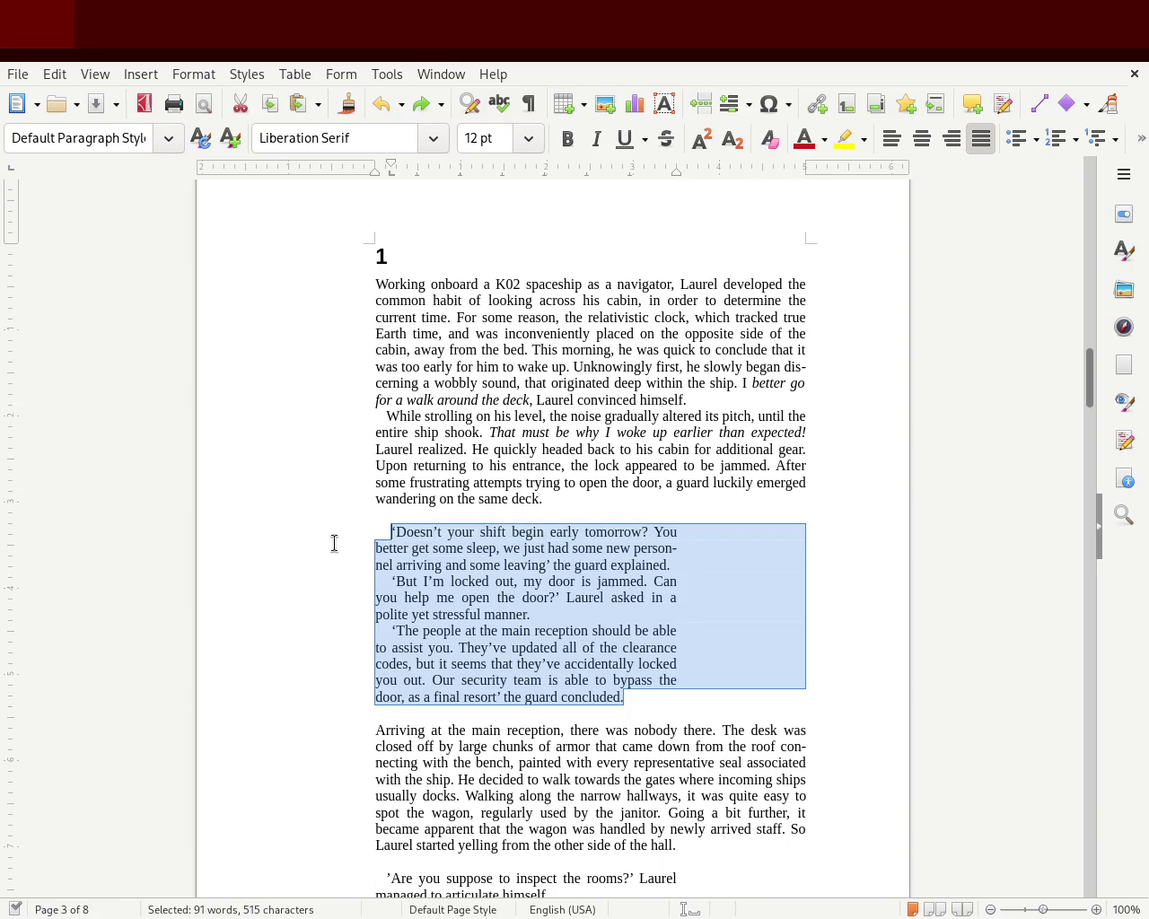
# Widen the dialogue paragraphs' first-line indent and remove the 'While strolling' paragraph's first-line indent.
pyautogui.moveTo(393, 168); pyautogui.dragTo(397, 168)
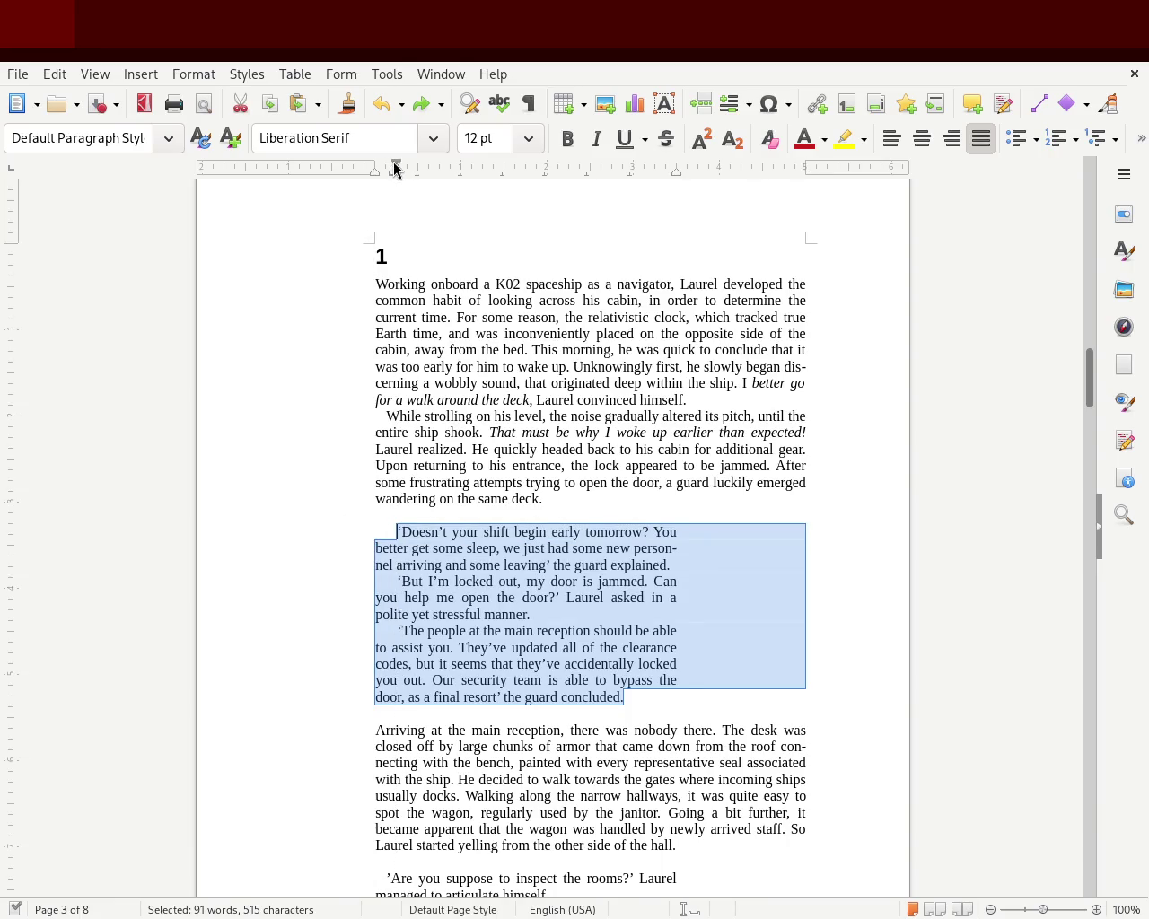
pyautogui.click(133, 506)
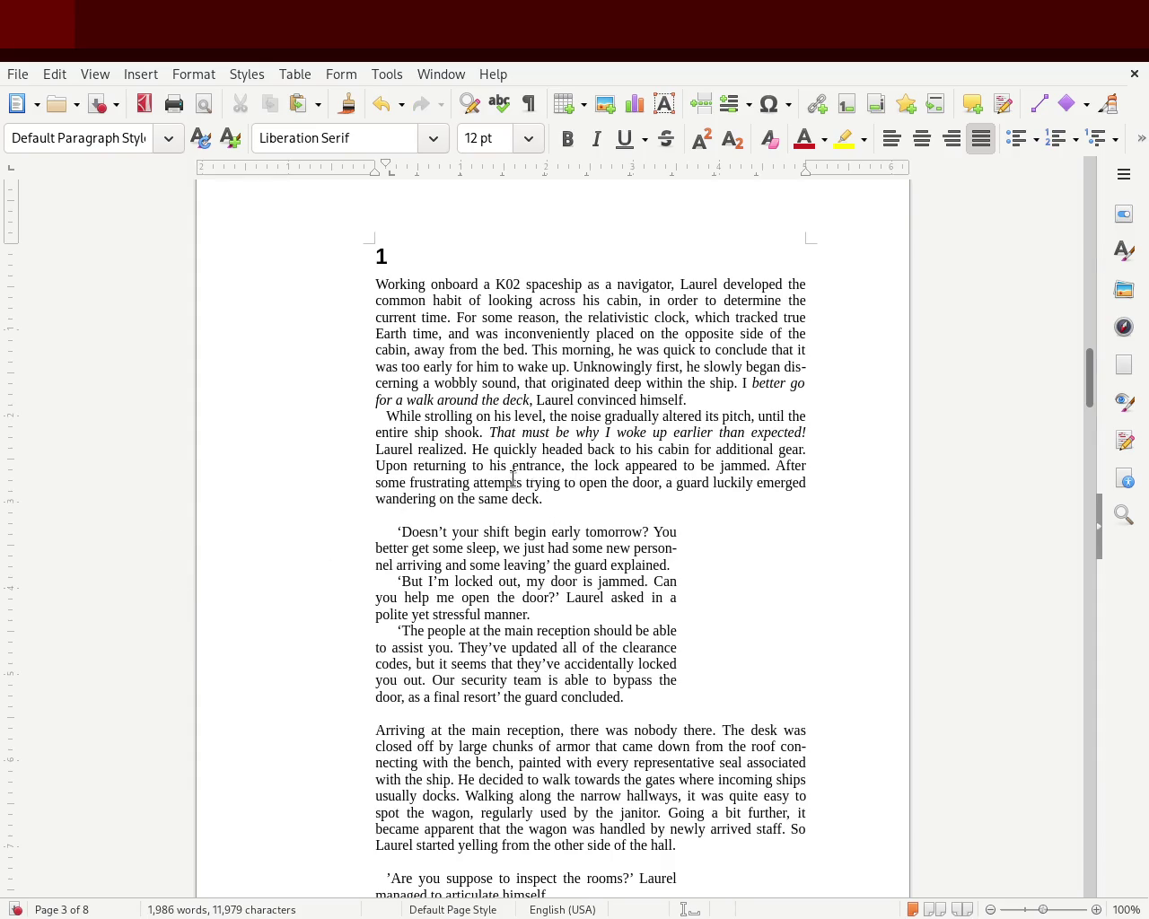
pyautogui.moveTo(547, 499)
pyautogui.mouseDown()
pyautogui.moveTo(292, 430)
pyautogui.moveTo(287, 403)
pyautogui.mouseUp()
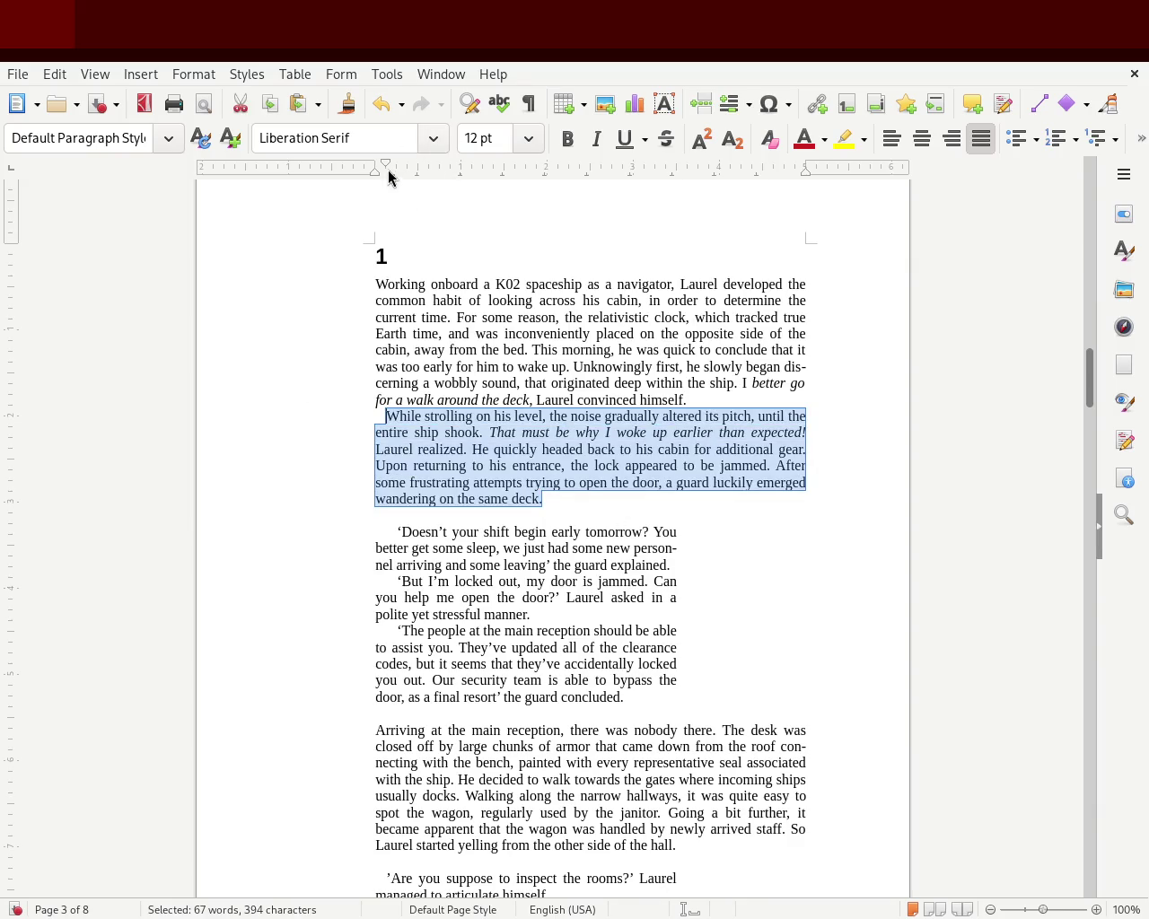
pyautogui.moveTo(388, 162); pyautogui.dragTo(376, 162)
pyautogui.click(303, 382)
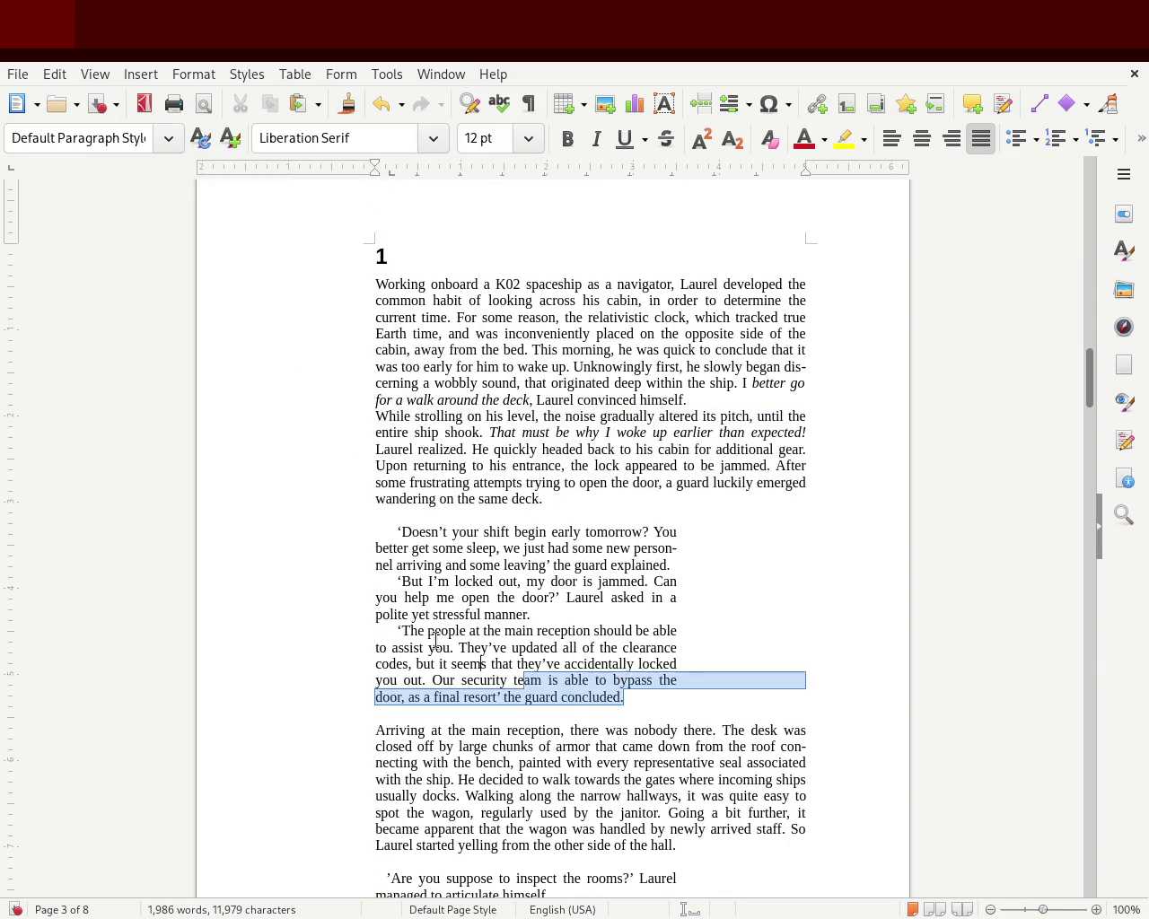
# Pull the three dialogue paragraphs' first-line indent back in and tab-indent 'While strolling'.
pyautogui.moveTo(660, 701); pyautogui.dragTo(318, 533)
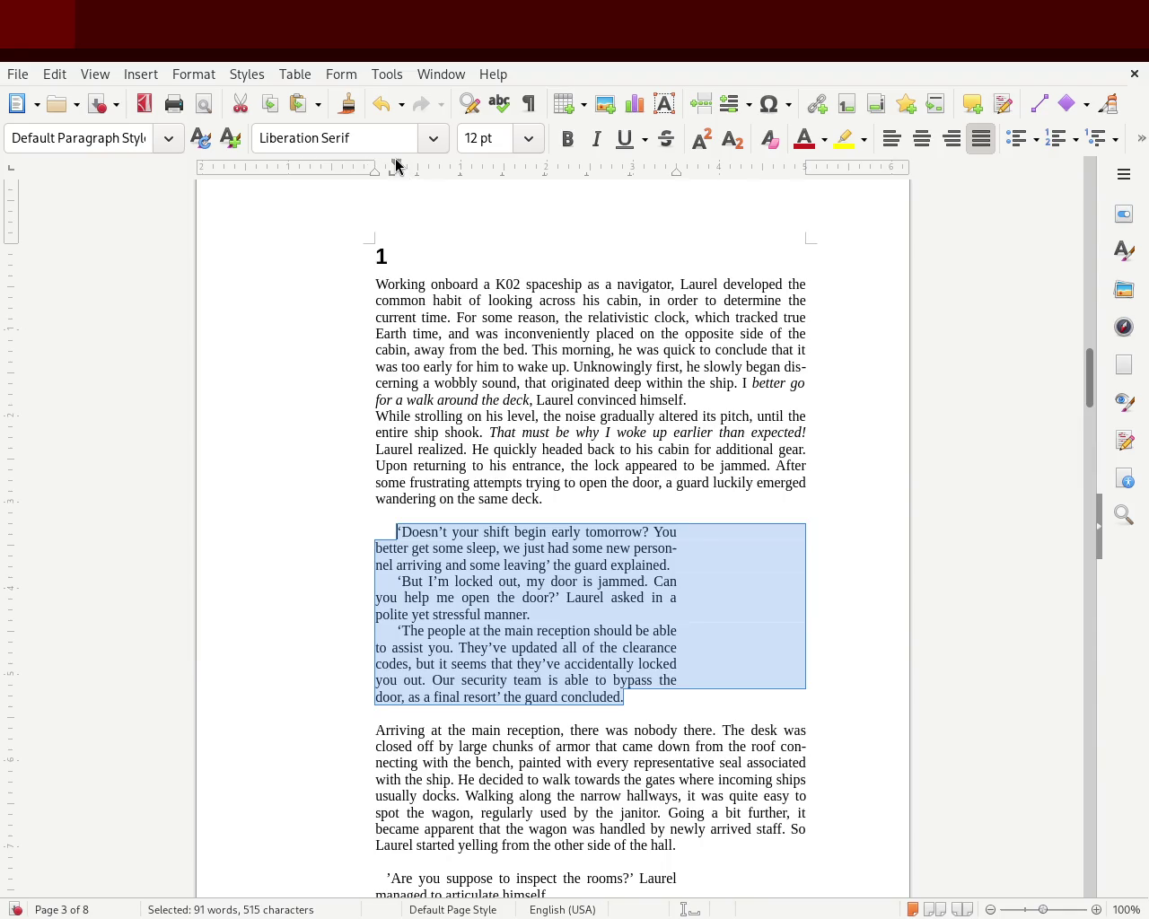
pyautogui.moveTo(382, 163); pyautogui.dragTo(385, 163)
pyautogui.click(281, 456)
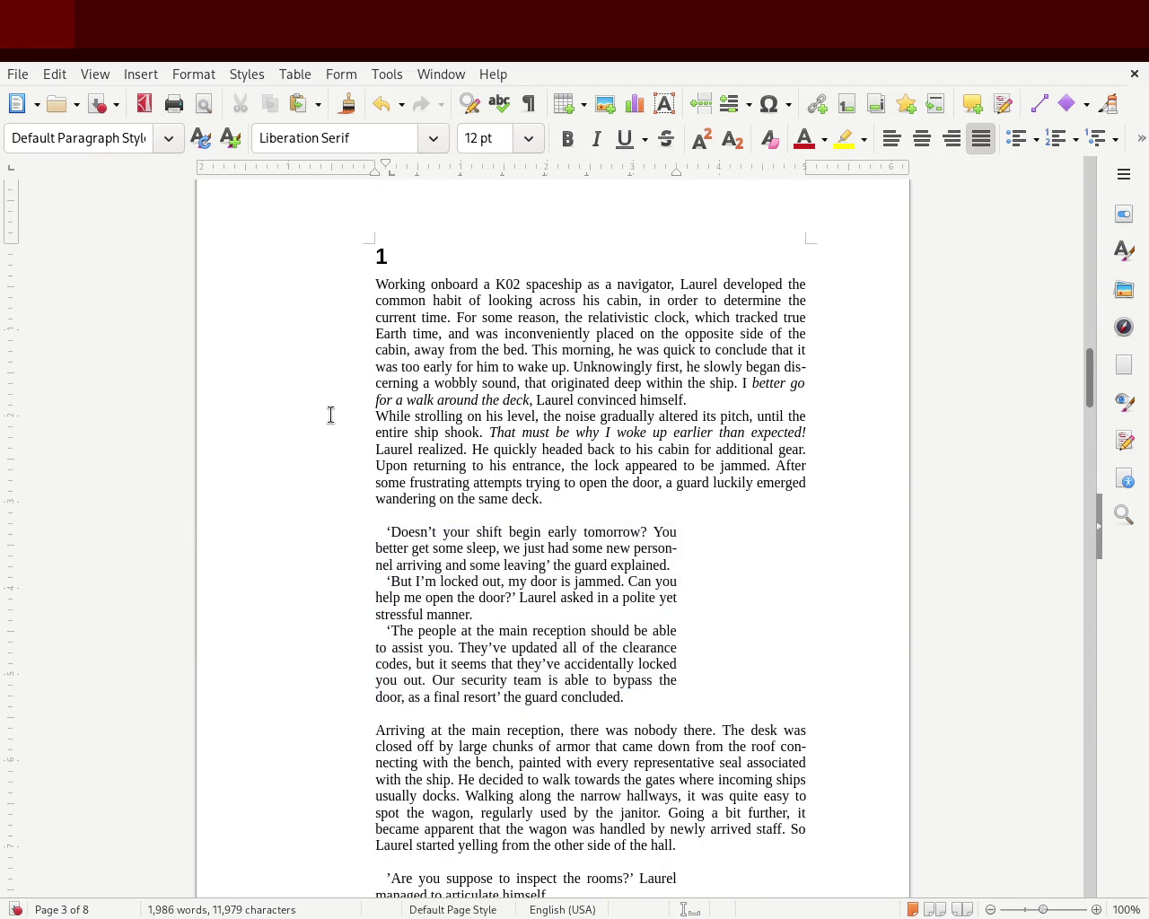
pyautogui.press('Tab')
pyautogui.click(154, 547)
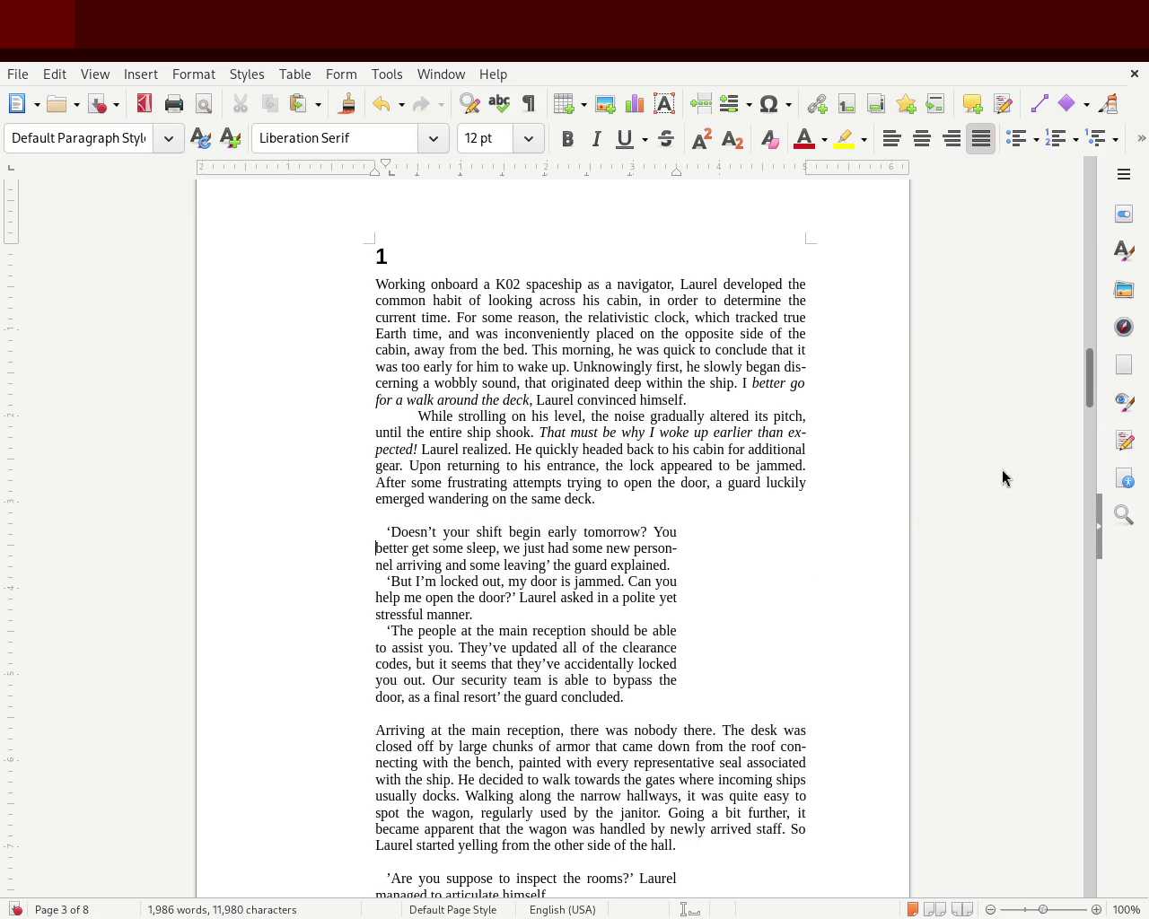
pyautogui.moveTo(1088, 382); pyautogui.dragTo(1079, 481)
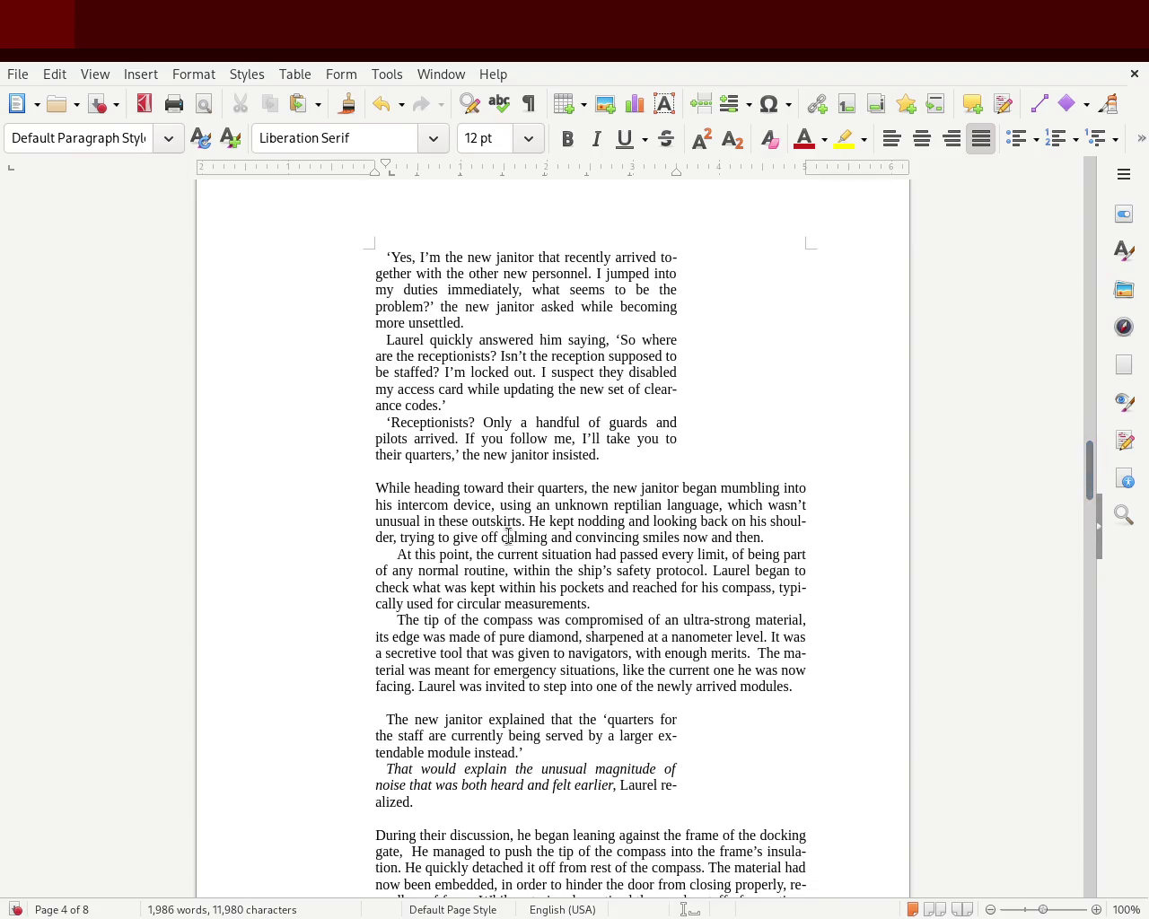
# Try tab indents on 'At this point' and 'The tip of the compass', then undo them.
pyautogui.moveTo(813, 682); pyautogui.dragTo(266, 555)
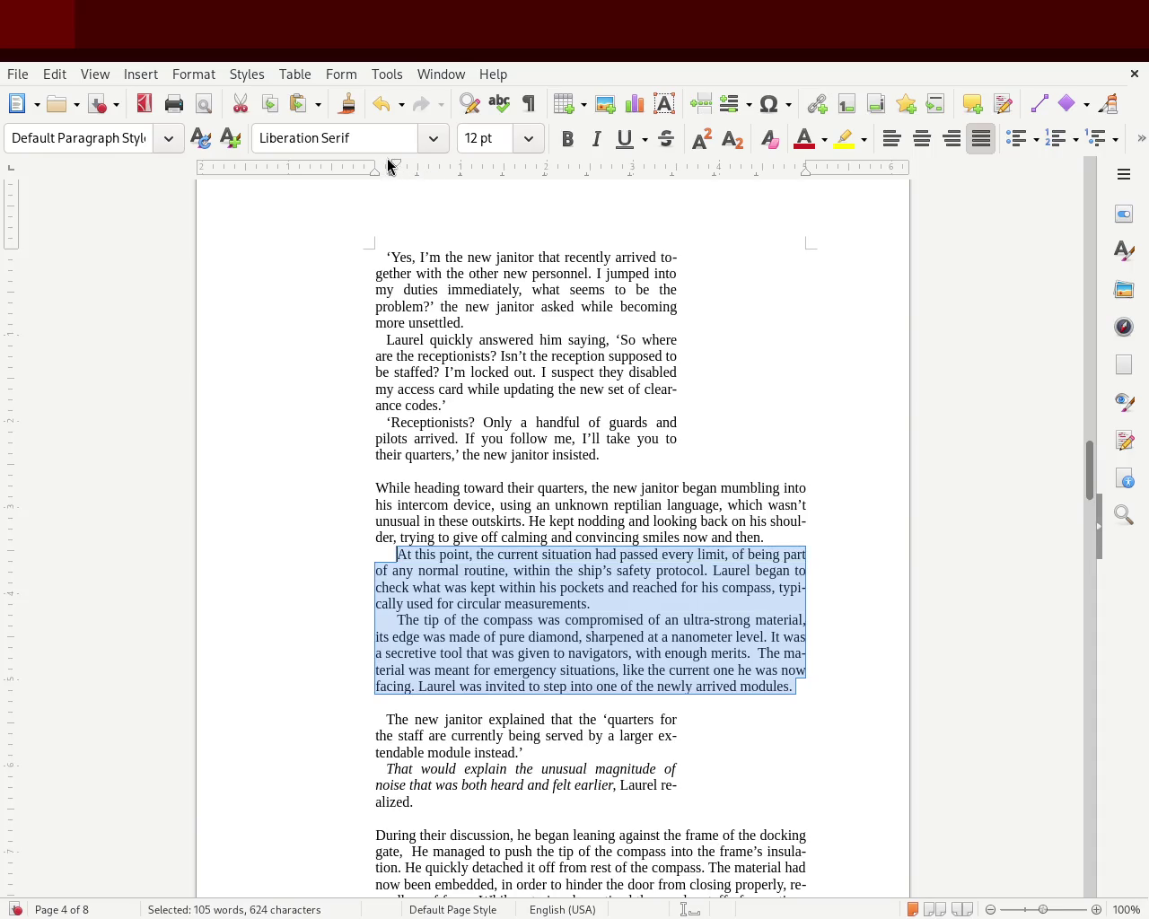
pyautogui.moveTo(369, 169); pyautogui.dragTo(371, 169)
pyautogui.click(323, 556)
pyautogui.press('Tab')
pyautogui.click(341, 620)
pyautogui.press('Tab')
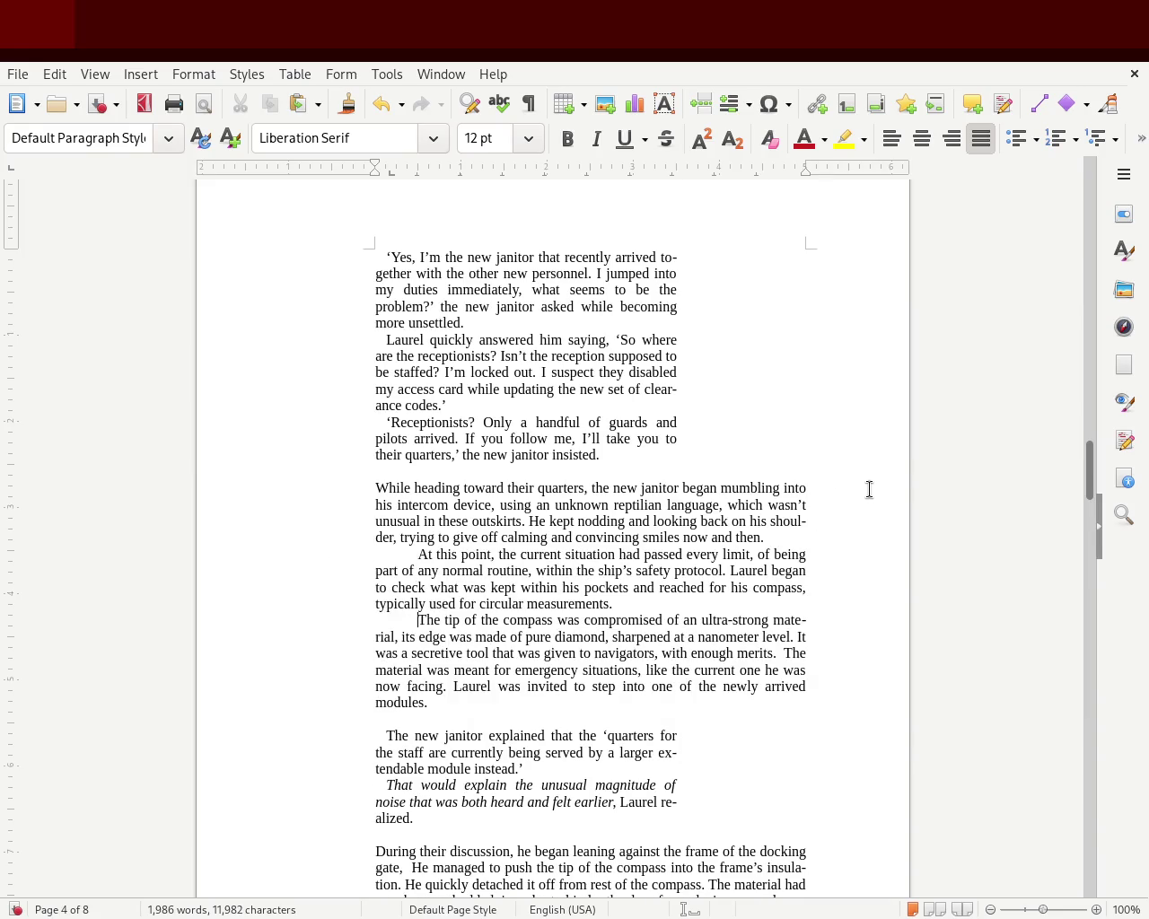
pyautogui.press('BackSpace')
pyautogui.press('Up')
pyautogui.press('Up')
pyautogui.press('Up')
pyautogui.press('Delete')
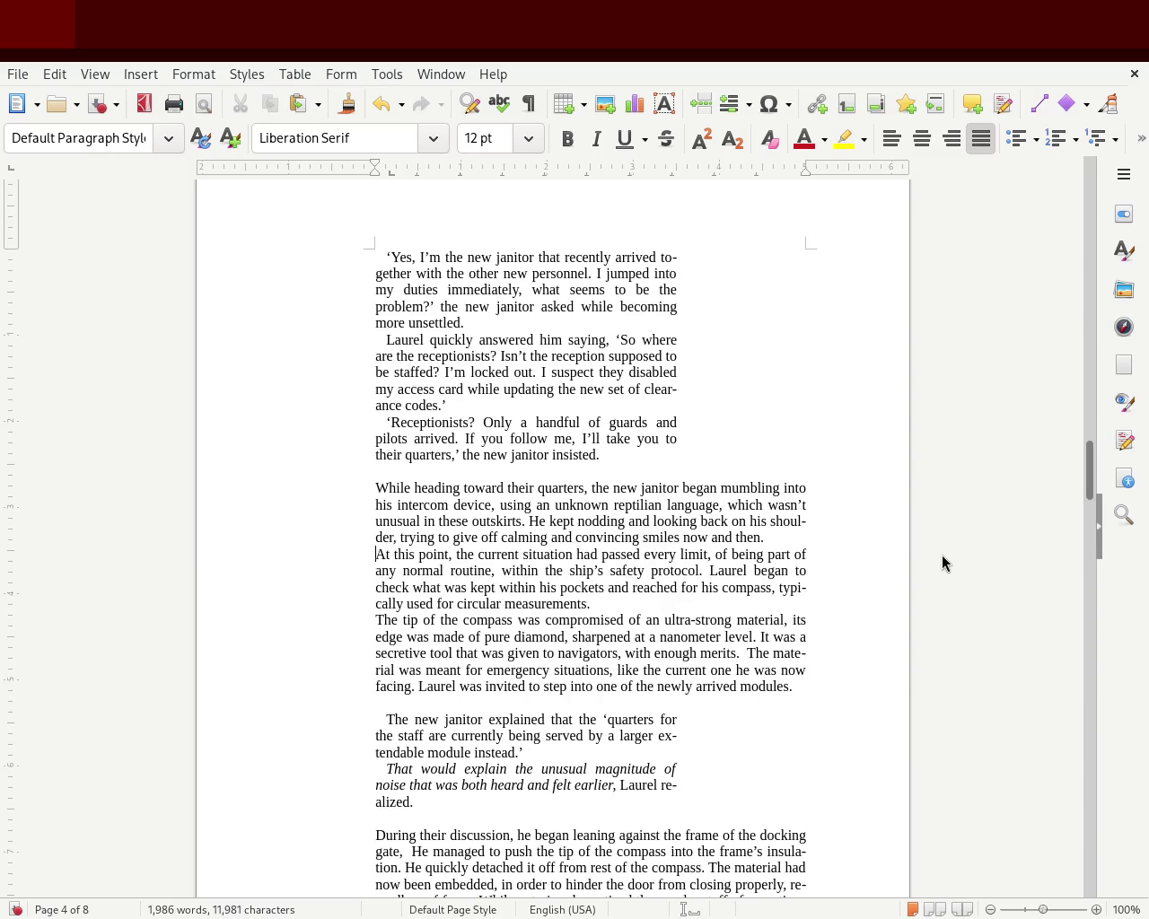
pyautogui.hotkey('ctrl', 'z')
# Give both the 'At this point' and 'The tip of the compass' paragraphs a deeper ruler first-line indent.
pyautogui.moveTo(808, 686); pyautogui.dragTo(287, 555)
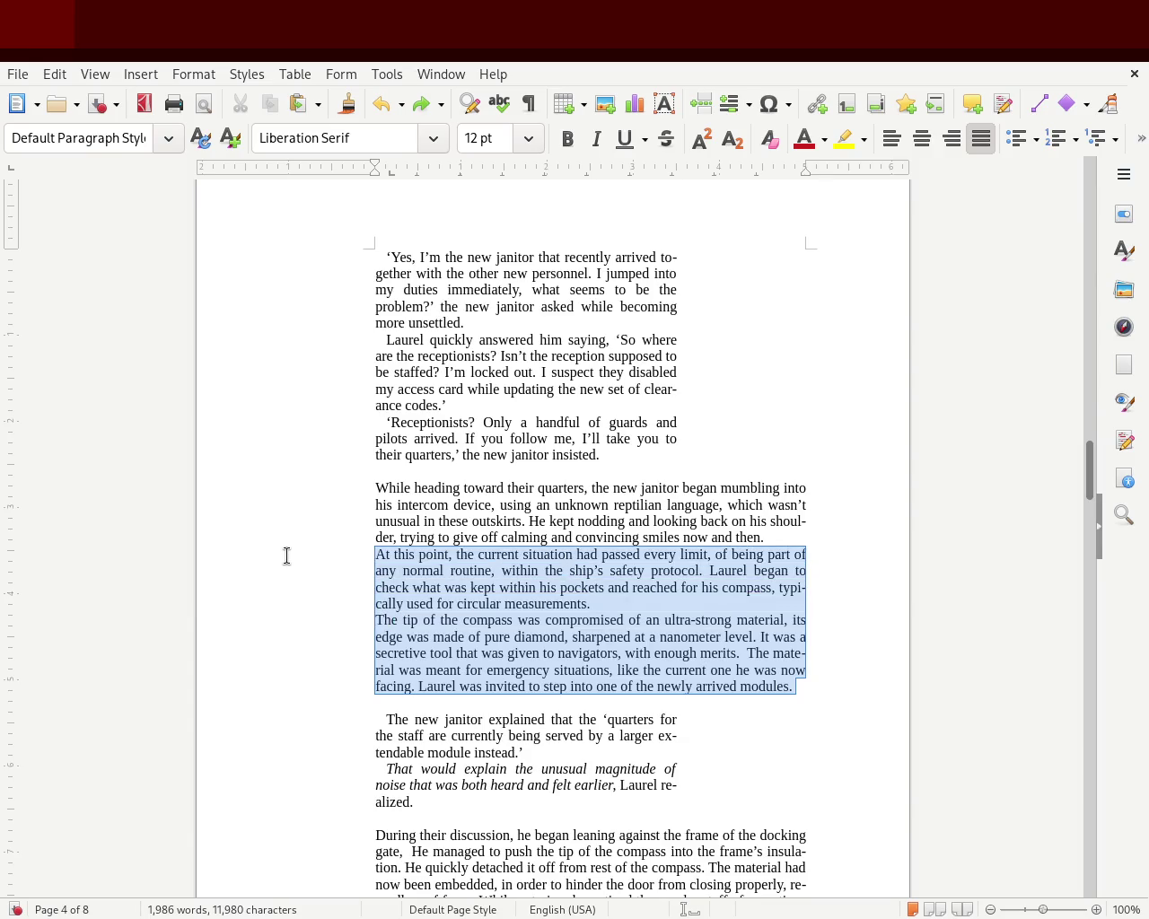
pyautogui.moveTo(372, 167); pyautogui.dragTo(384, 167)
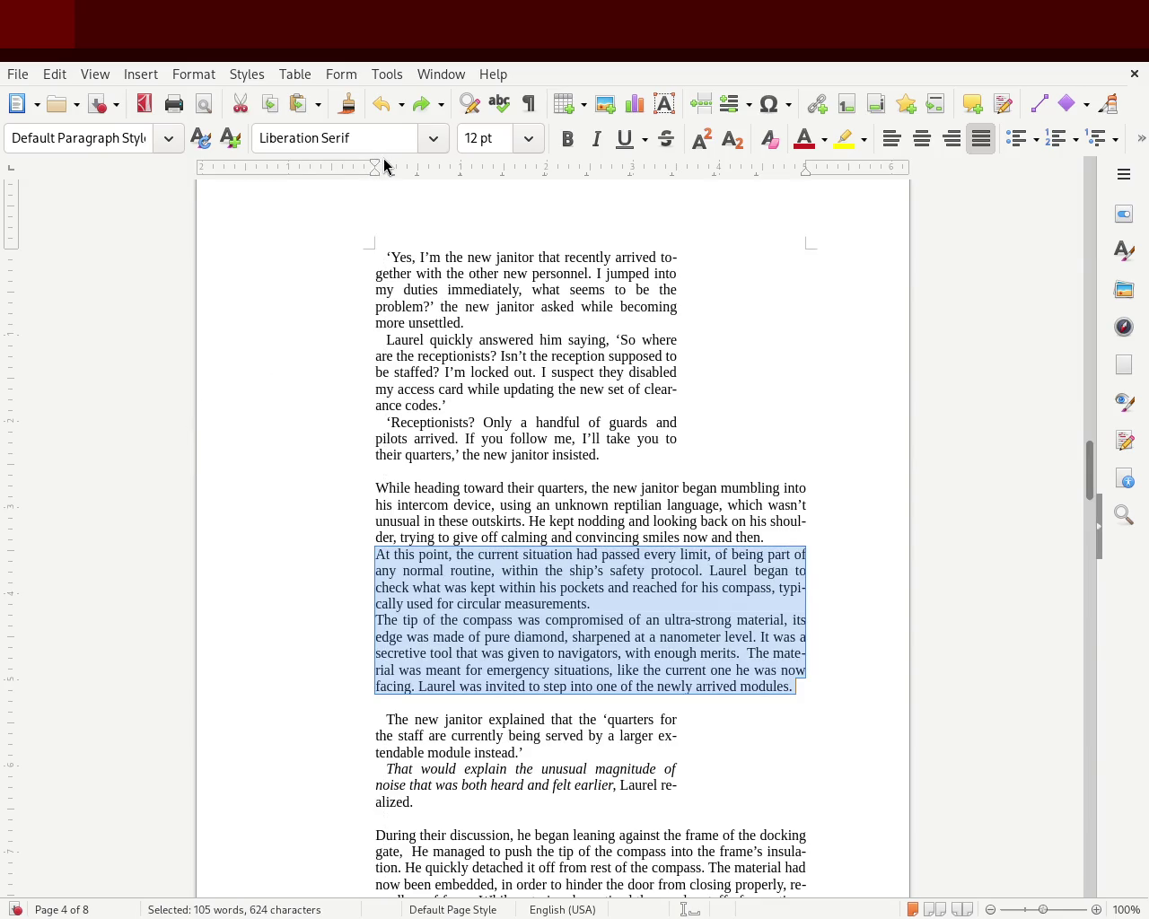
pyautogui.moveTo(380, 164); pyautogui.dragTo(395, 169)
pyautogui.click(161, 504)
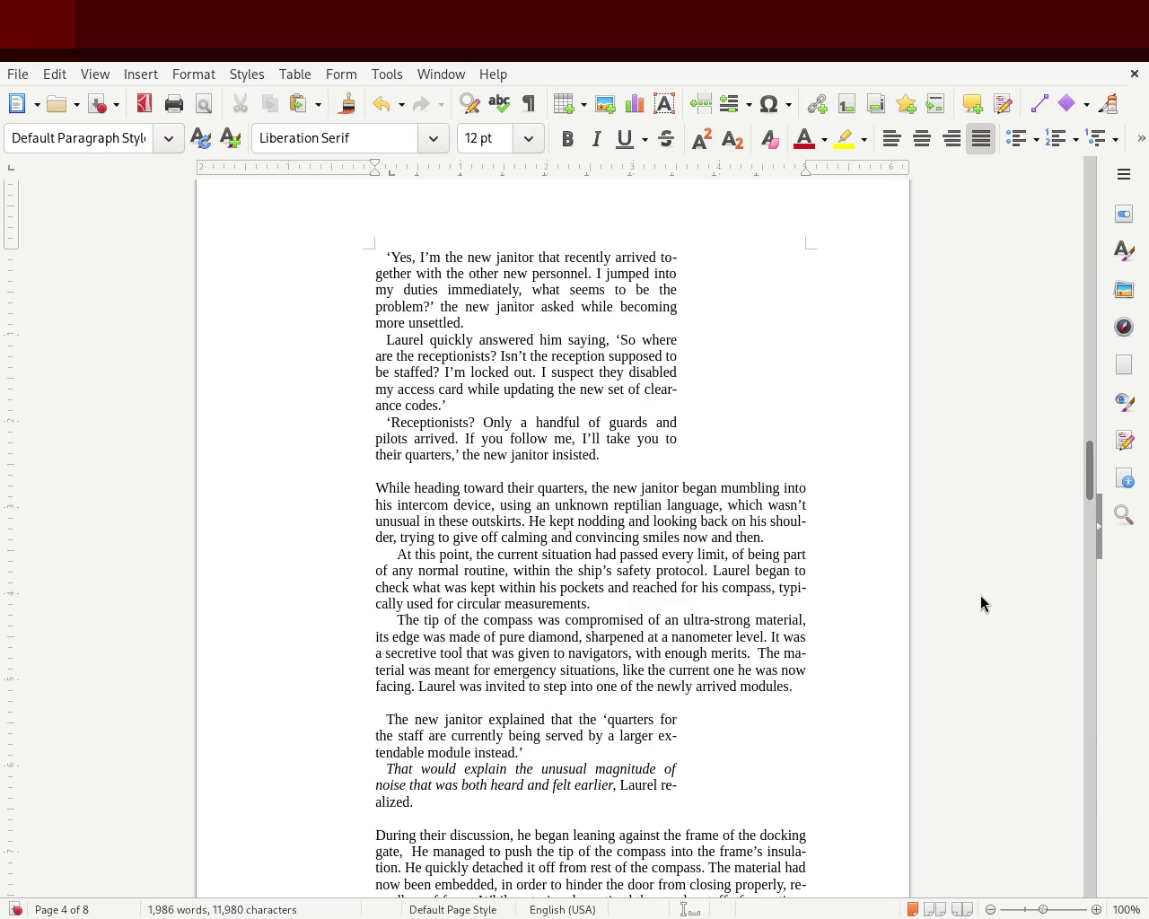
pyautogui.moveTo(1089, 500); pyautogui.dragTo(1089, 387)
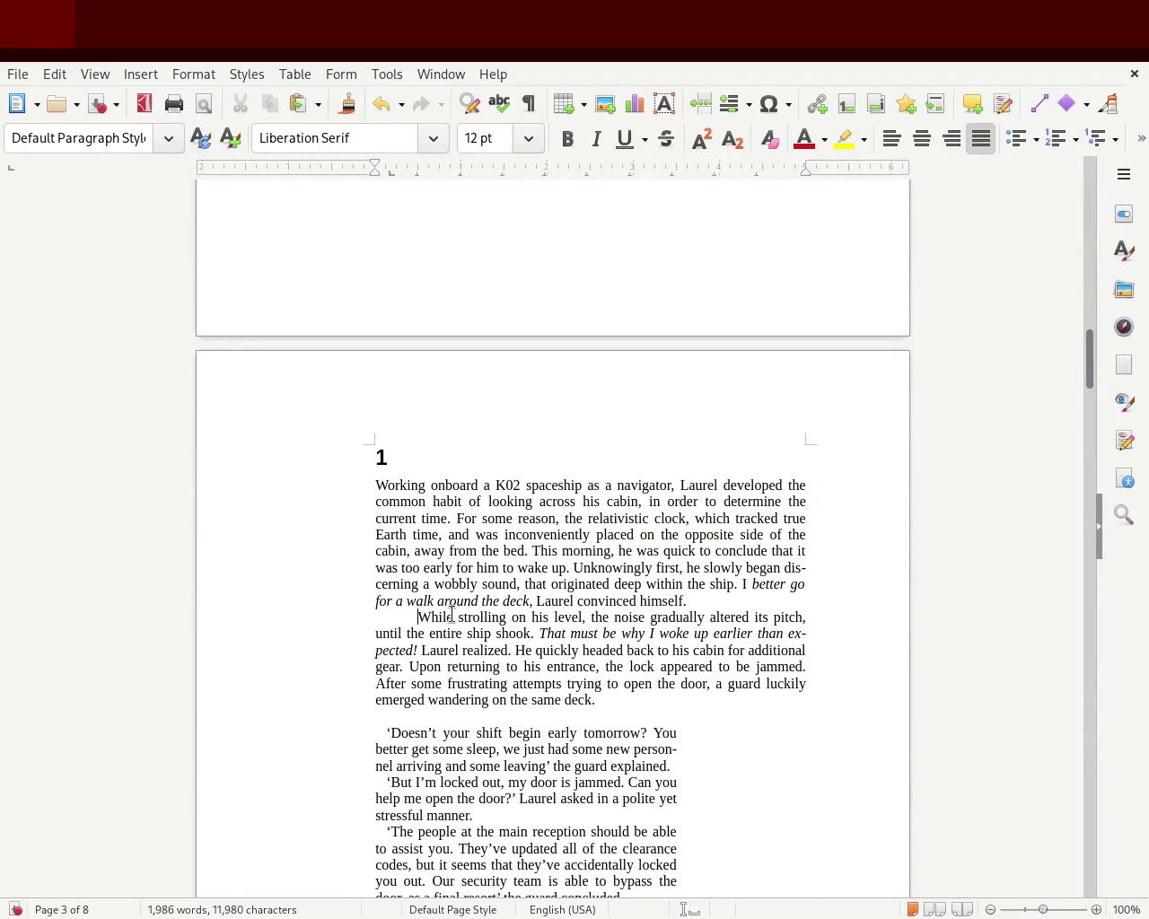
# Replace the tab before 'While strolling' with a ruler first-line indent.
pyautogui.press('BackSpace')
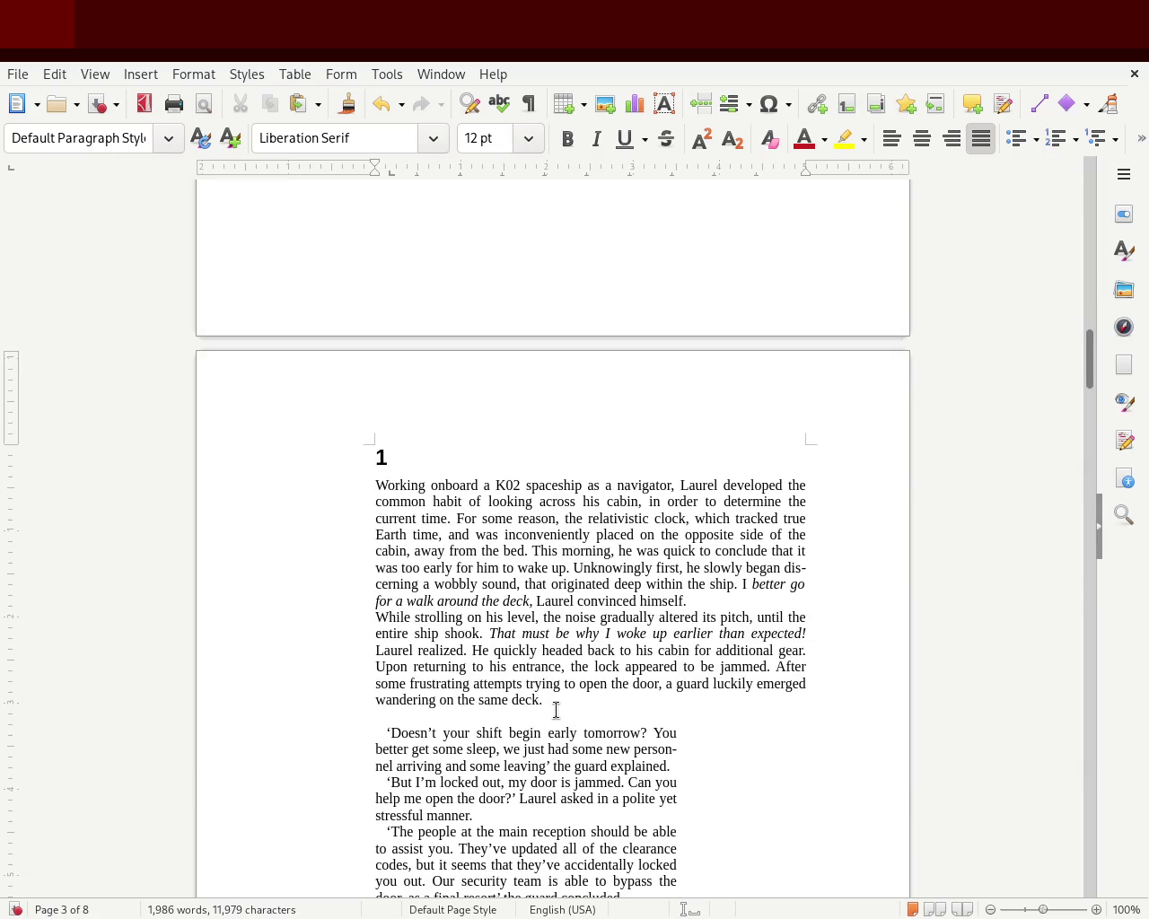
pyautogui.moveTo(542, 699)
pyautogui.mouseDown()
pyautogui.moveTo(334, 553)
pyautogui.moveTo(305, 622)
pyautogui.mouseUp()
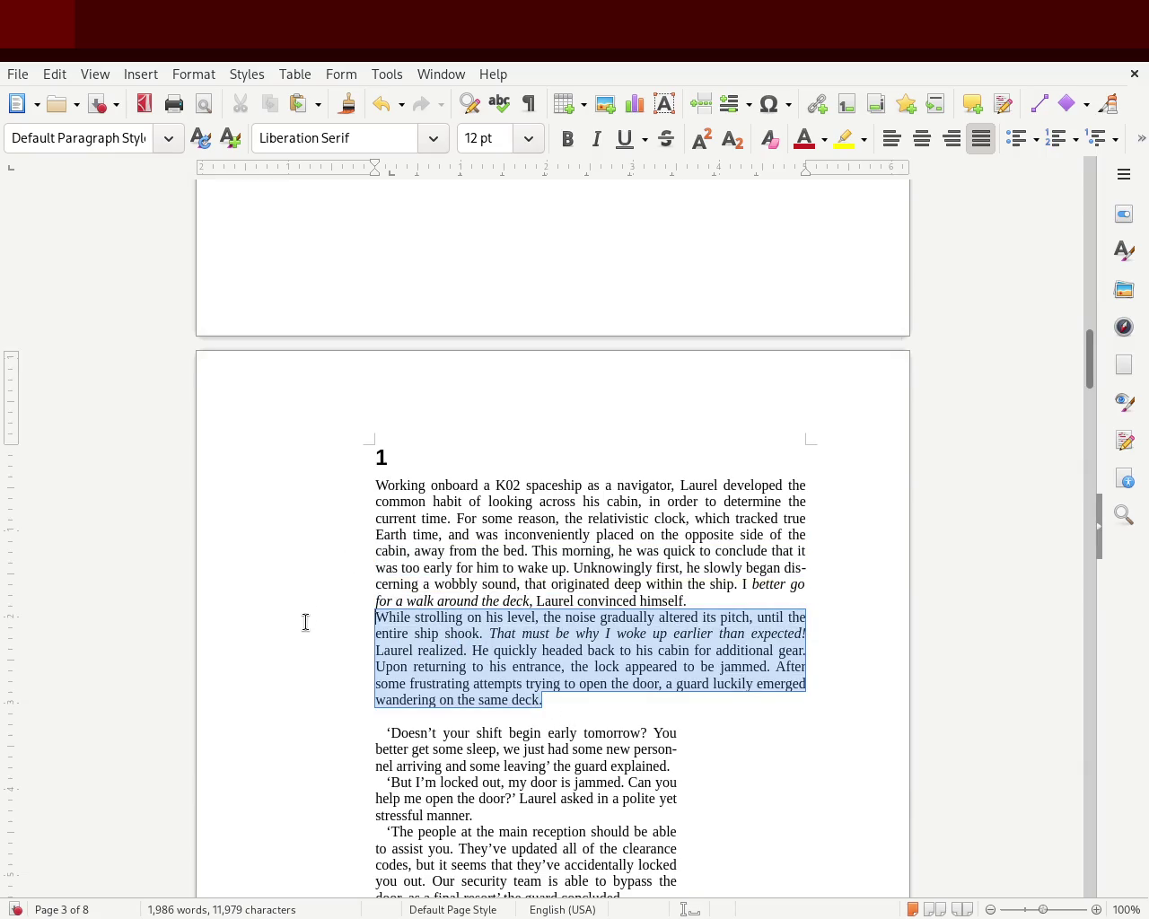
pyautogui.moveTo(374, 163); pyautogui.dragTo(395, 170)
pyautogui.click(419, 682)
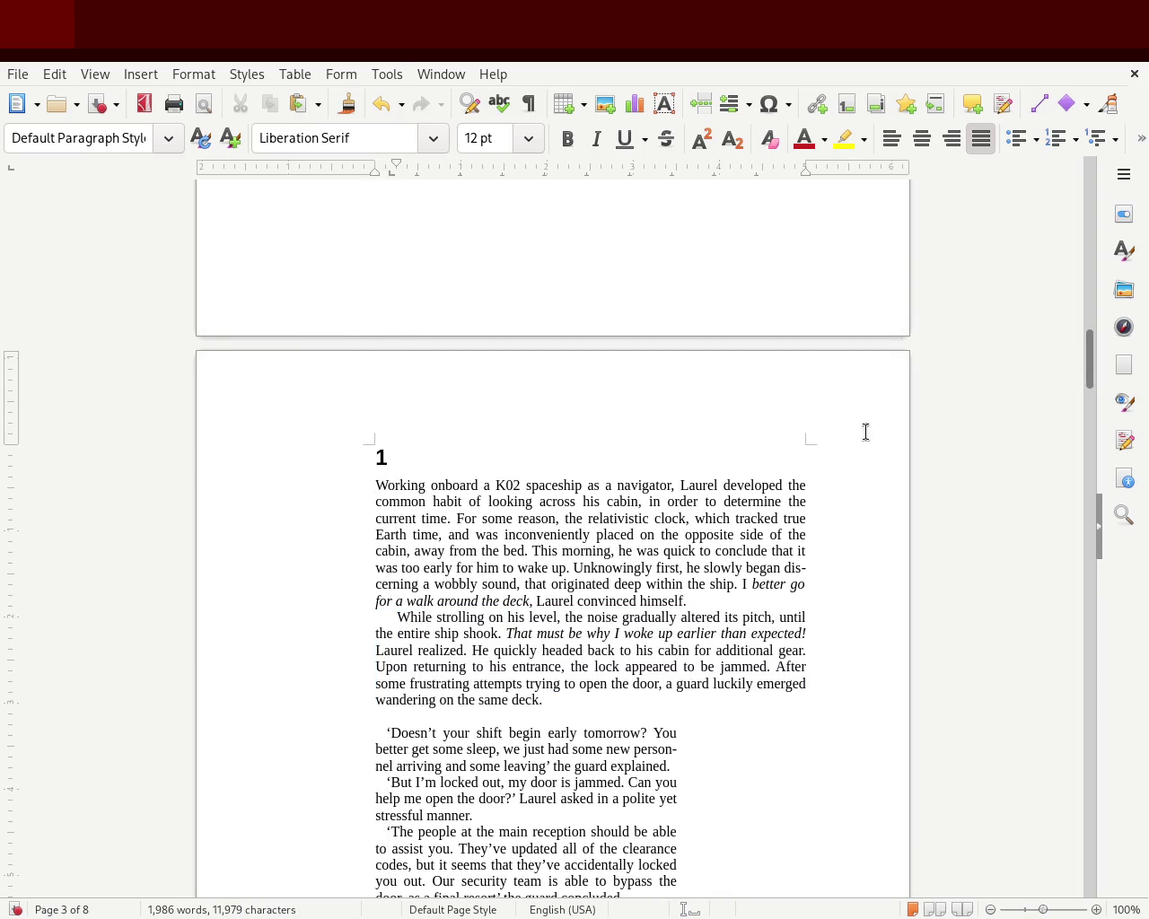
# Save the manuscript with Ctrl+S.
pyautogui.scroll(-5, 1089, 383)
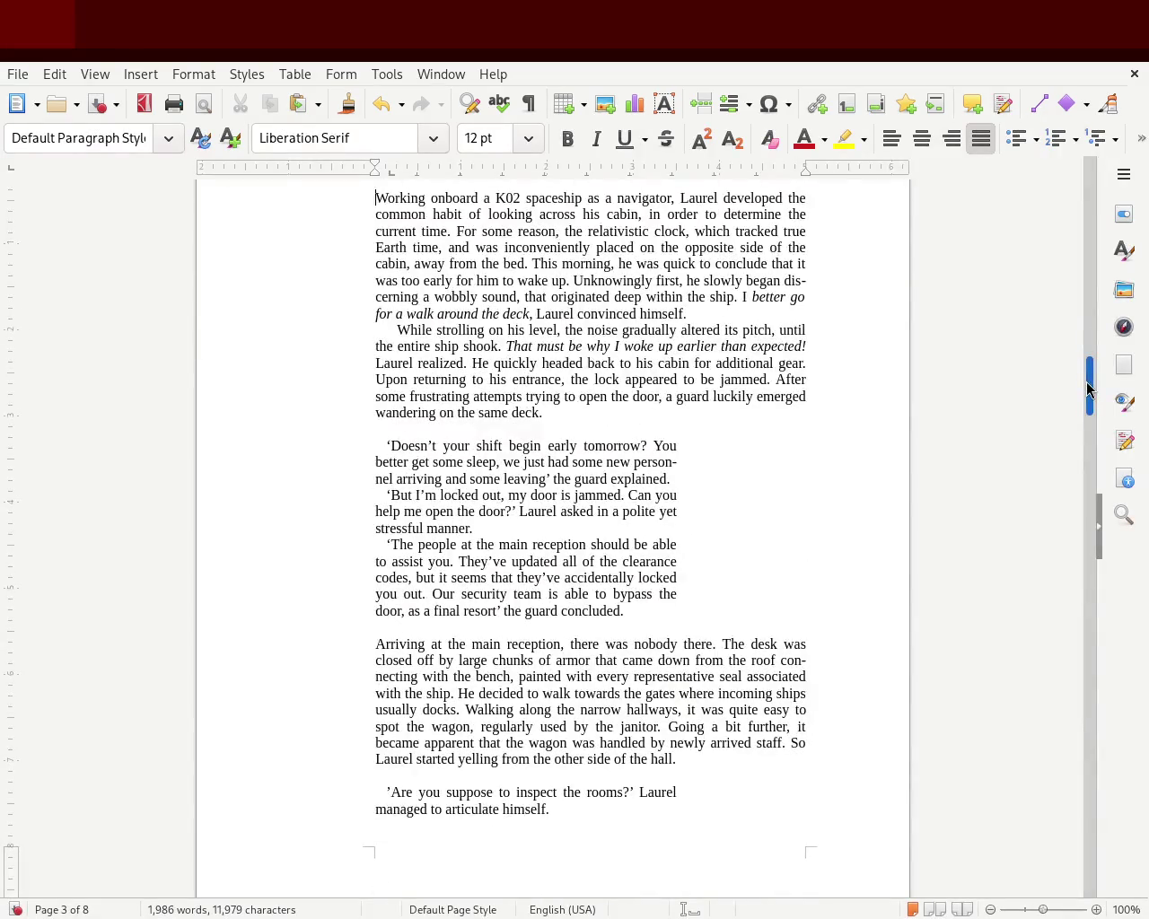
pyautogui.moveTo(1088, 388); pyautogui.dragTo(1092, 479)
pyautogui.hotkey('ctrl', 's')
pyautogui.moveTo(1083, 493)
pyautogui.mouseDown()
pyautogui.moveTo(1097, 249)
pyautogui.moveTo(1088, 401)
pyautogui.moveTo(1096, 500)
pyautogui.moveTo(1084, 576)
pyautogui.mouseUp()
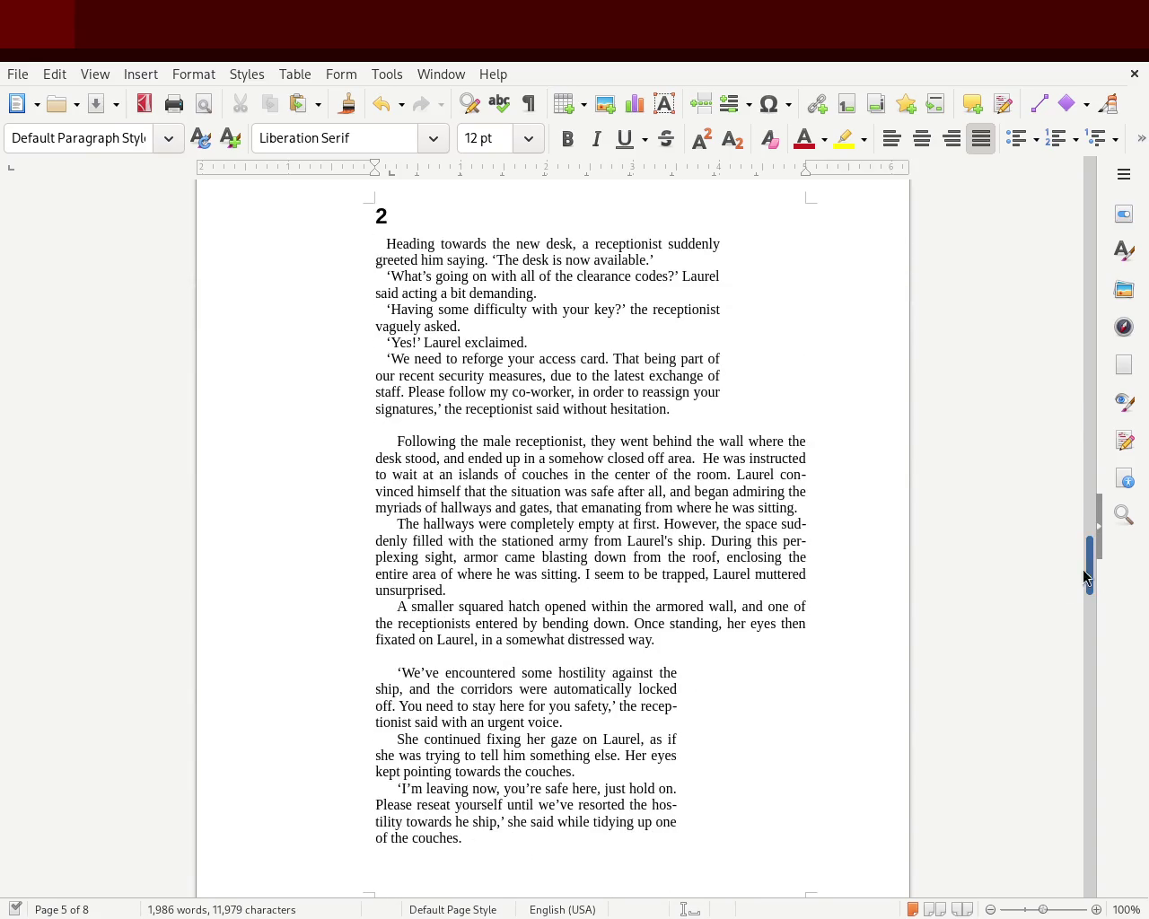
# Remove the first-line indent so 'Following the male receptionist' starts flush left.
pyautogui.moveTo(669, 641)
pyautogui.mouseDown()
pyautogui.moveTo(449, 590)
pyautogui.moveTo(291, 448)
pyautogui.mouseUp()
pyautogui.click(291, 447)
pyautogui.press('BackSpace')
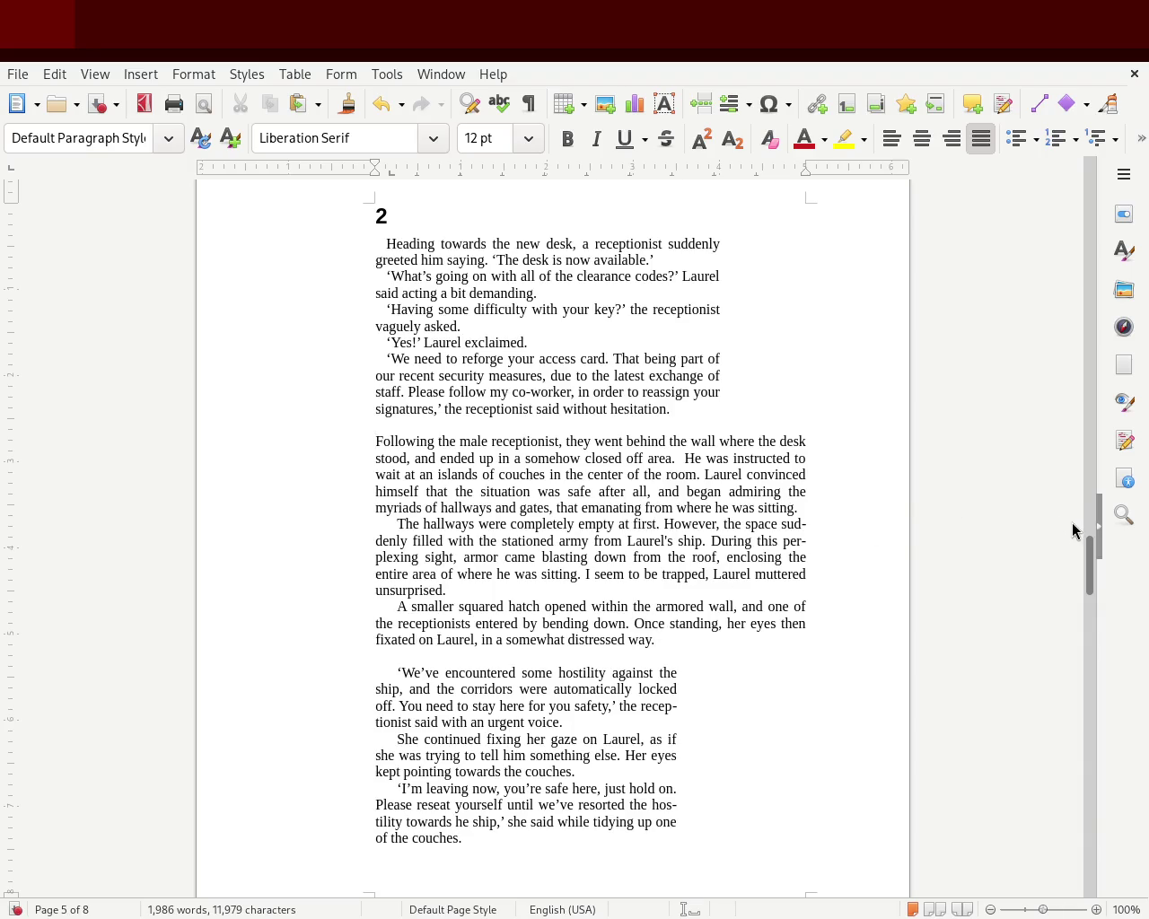
pyautogui.moveTo(1089, 567)
pyautogui.mouseDown()
pyautogui.moveTo(1096, 495)
pyautogui.moveTo(1089, 508)
pyautogui.mouseUp()
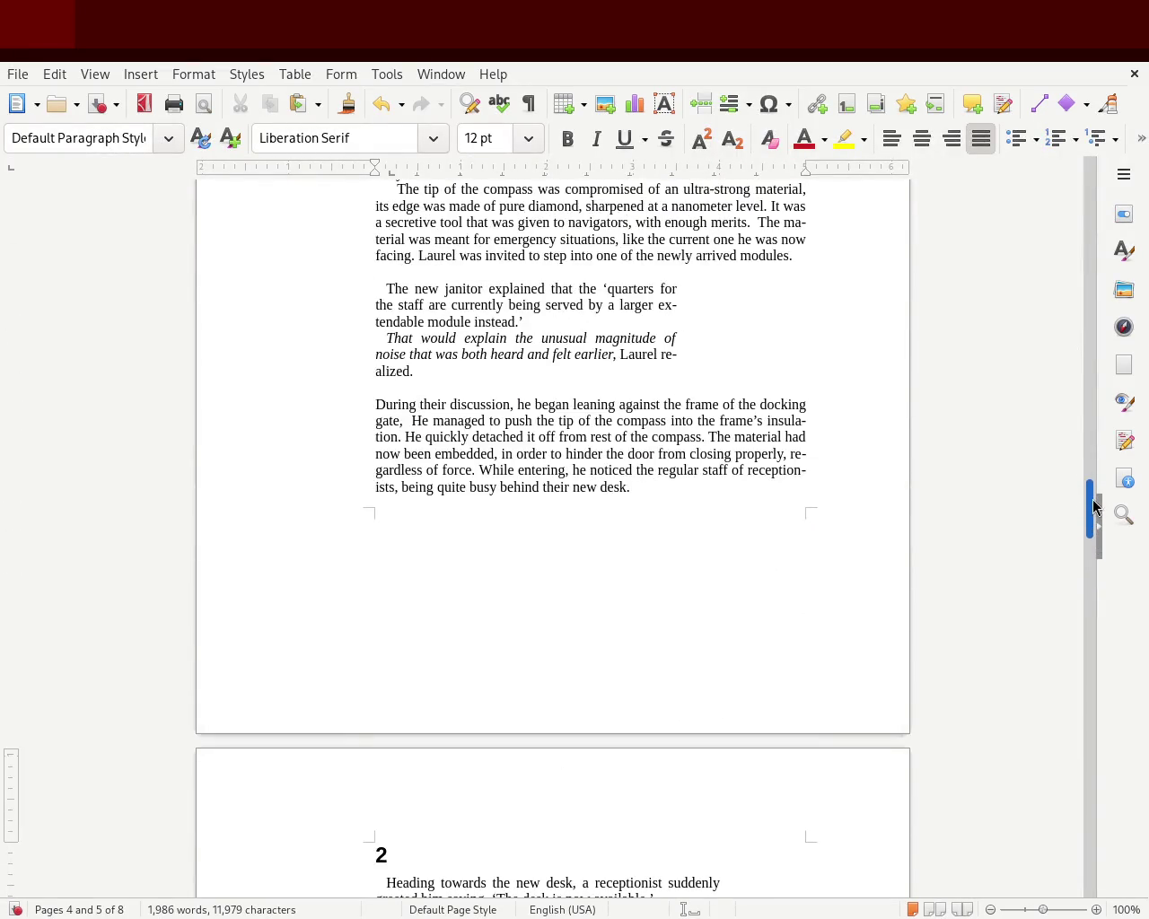
# Drag the 'During their discussion' first-line indent back to the left margin, then save the manuscript.
pyautogui.click(362, 406)
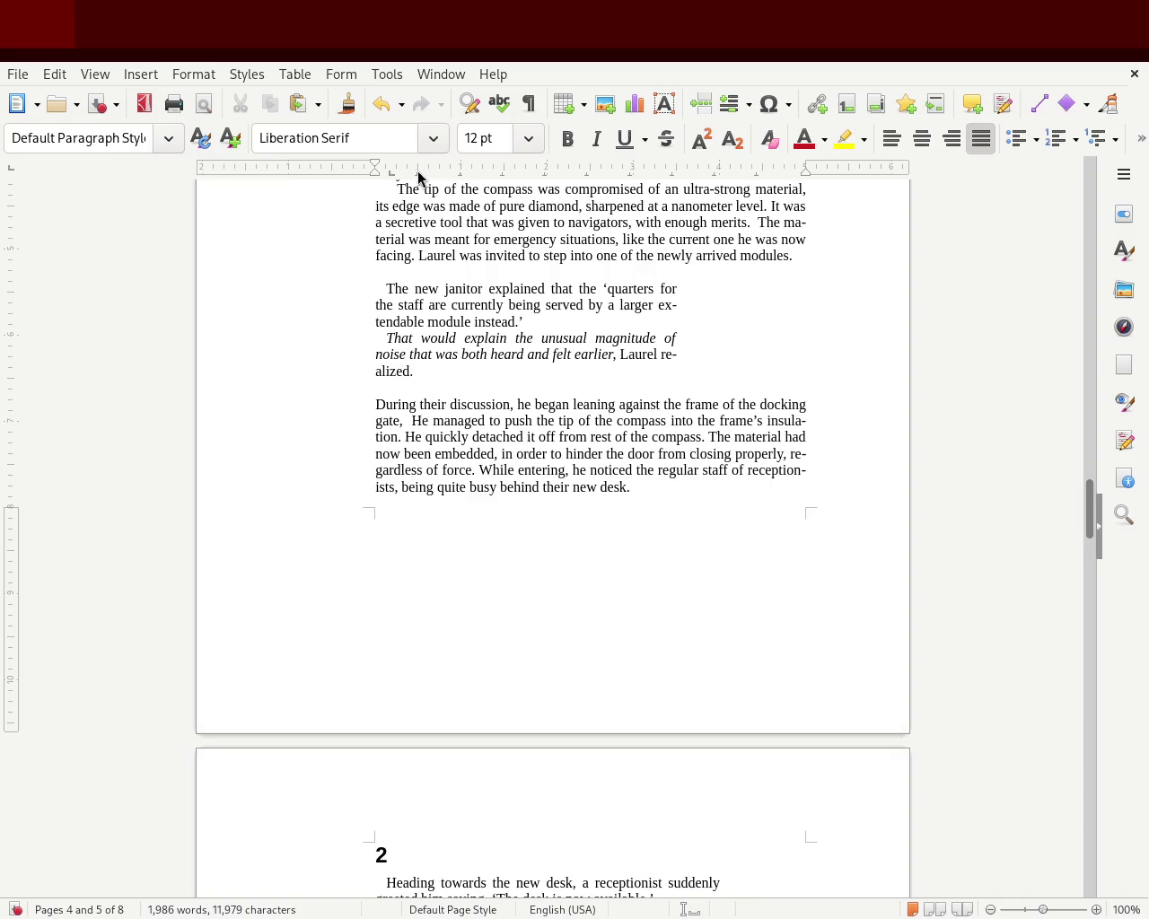
pyautogui.moveTo(371, 167); pyautogui.dragTo(396, 166)
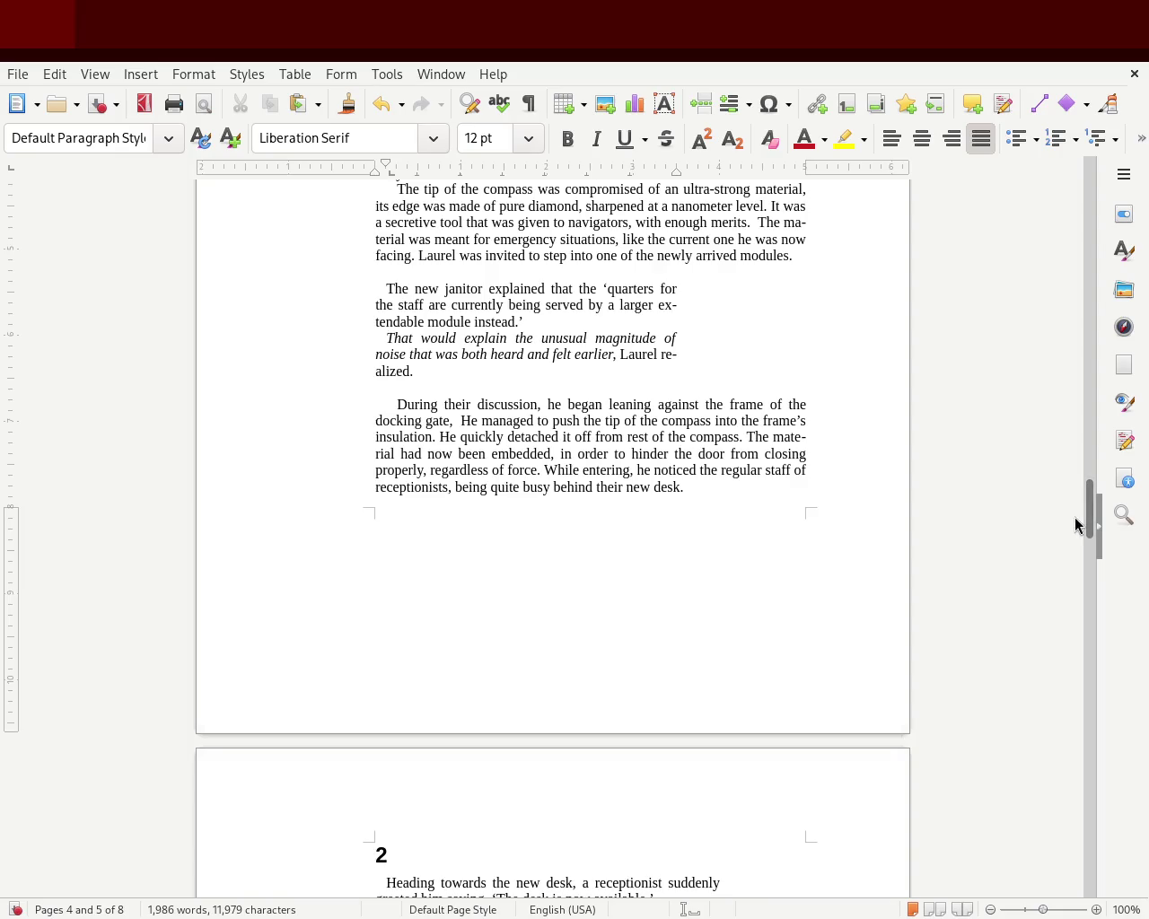
pyautogui.moveTo(1089, 518); pyautogui.dragTo(1092, 489)
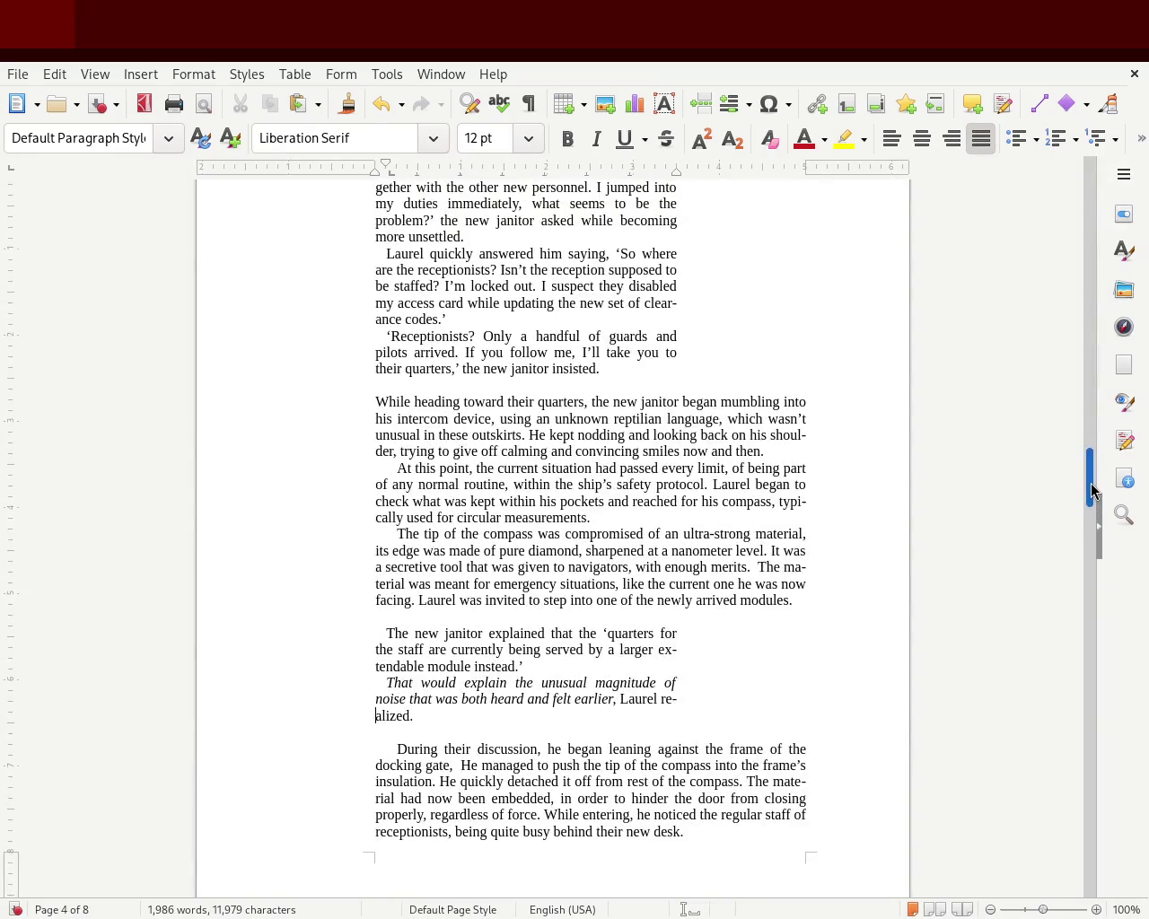
pyautogui.click(336, 396)
pyautogui.moveTo(374, 164); pyautogui.dragTo(395, 166)
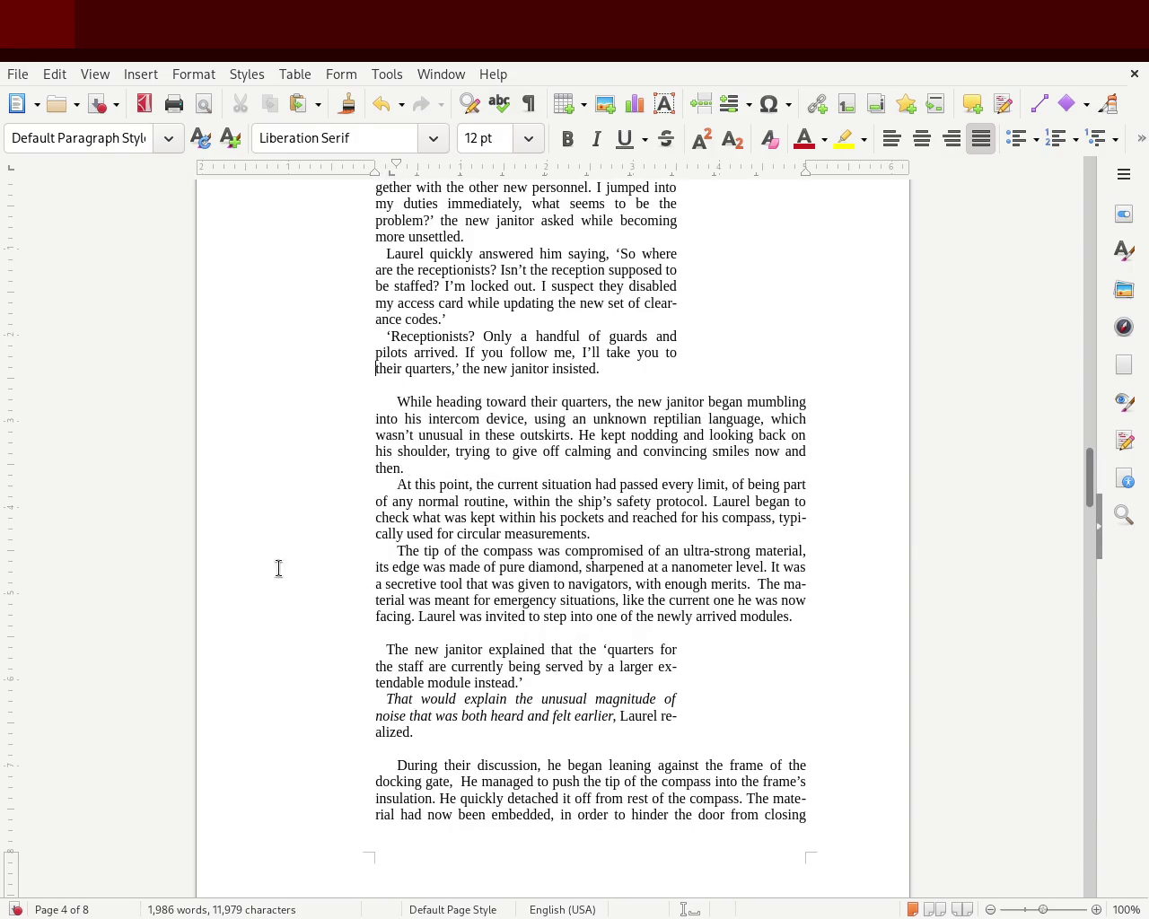
pyautogui.hotkey('ctrl', 'z')
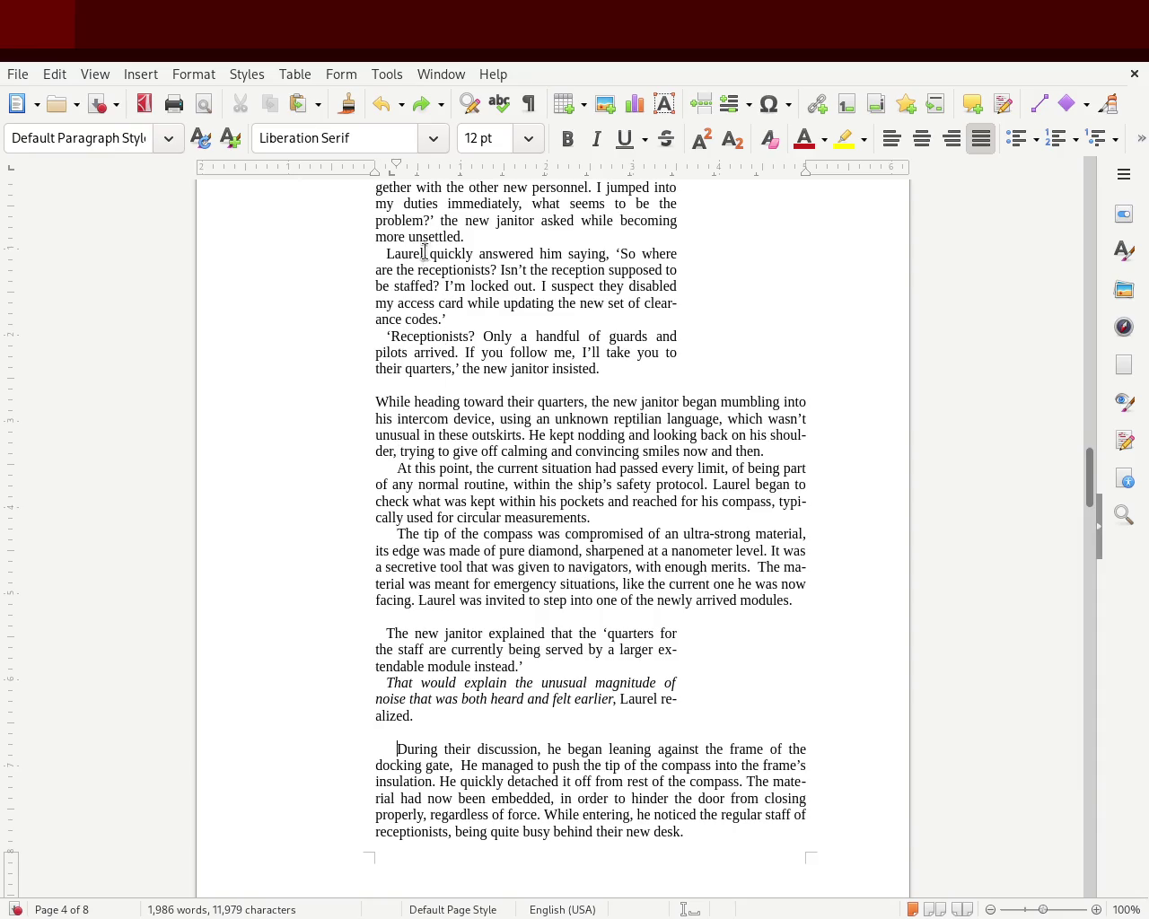
pyautogui.moveTo(394, 168); pyautogui.dragTo(374, 170)
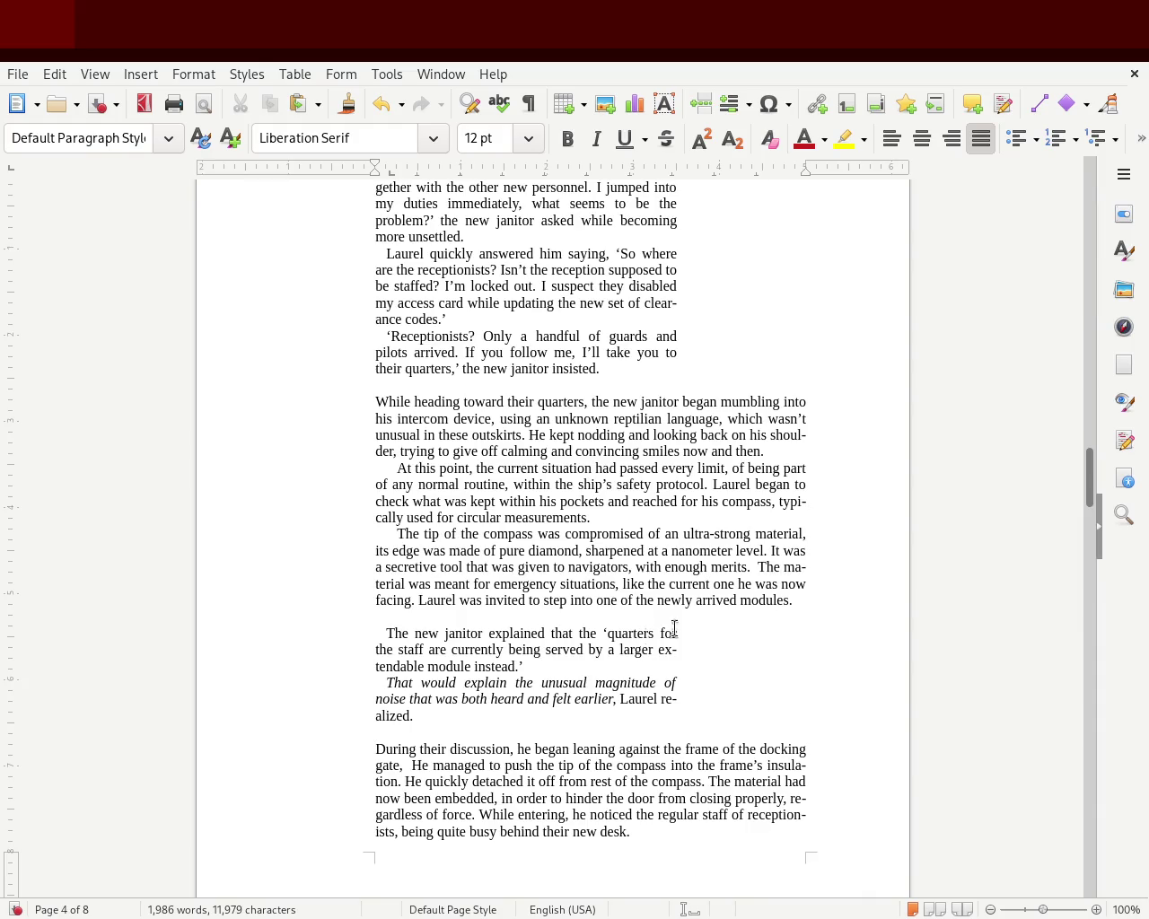
pyautogui.moveTo(1089, 470)
pyautogui.mouseDown()
pyautogui.moveTo(1093, 391)
pyautogui.moveTo(1086, 494)
pyautogui.moveTo(1086, 483)
pyautogui.mouseUp()
pyautogui.hotkey('ctrl', 's')
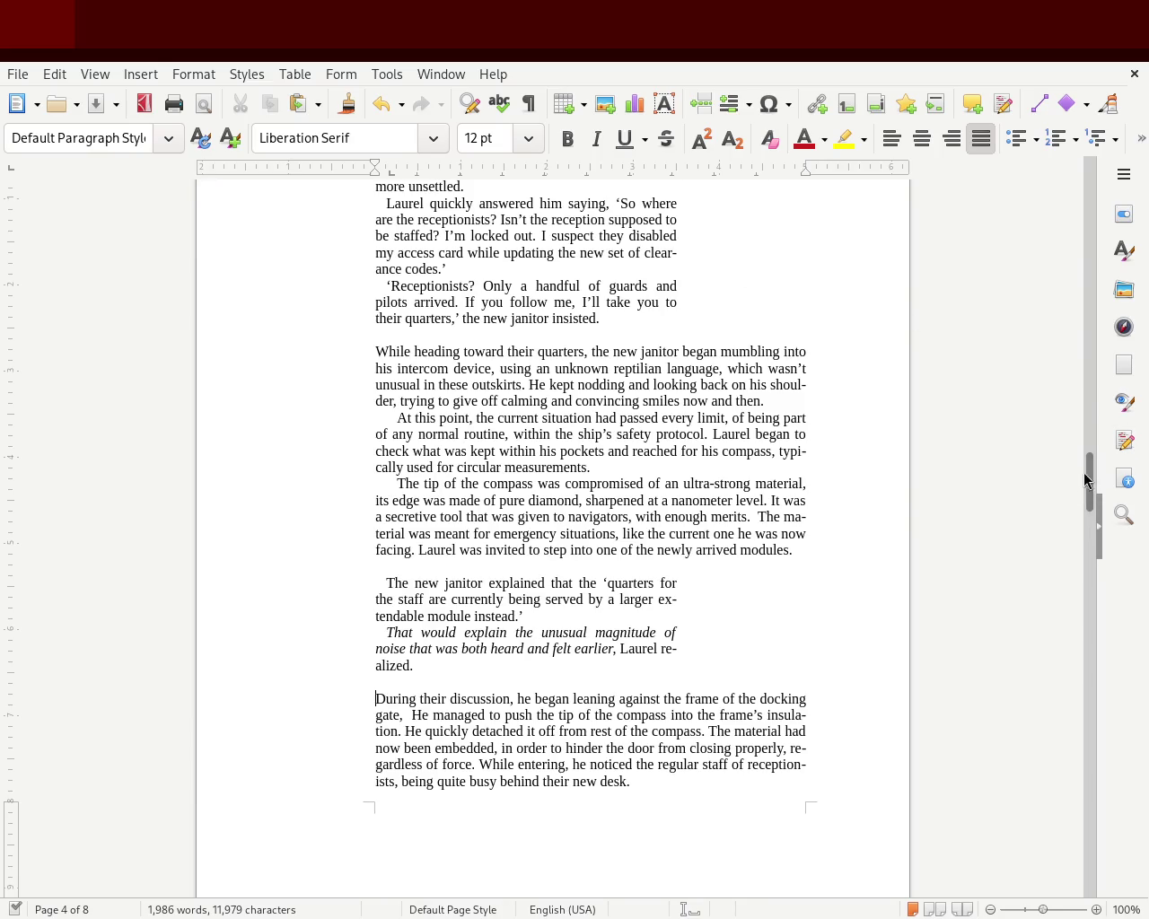
pyautogui.moveTo(1090, 475)
pyautogui.mouseDown()
pyautogui.moveTo(1089, 201)
pyautogui.moveTo(1070, 630)
pyautogui.mouseUp()
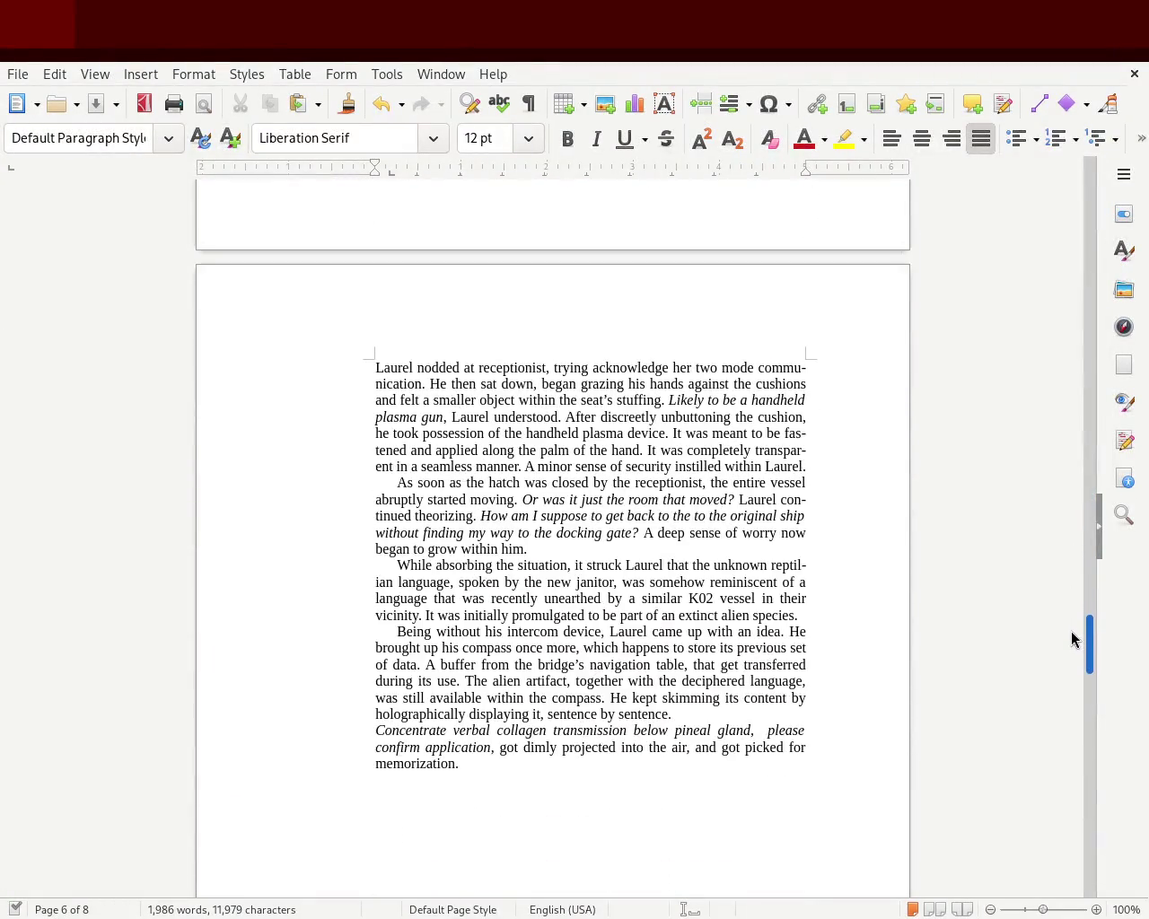
# Insert an empty paragraph before the chapter 3 heading to push it down toward page 7.
pyautogui.moveTo(472, 769)
pyautogui.mouseDown()
pyautogui.moveTo(350, 639)
pyautogui.moveTo(308, 481)
pyautogui.mouseUp()
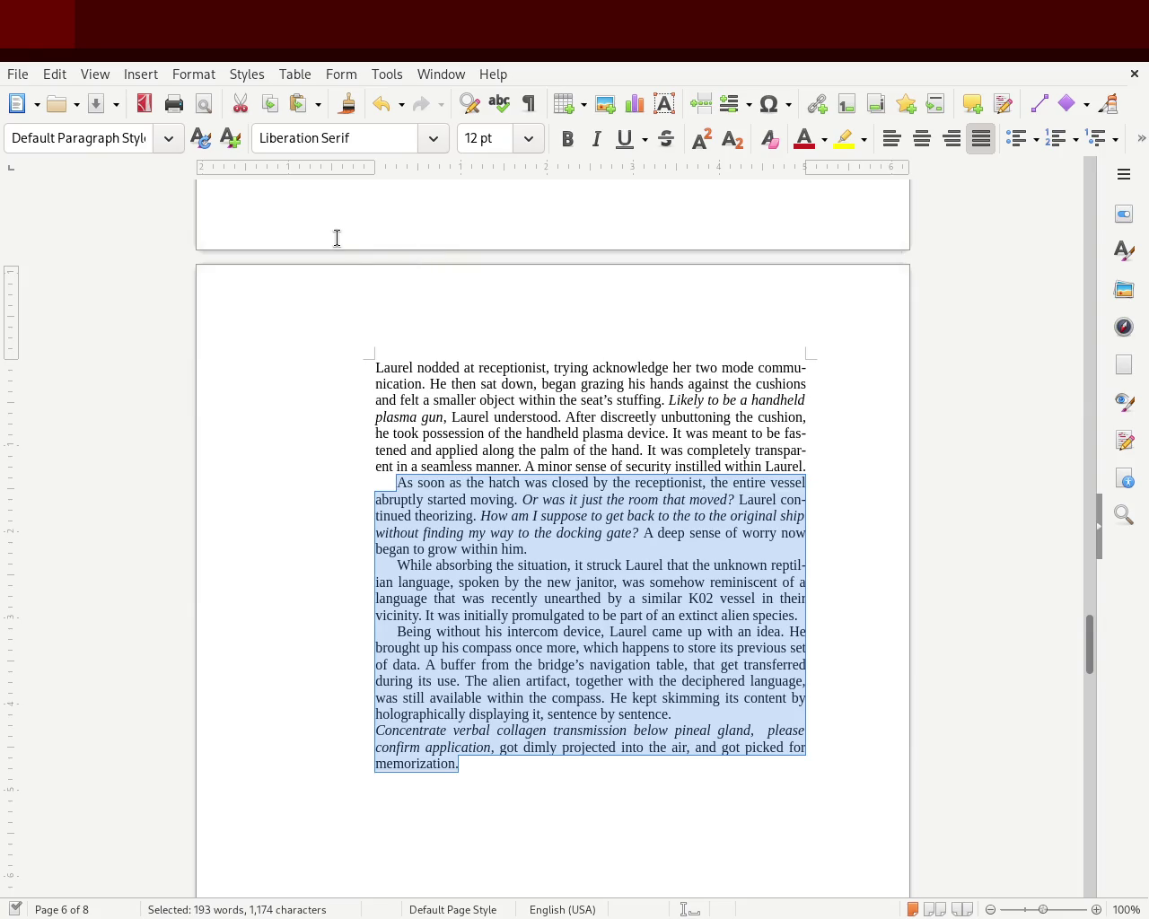
pyautogui.click(335, 430)
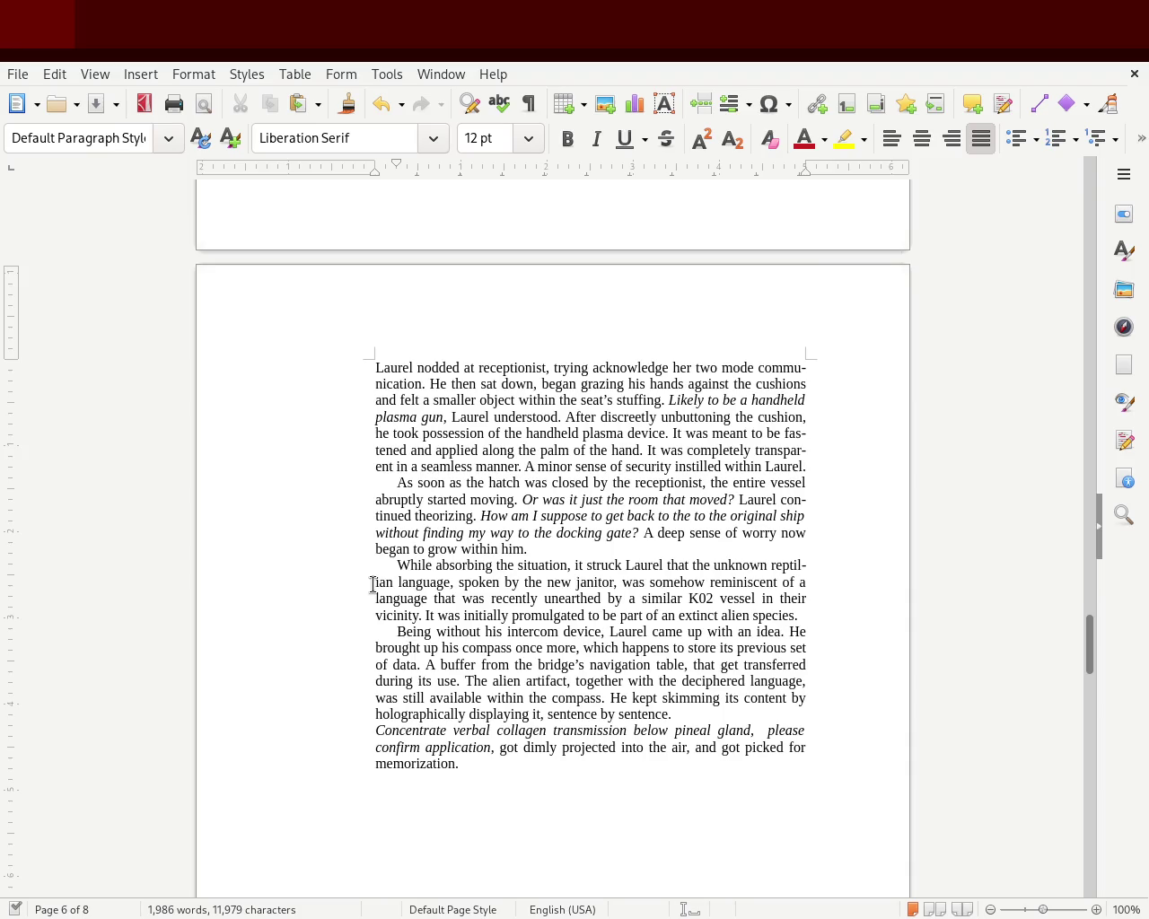
pyautogui.moveTo(1081, 647); pyautogui.dragTo(1076, 701)
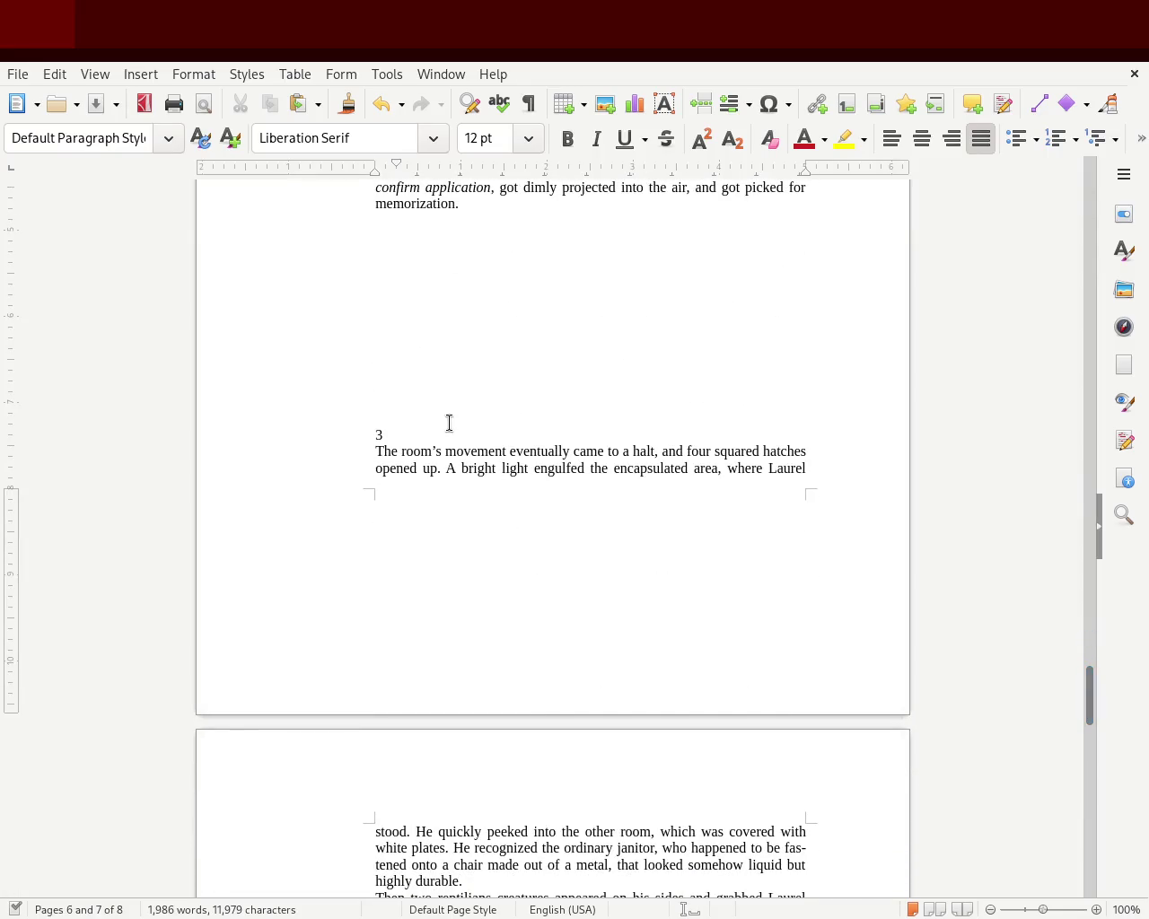
pyautogui.click(436, 419)
pyautogui.press('Return')
pyautogui.press('Return')
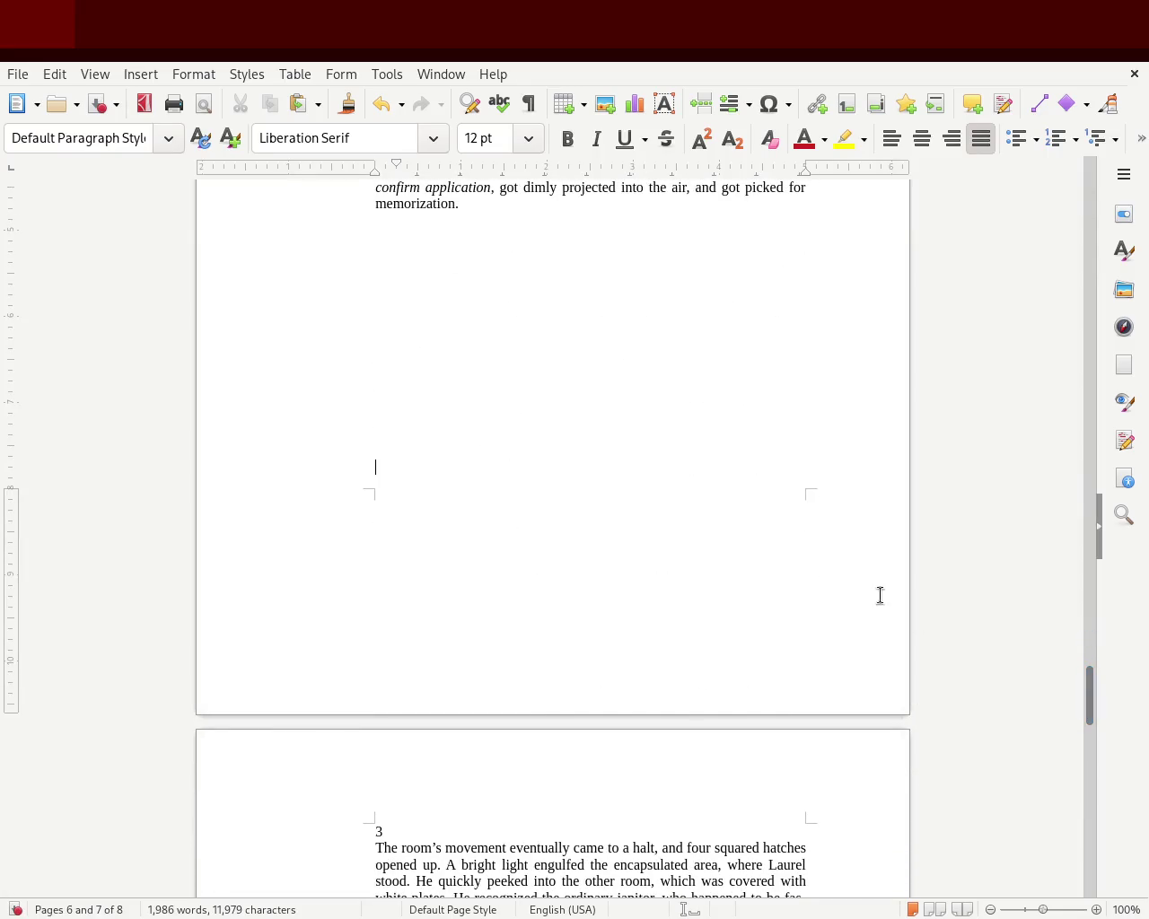
pyautogui.moveTo(1092, 700)
pyautogui.mouseDown()
pyautogui.moveTo(1089, 198)
pyautogui.moveTo(1095, 499)
pyautogui.mouseUp()
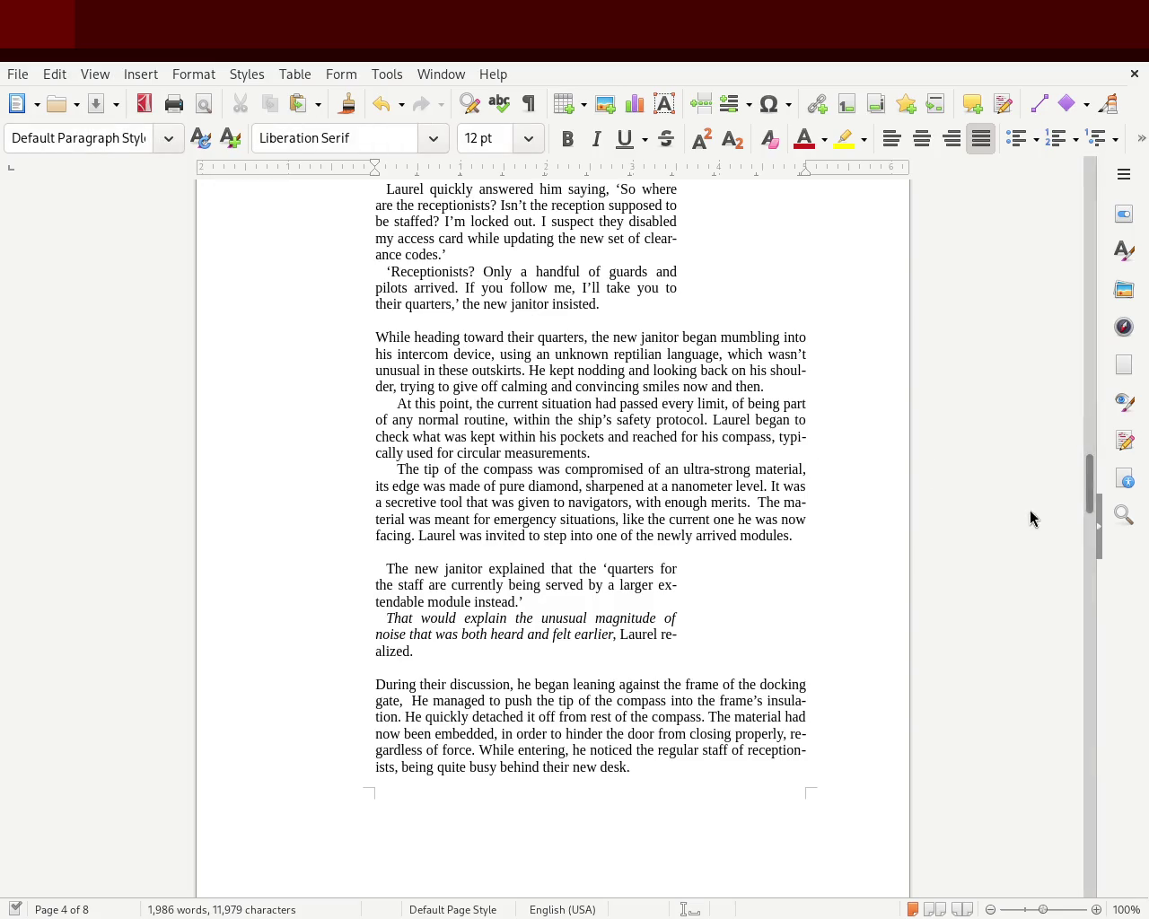
pyautogui.moveTo(1084, 484)
pyautogui.mouseDown()
pyautogui.moveTo(1089, 272)
pyautogui.moveTo(1082, 393)
pyautogui.mouseUp()
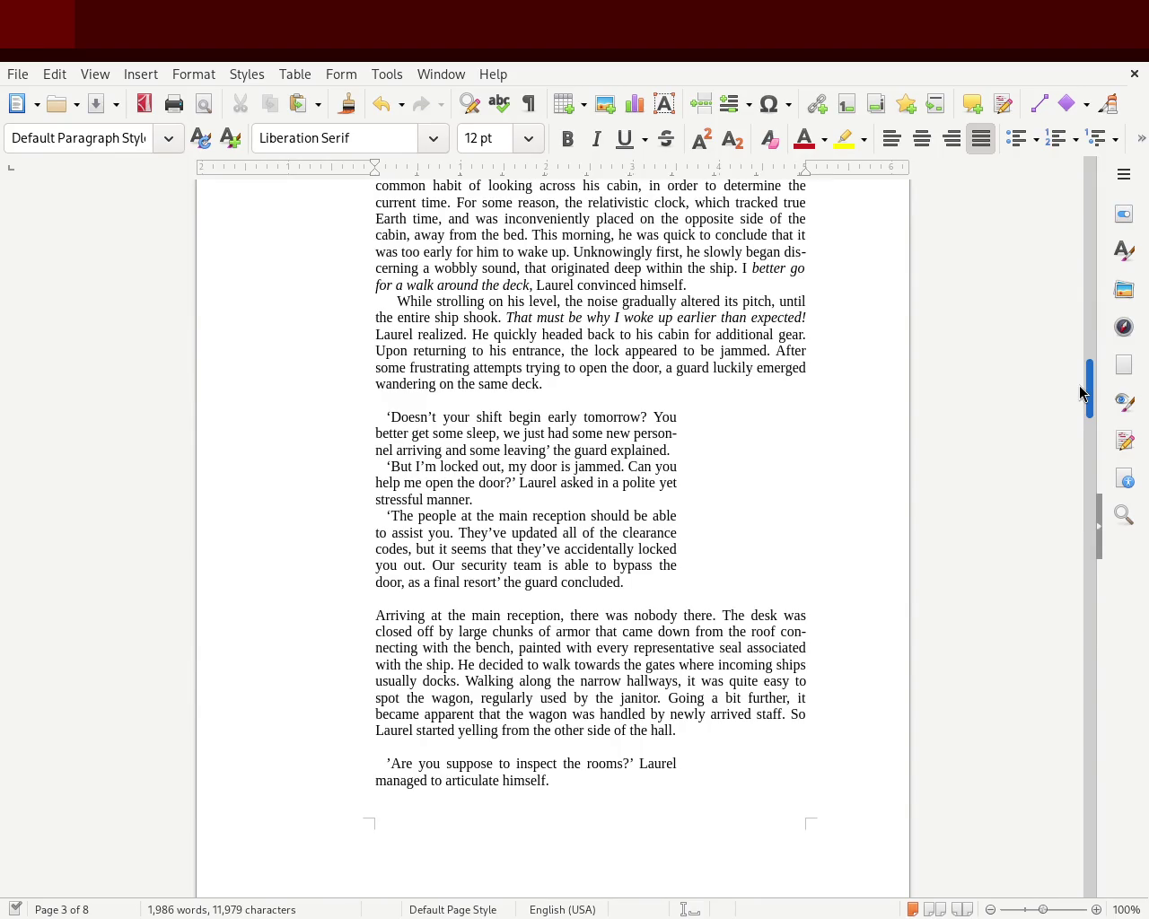
pyautogui.moveTo(1083, 393)
pyautogui.mouseDown()
pyautogui.moveTo(1082, 359)
pyautogui.moveTo(1079, 451)
pyautogui.mouseUp()
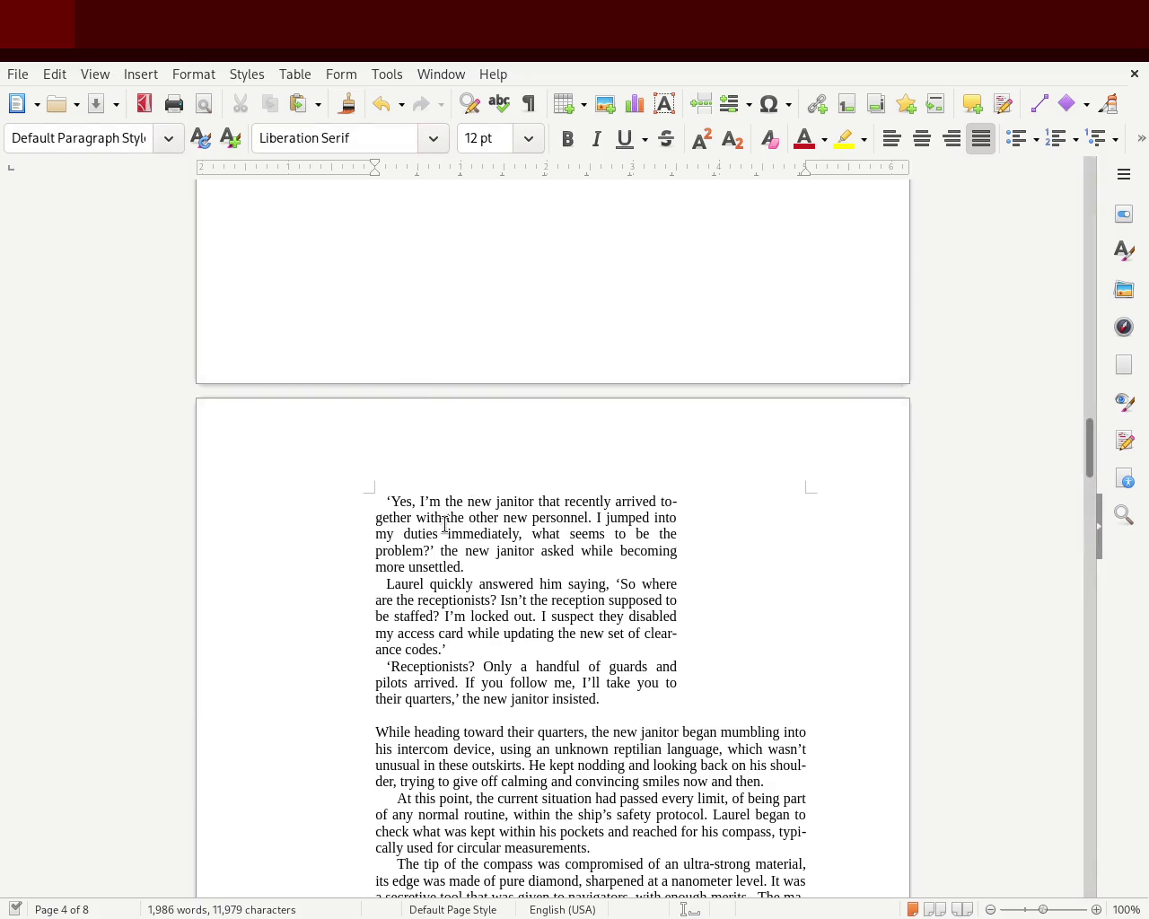
pyautogui.moveTo(1089, 461)
pyautogui.mouseDown()
pyautogui.moveTo(1094, 385)
pyautogui.moveTo(1087, 417)
pyautogui.moveTo(1088, 404)
pyautogui.mouseUp()
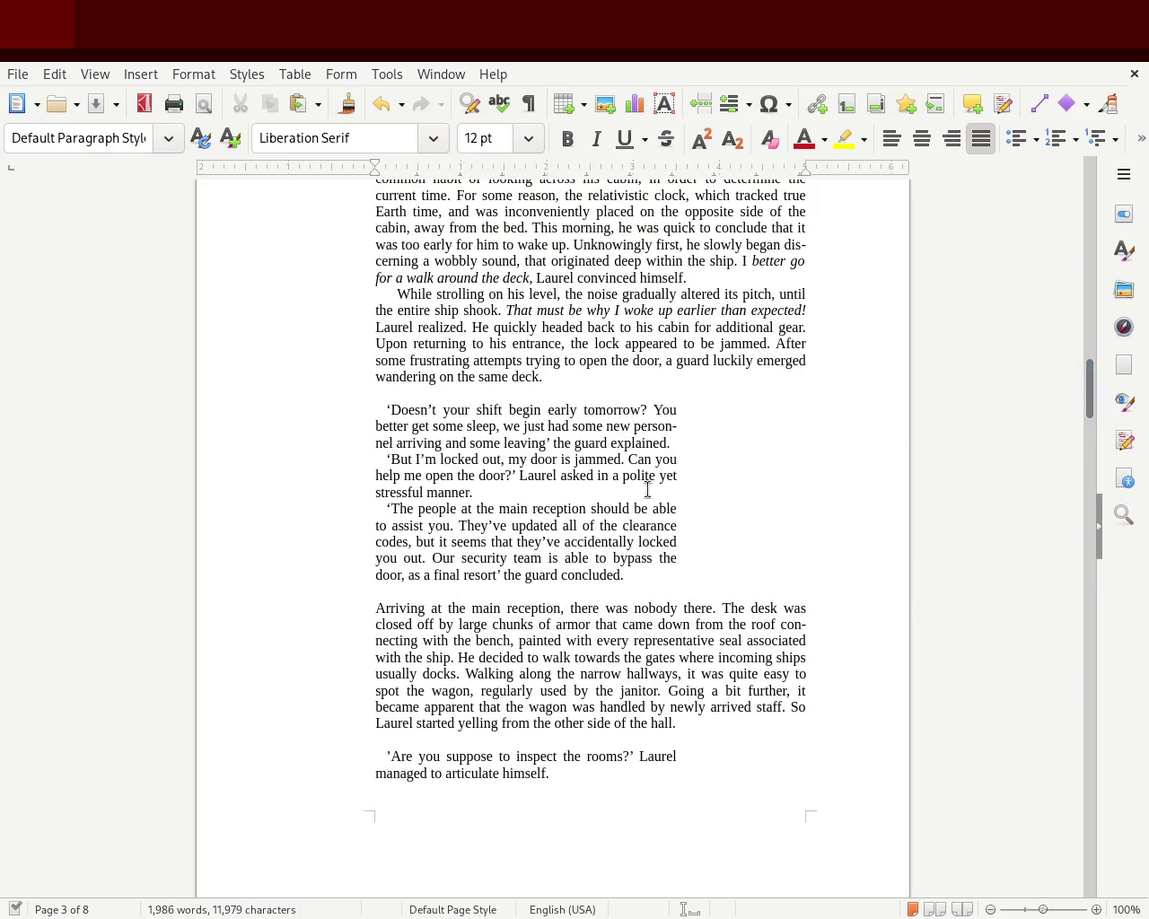
pyautogui.moveTo(474, 493); pyautogui.dragTo(356, 418)
pyautogui.click(365, 423)
pyautogui.moveTo(485, 492); pyautogui.dragTo(359, 411)
pyautogui.moveTo(626, 575); pyautogui.dragTo(320, 399)
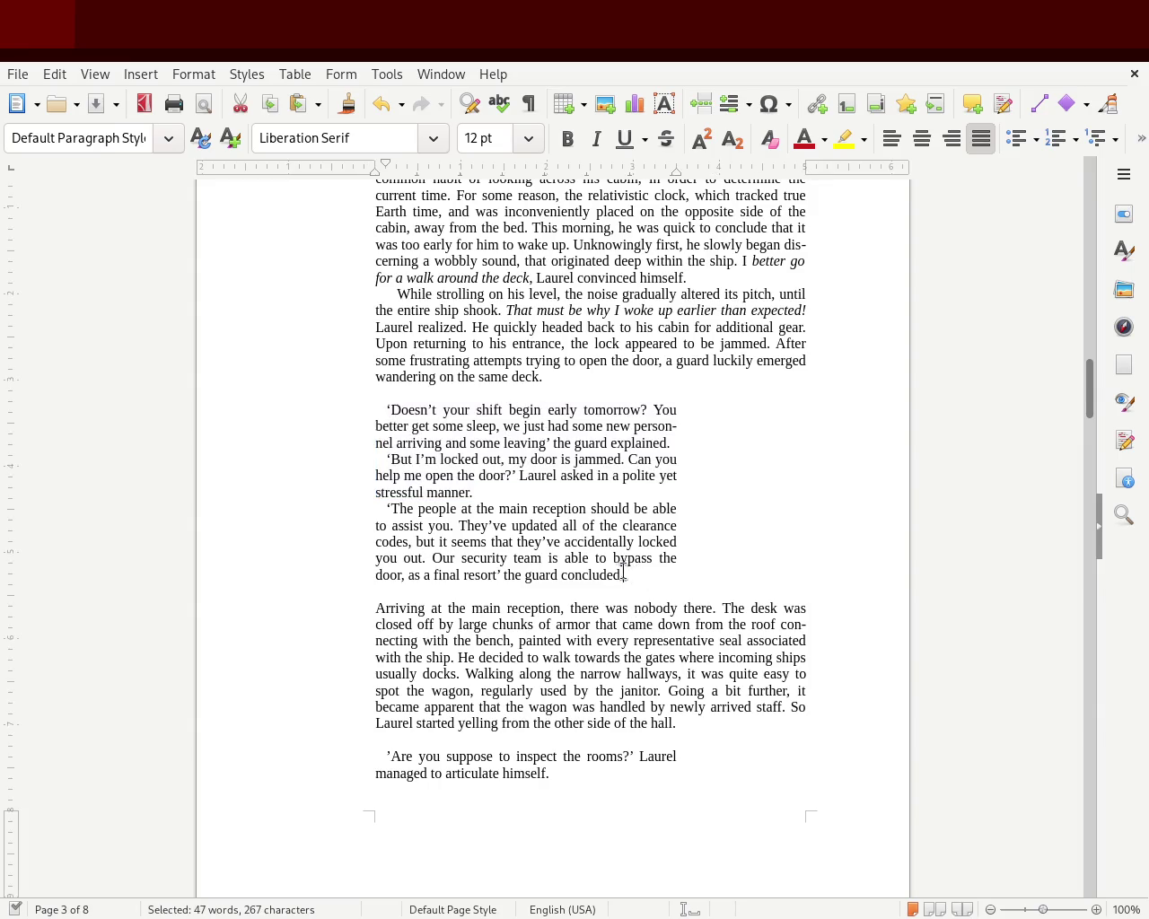
pyautogui.click(452, 458)
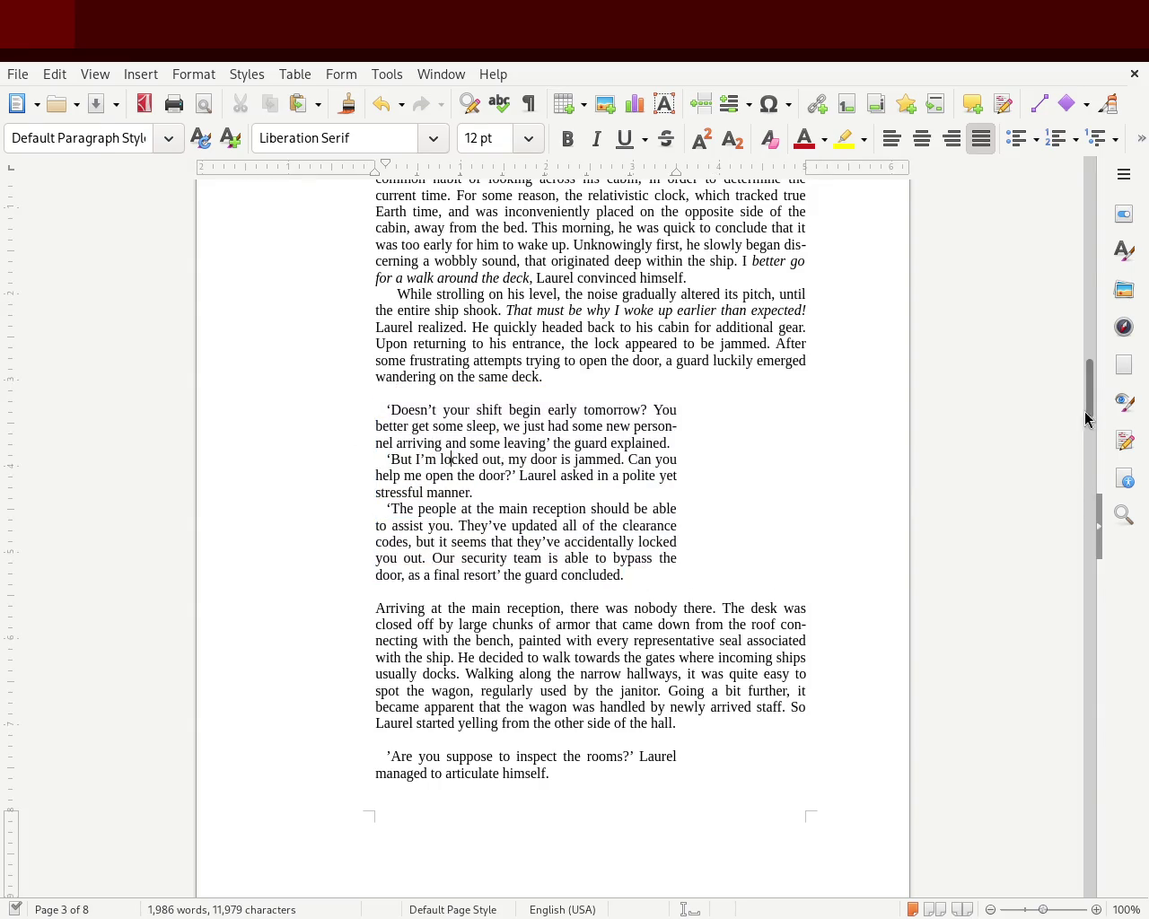
pyautogui.scroll(2, 1089, 389)
pyautogui.scroll(3, 1090, 389)
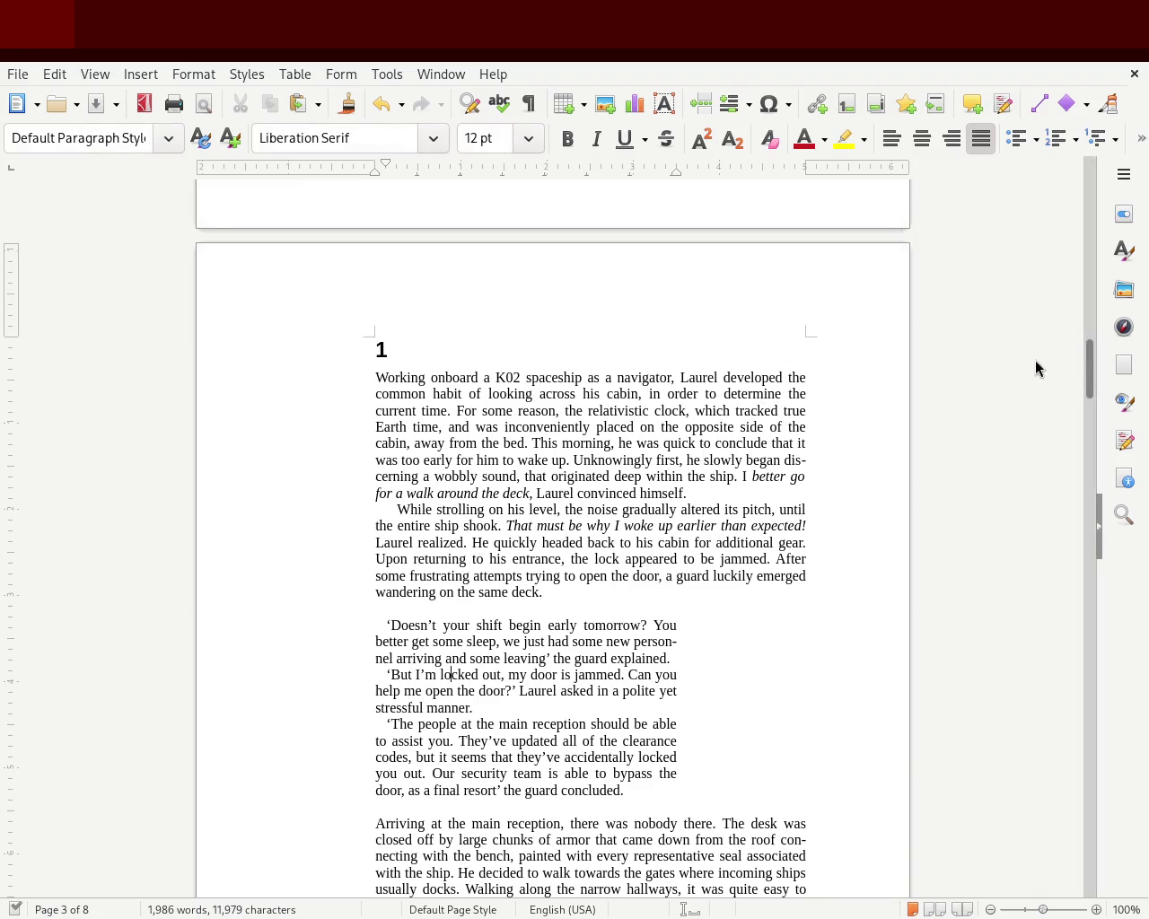
pyautogui.moveTo(1090, 372)
pyautogui.mouseDown()
pyautogui.moveTo(1093, 200)
pyautogui.moveTo(1065, 399)
pyautogui.mouseUp()
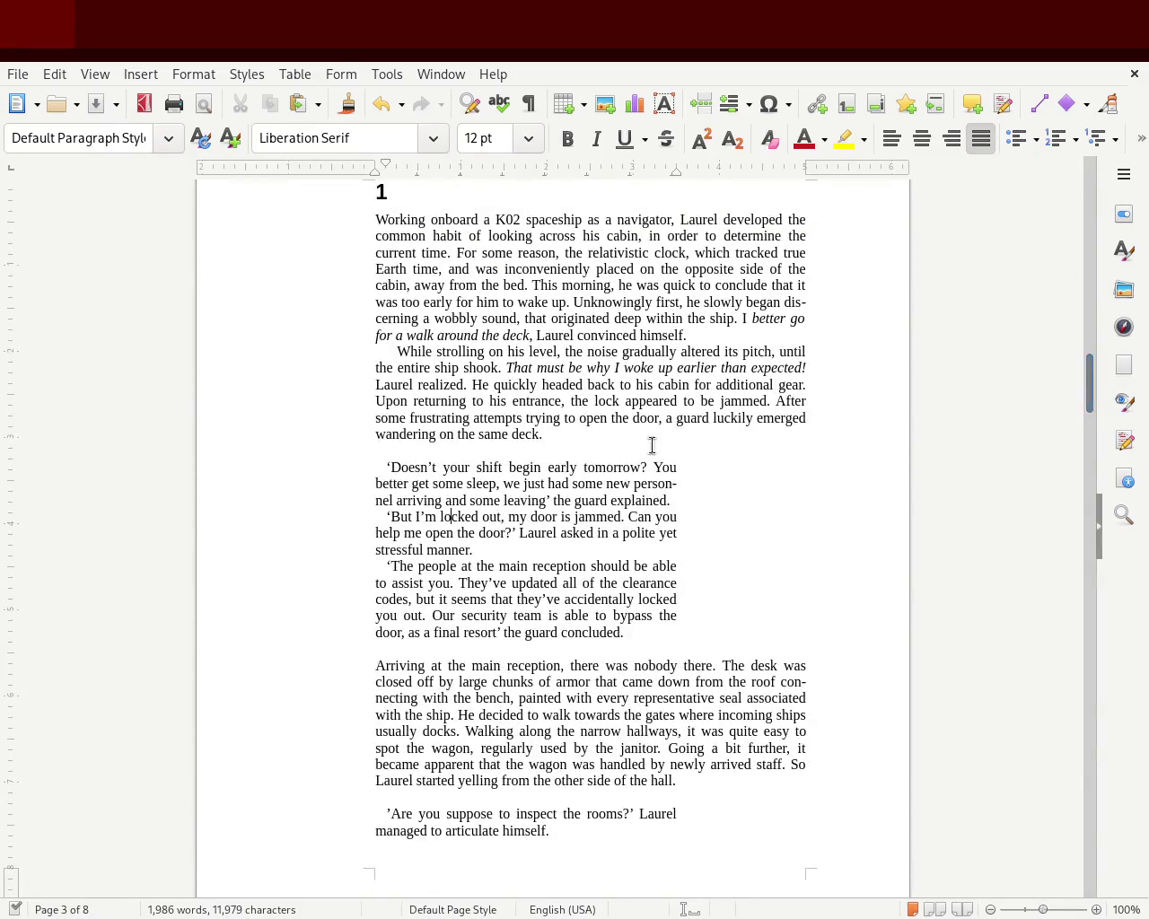
pyautogui.moveTo(664, 632)
pyautogui.mouseDown()
pyautogui.moveTo(506, 606)
pyautogui.moveTo(333, 469)
pyautogui.mouseUp()
pyautogui.click(794, 452)
pyautogui.moveTo(1088, 384); pyautogui.dragTo(1085, 468)
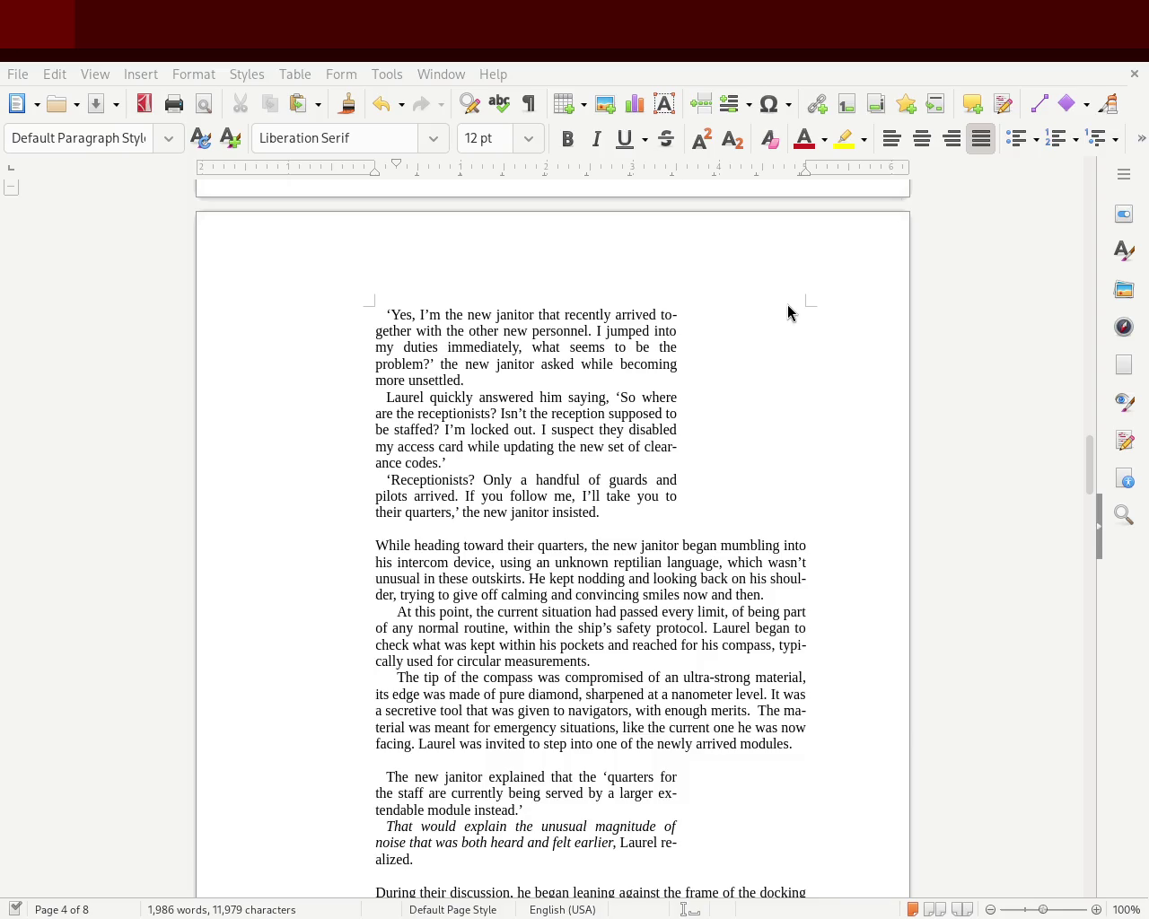
# Shrink the first-line indent of the three dialogue paragraphs ending page 5 to match page 4's dialogue.
pyautogui.click(389, 480)
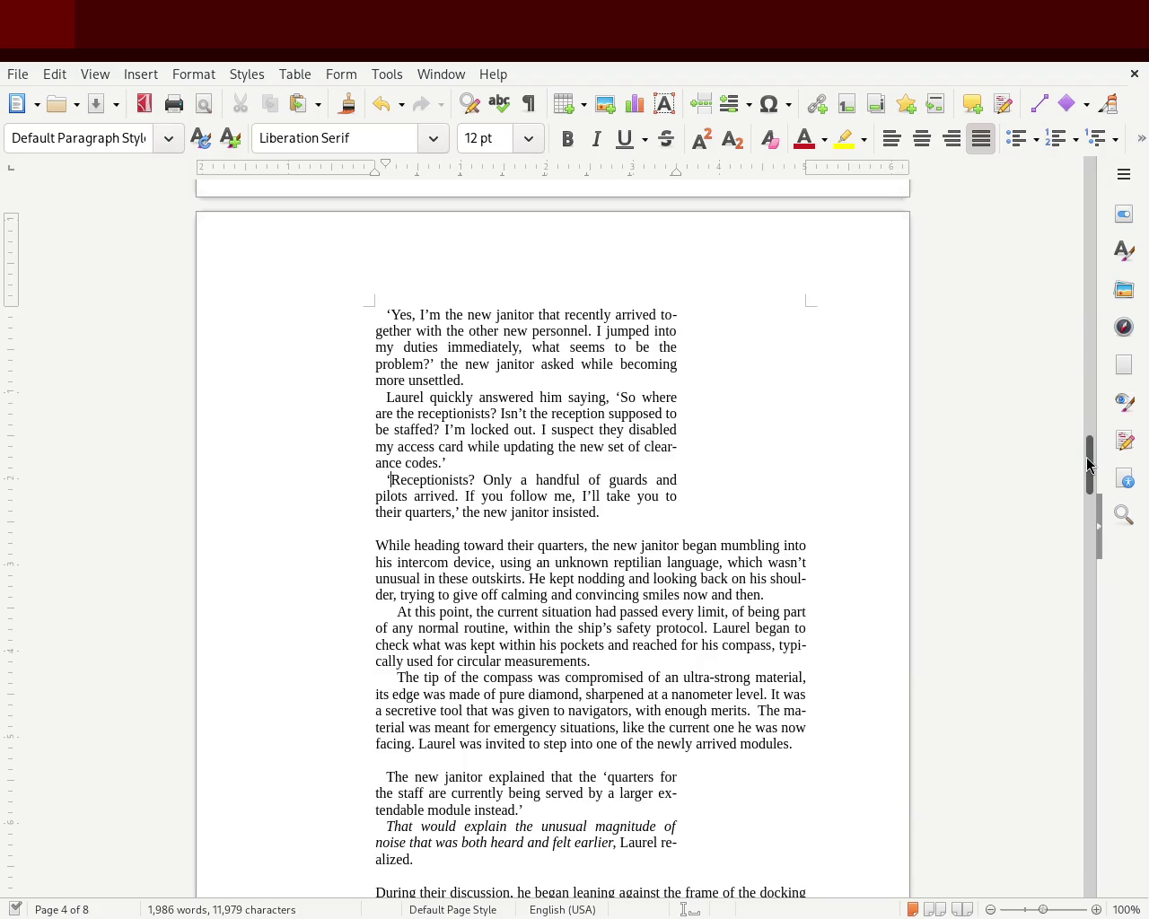
pyautogui.moveTo(1088, 464); pyautogui.dragTo(1088, 468)
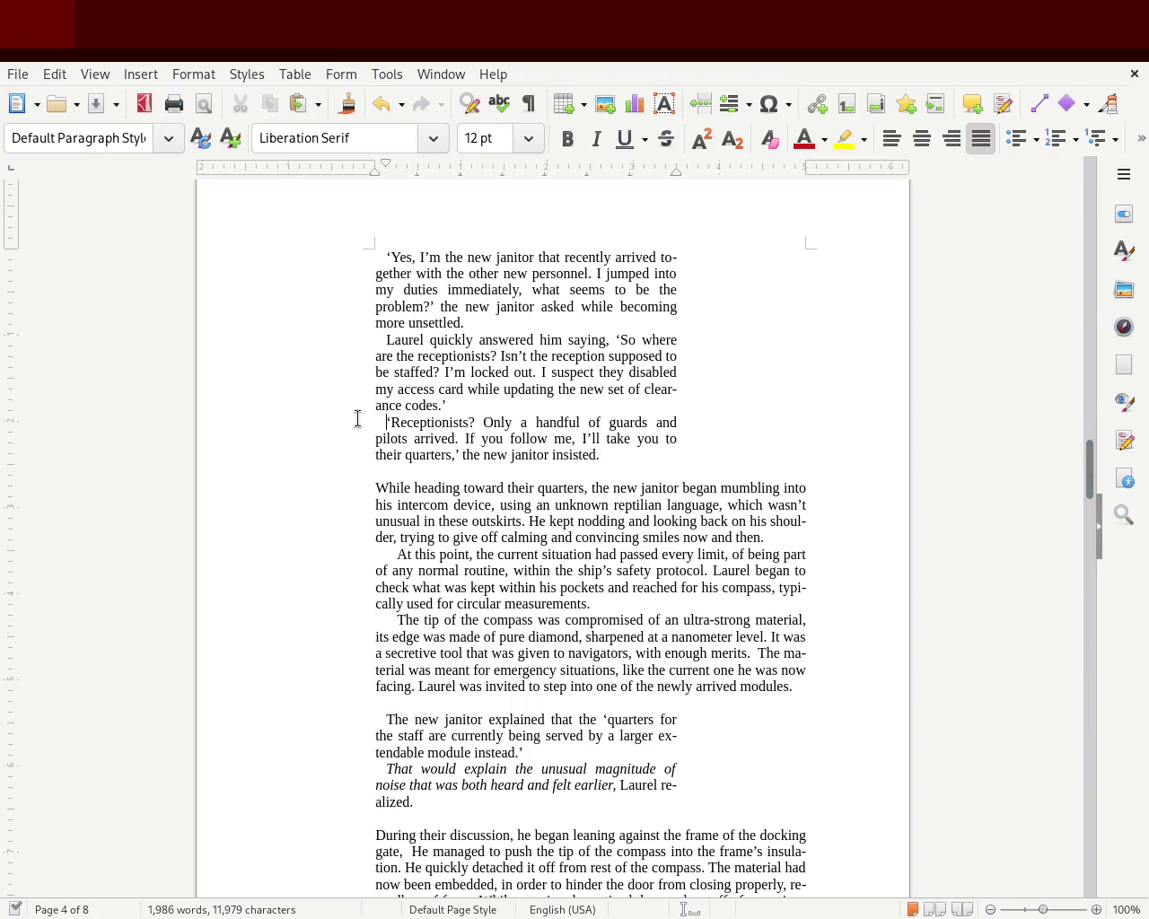
pyautogui.click(369, 260)
pyautogui.moveTo(1089, 475)
pyautogui.mouseDown()
pyautogui.moveTo(1094, 387)
pyautogui.moveTo(1064, 617)
pyautogui.moveTo(1068, 596)
pyautogui.mouseUp()
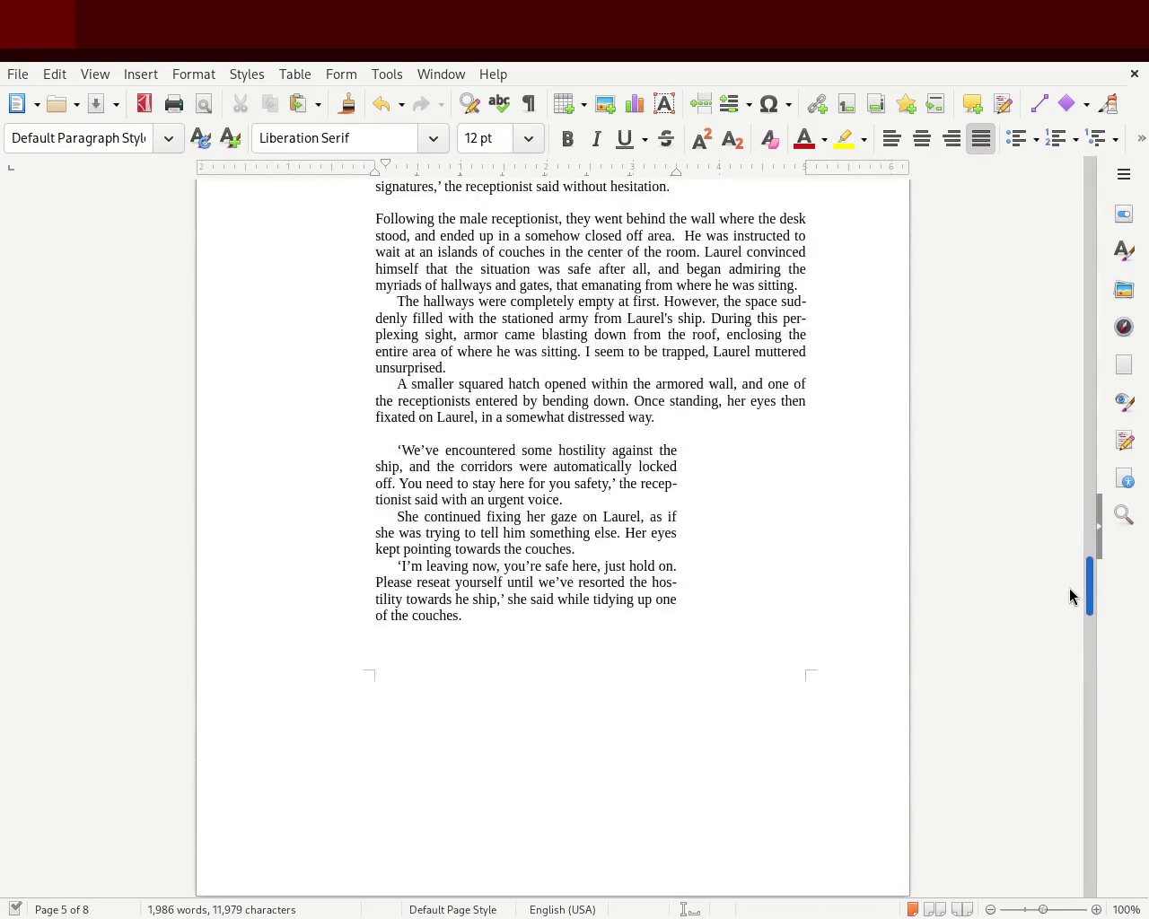
pyautogui.moveTo(490, 618)
pyautogui.mouseDown()
pyautogui.moveTo(331, 515)
pyautogui.moveTo(303, 448)
pyautogui.mouseUp()
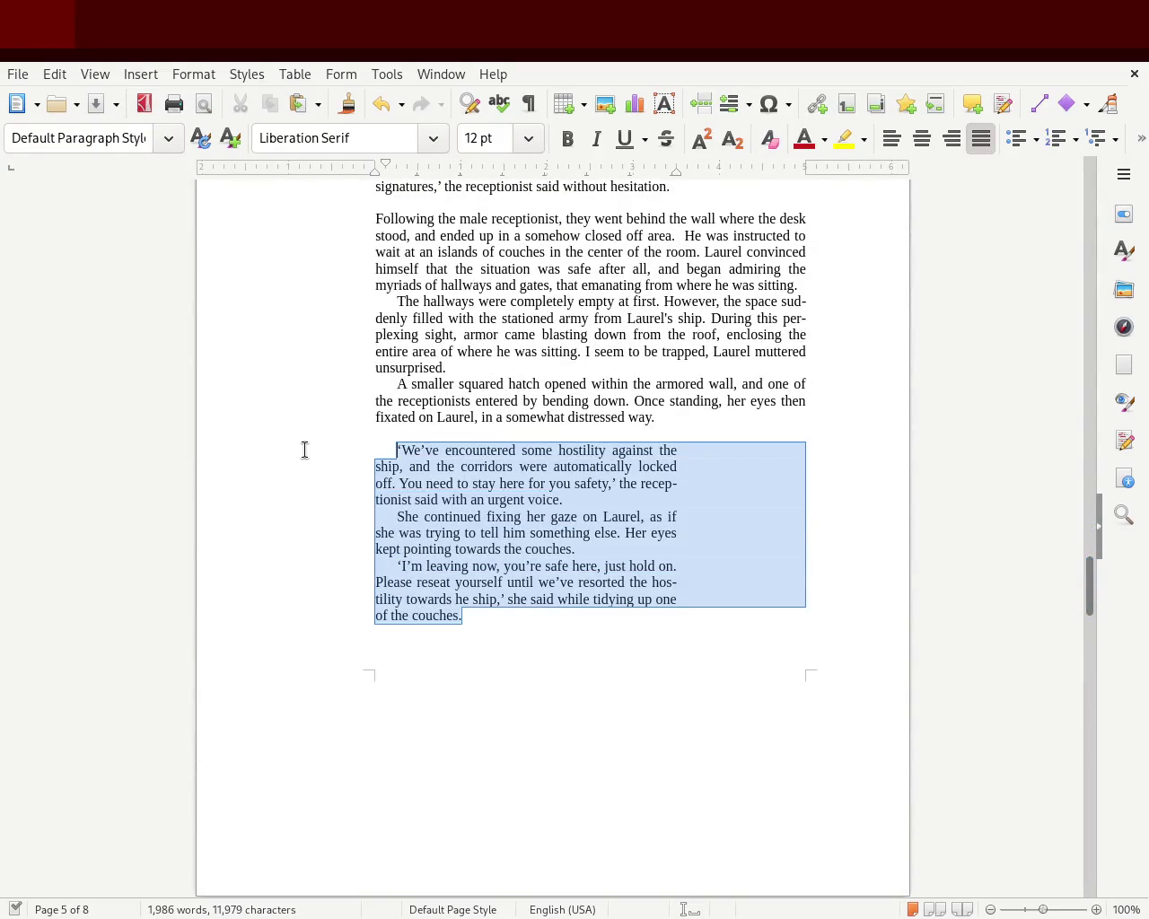
pyautogui.moveTo(392, 167); pyautogui.dragTo(381, 167)
pyautogui.click(215, 445)
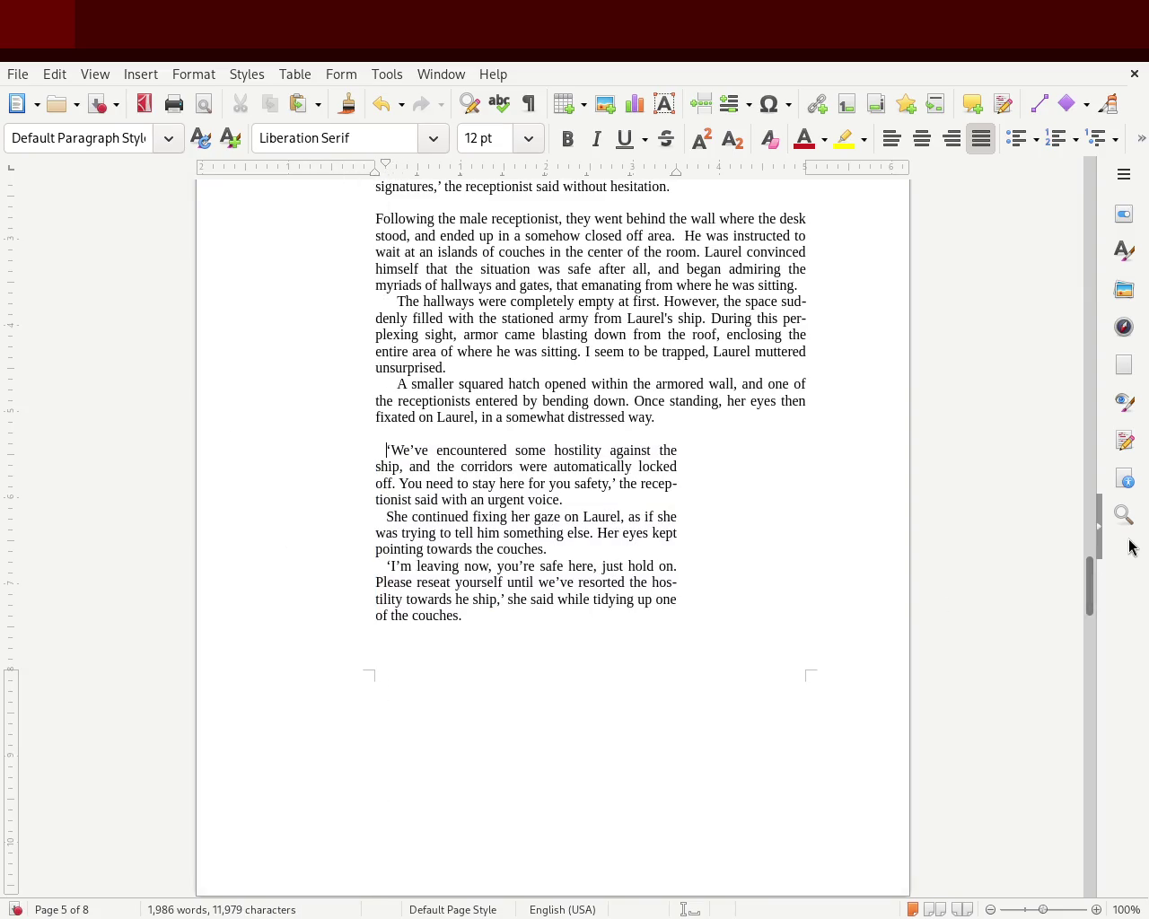
pyautogui.moveTo(1092, 597); pyautogui.dragTo(1086, 583)
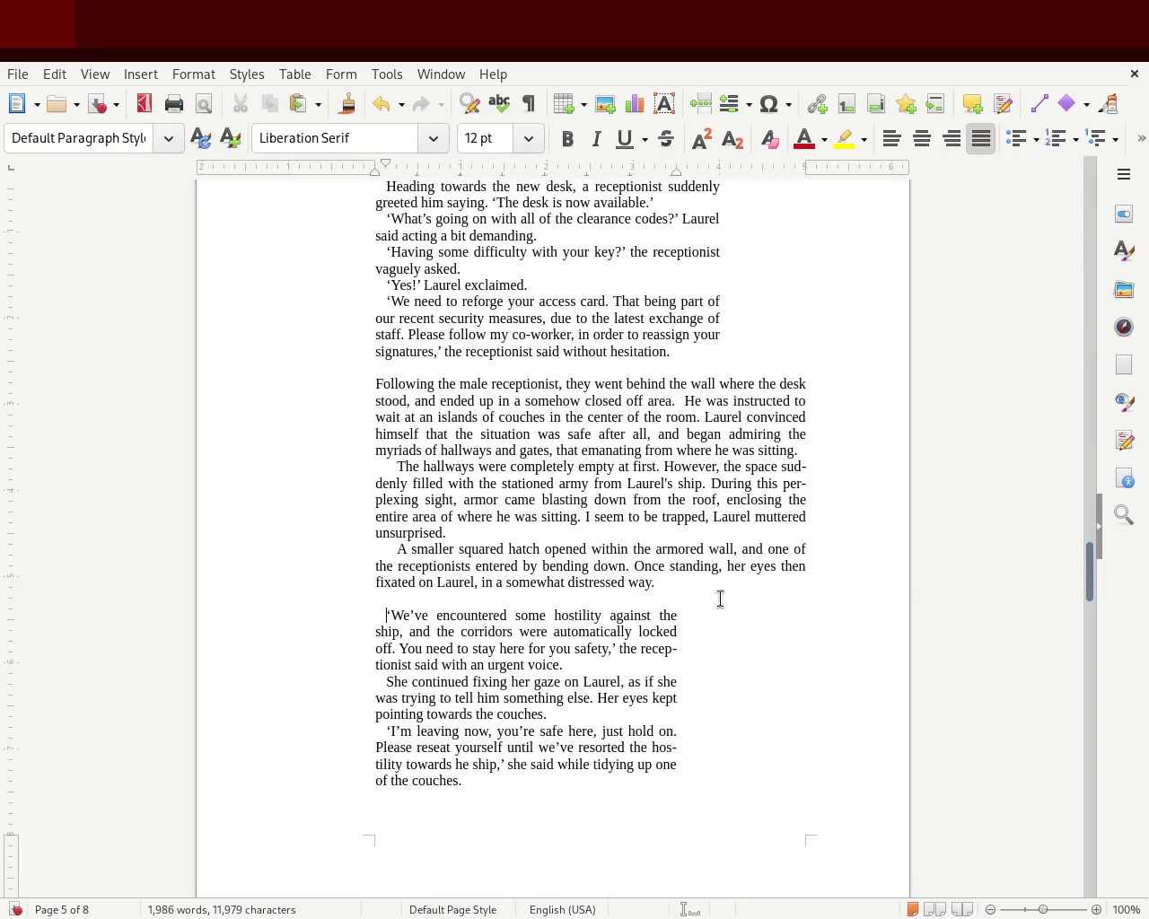
pyautogui.click(355, 615)
# Give the italic 'Concentrate verbal collagen' paragraph the standard first-line indent and save.
pyautogui.moveTo(1090, 574)
pyautogui.mouseDown()
pyautogui.moveTo(1094, 542)
pyautogui.moveTo(1077, 592)
pyautogui.mouseUp()
pyautogui.moveTo(1076, 593); pyautogui.dragTo(1066, 653)
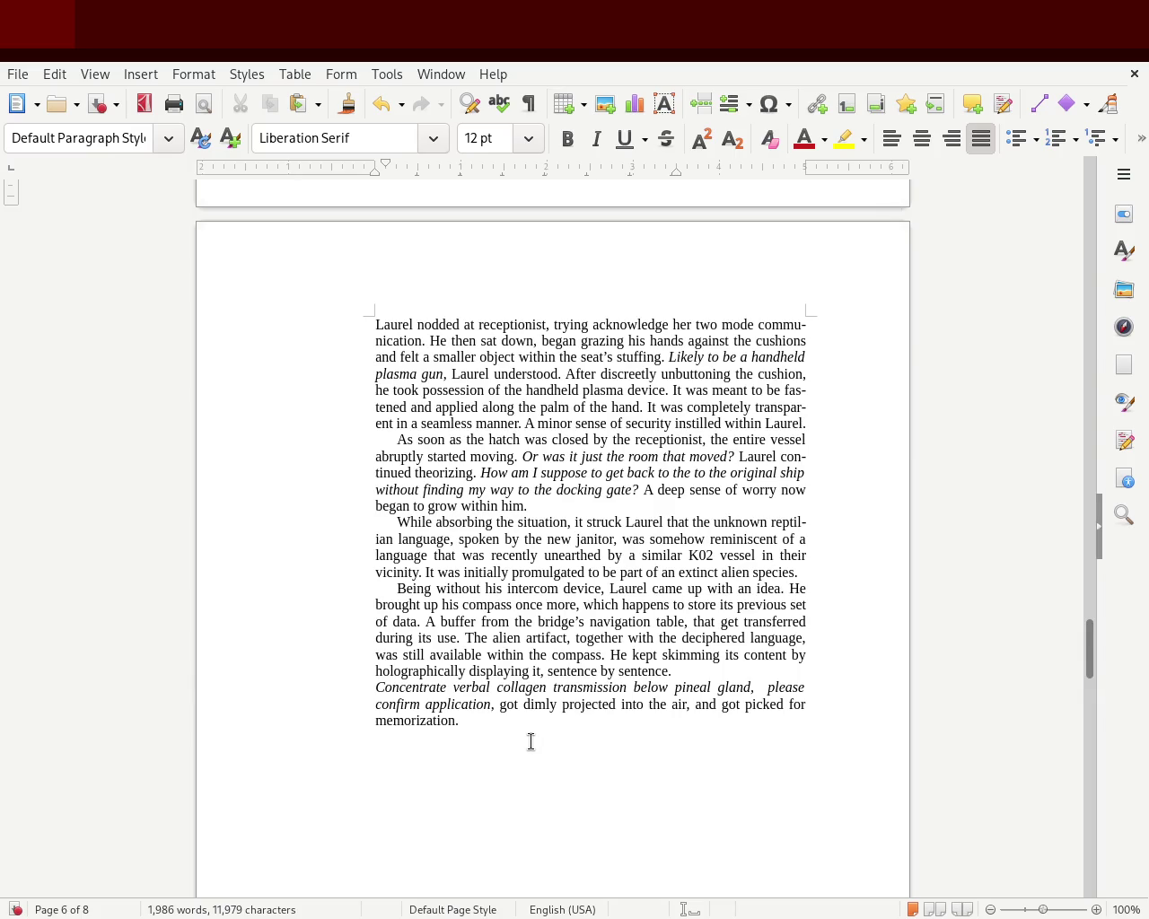
pyautogui.click(375, 691)
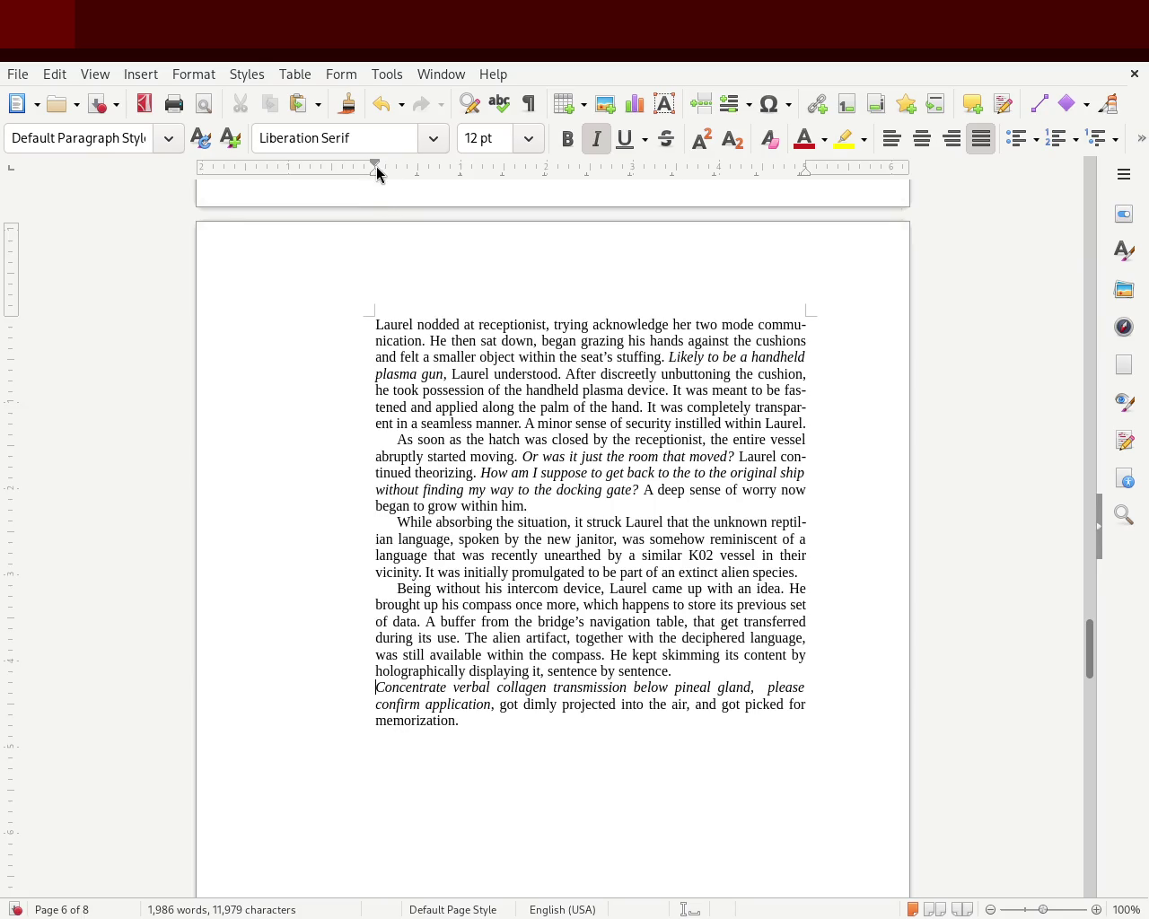
pyautogui.moveTo(376, 163); pyautogui.dragTo(400, 179)
pyautogui.click(111, 548)
pyautogui.hotkey('ctrl', 's')
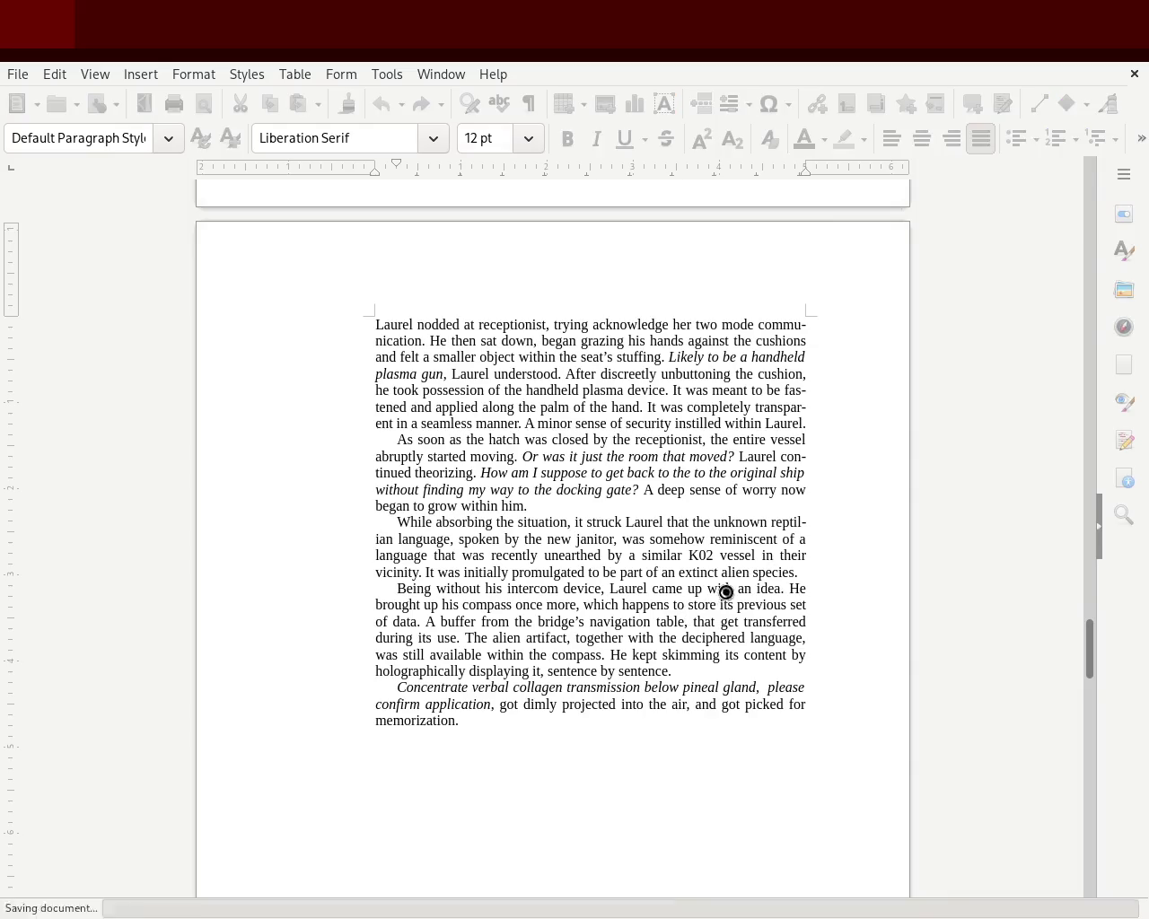
pyautogui.moveTo(1089, 663); pyautogui.dragTo(1094, 579)
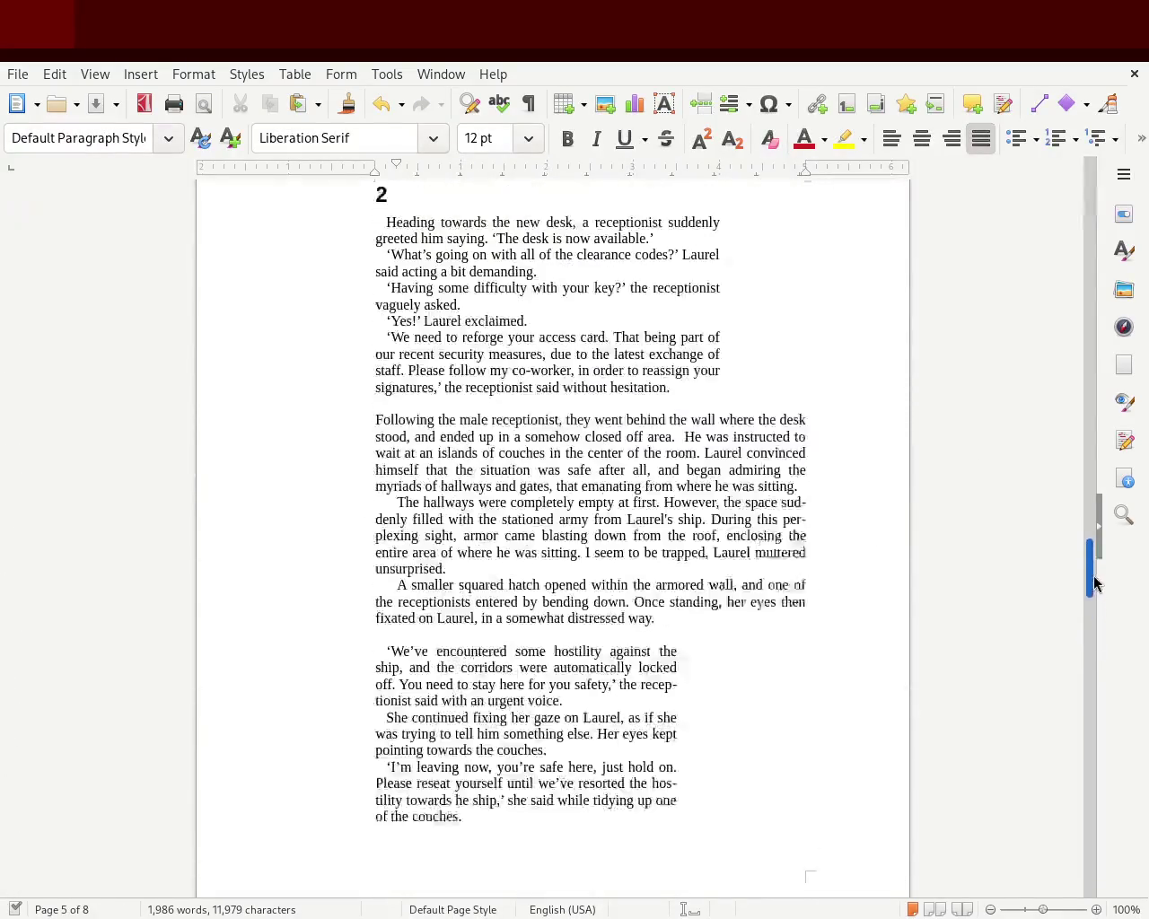
pyautogui.moveTo(1094, 579)
pyautogui.mouseDown()
pyautogui.moveTo(1068, 649)
pyautogui.moveTo(1078, 386)
pyautogui.moveTo(1078, 396)
pyautogui.mouseUp()
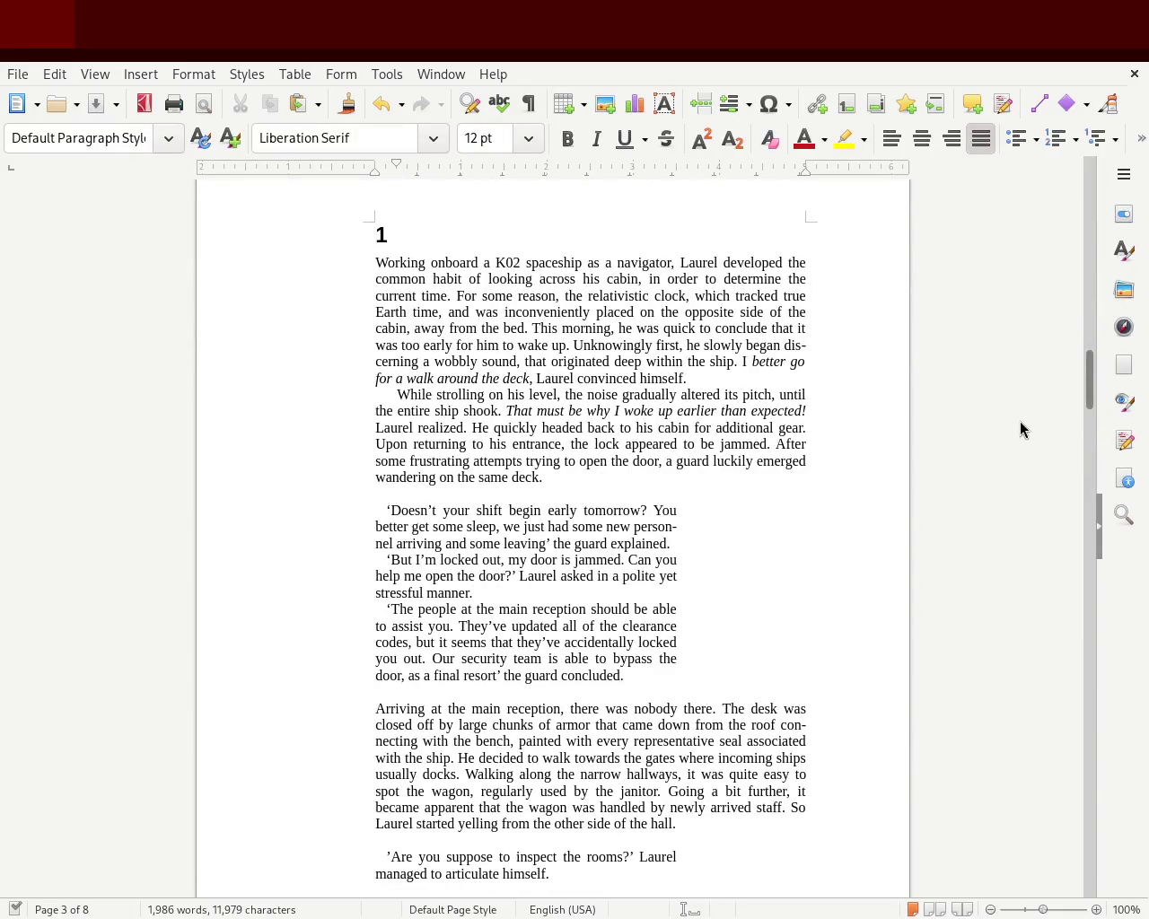
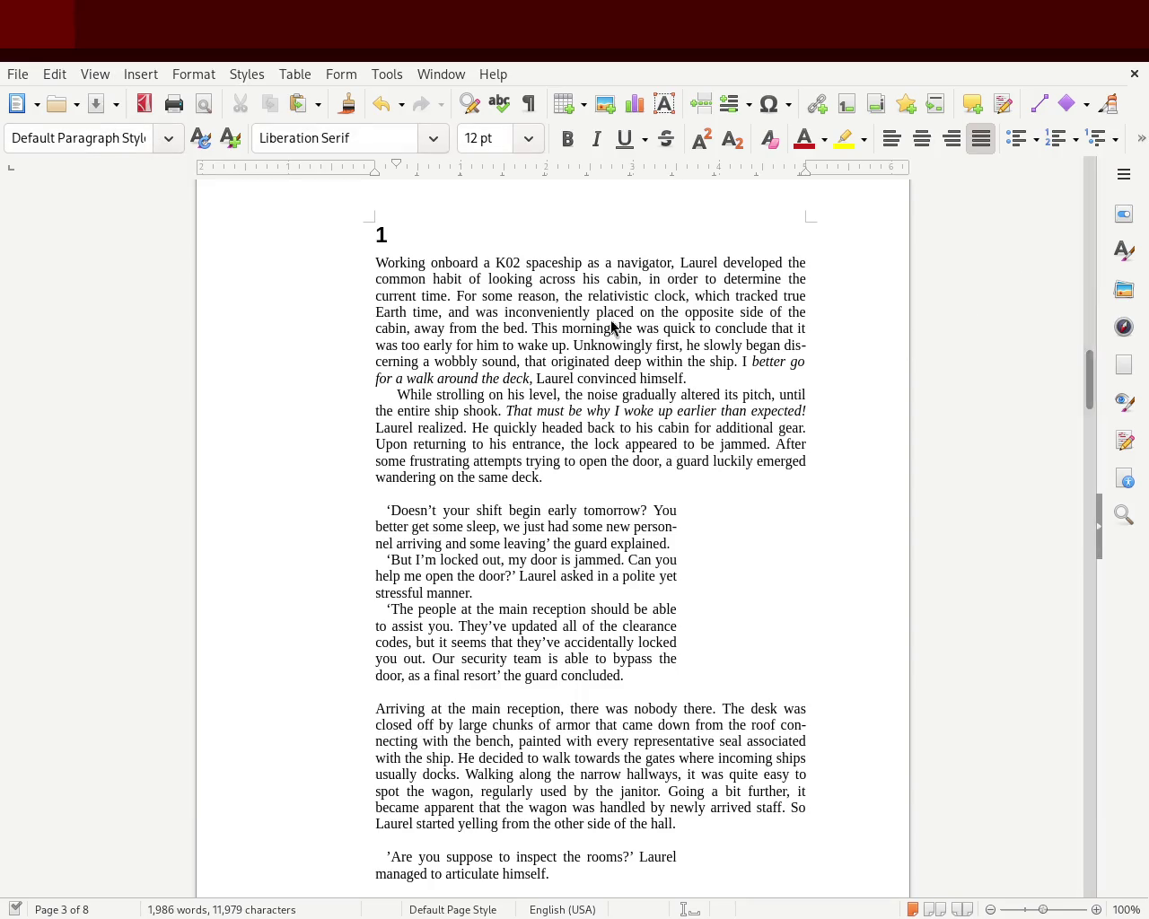
# Pull the right indent in on the ruler to narrow the text column, then save.
pyautogui.moveTo(1089, 388)
pyautogui.mouseDown()
pyautogui.moveTo(1102, 212)
pyautogui.moveTo(1063, 514)
pyautogui.mouseUp()
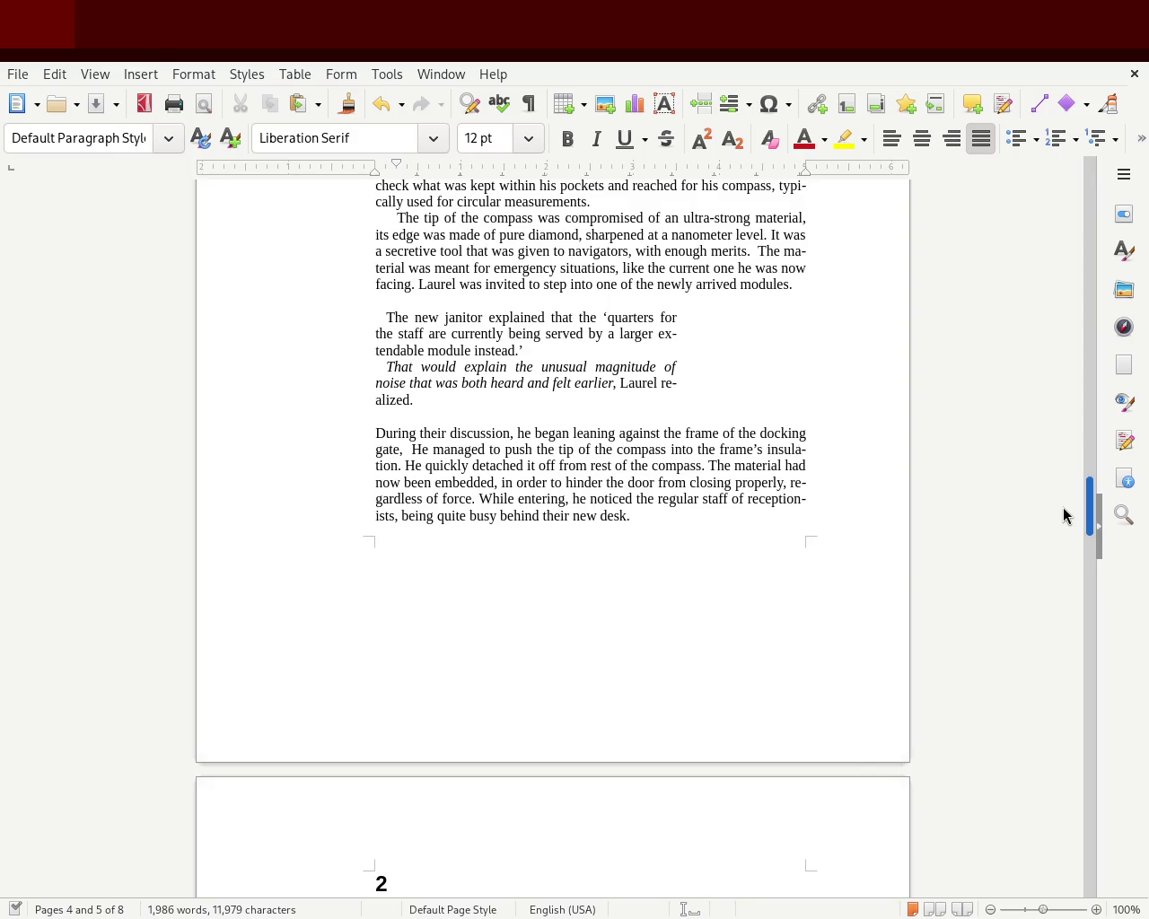
pyautogui.moveTo(1063, 513); pyautogui.dragTo(1054, 590)
pyautogui.scroll(-1, 1054, 590)
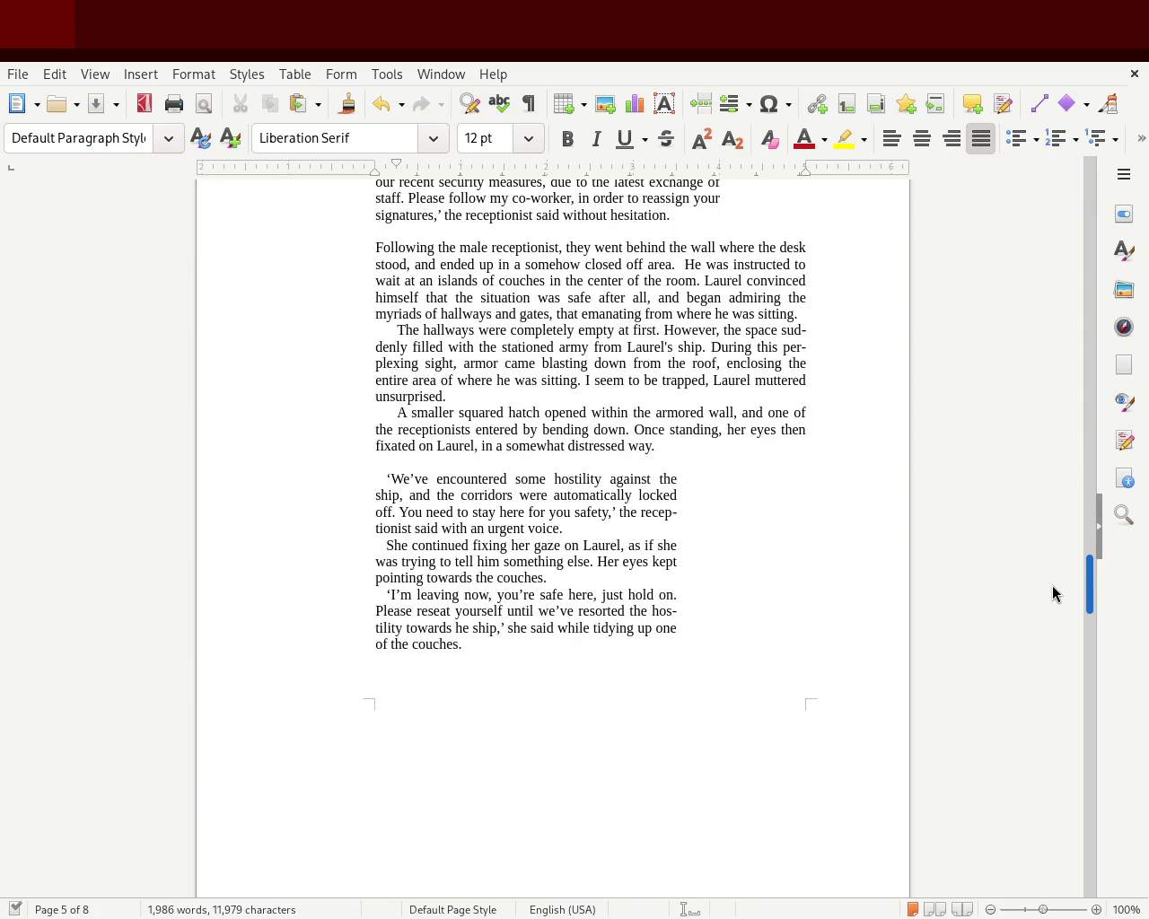
pyautogui.scroll(-2, 1054, 592)
pyautogui.scroll(-1, 1054, 599)
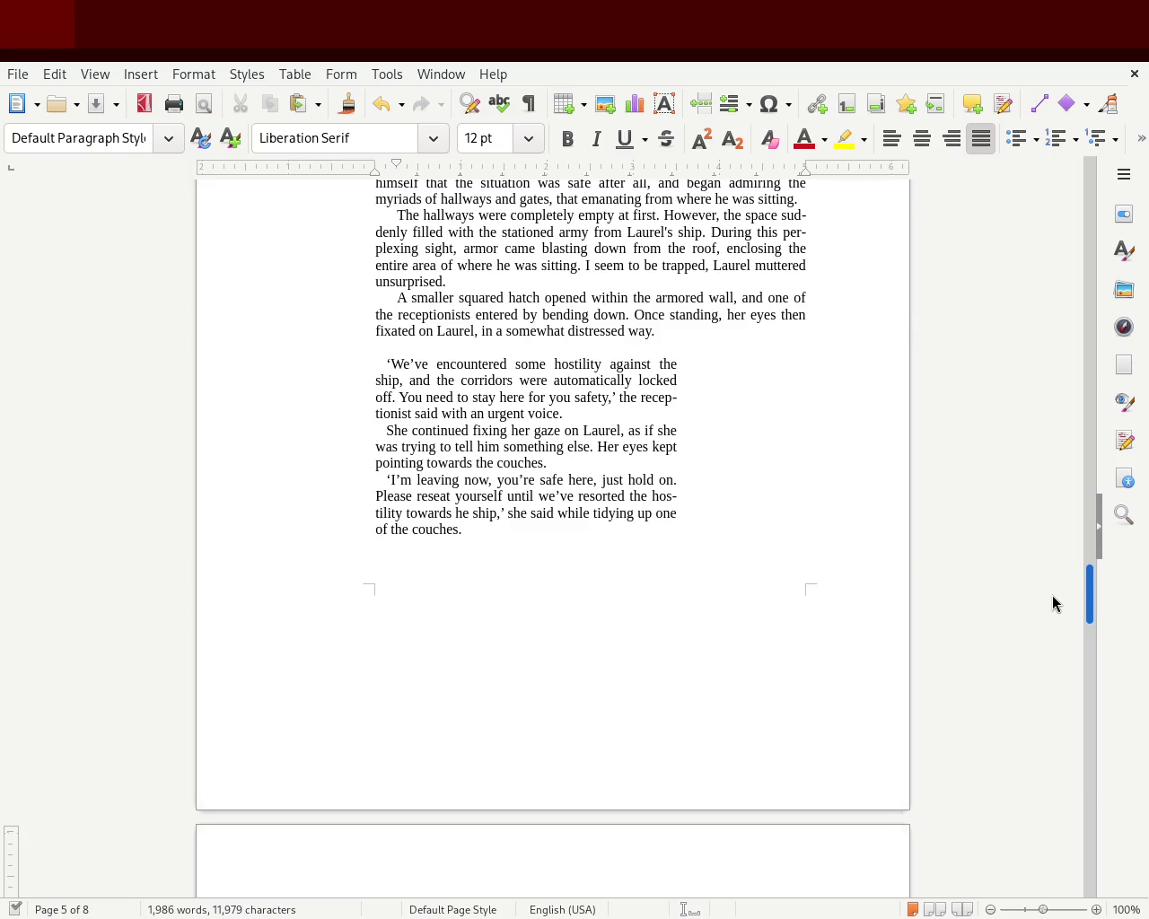
pyautogui.scroll(-2, 1052, 610)
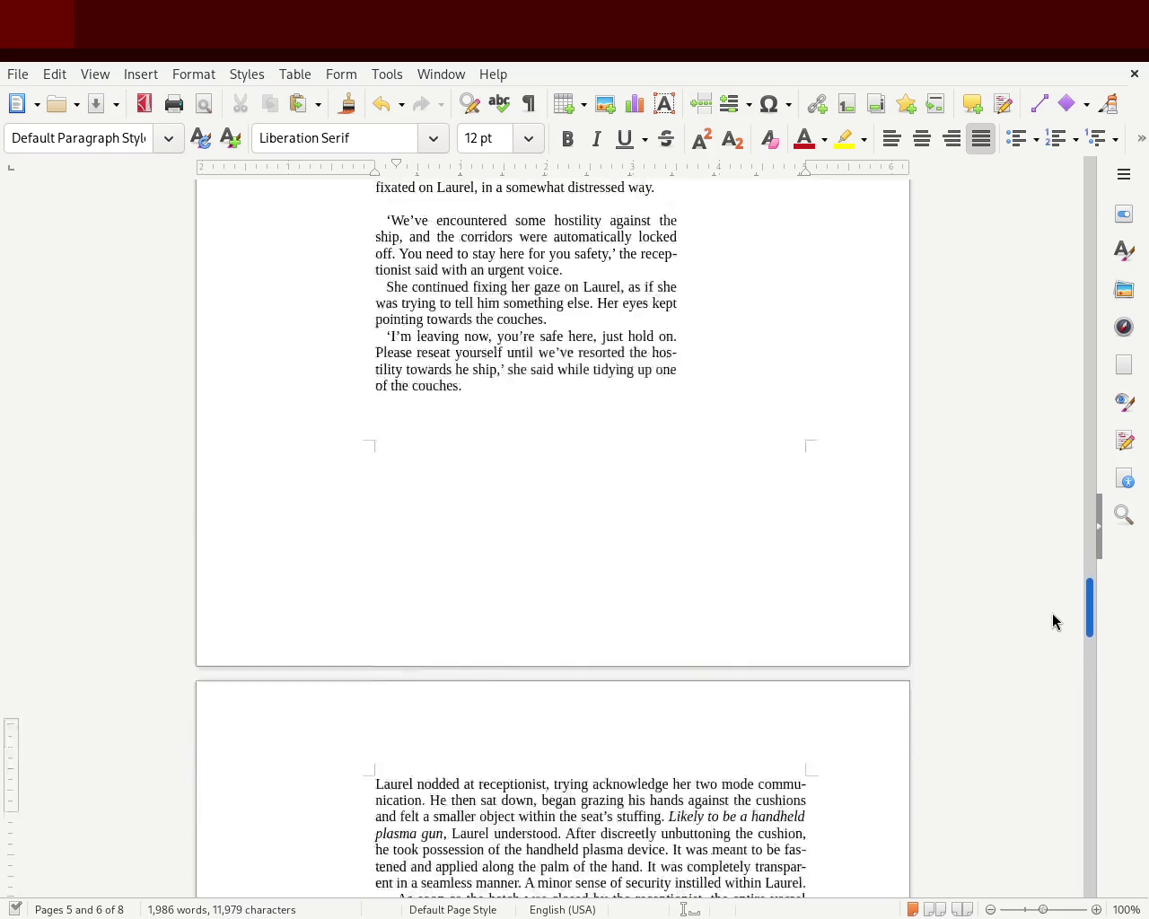
pyautogui.scroll(-6, 1053, 628)
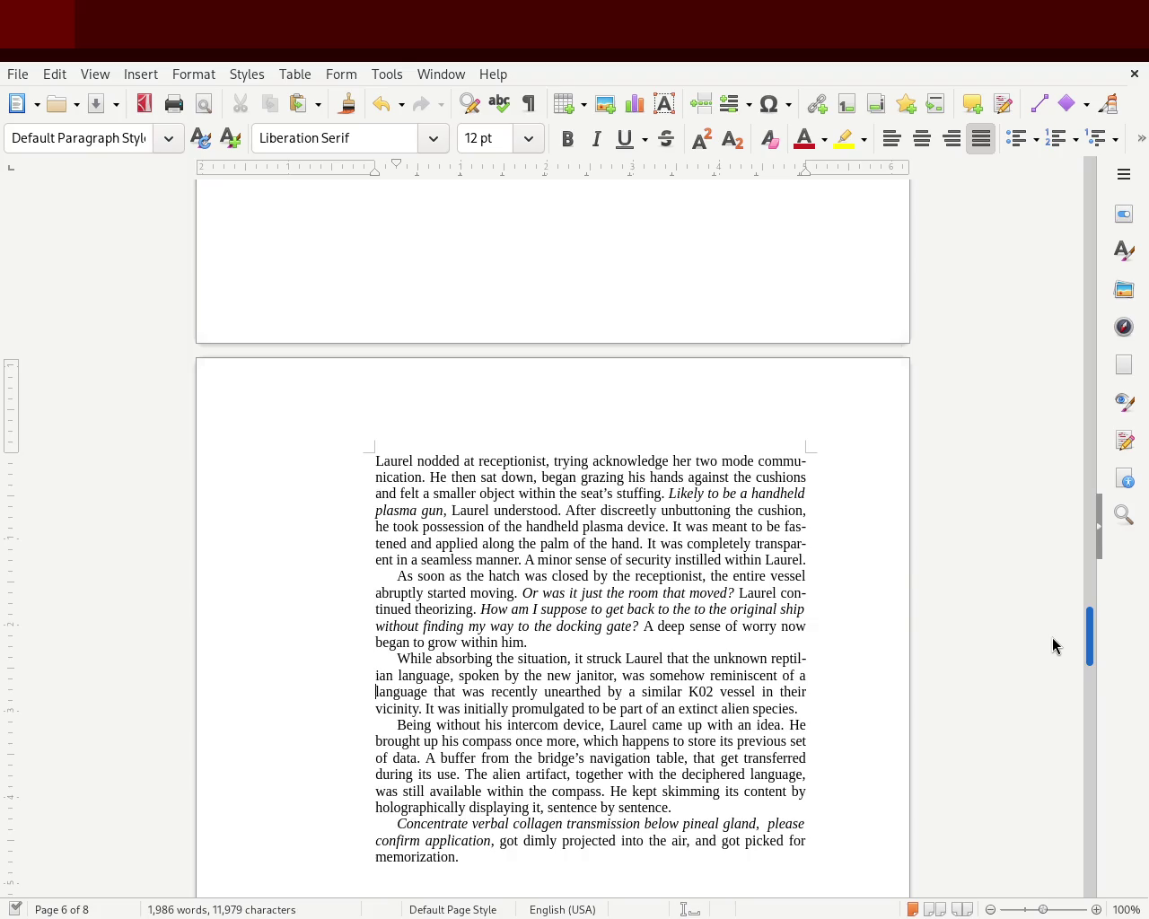
pyautogui.scroll(-2, 1052, 644)
pyautogui.scroll(-2, 1055, 655)
pyautogui.scroll(-5, 1057, 673)
pyautogui.scroll(2, 1057, 691)
pyautogui.scroll(15, 1059, 629)
pyautogui.scroll(-7, 1059, 574)
pyautogui.scroll(3, 1052, 592)
pyautogui.scroll(2, 1053, 579)
pyautogui.scroll(-8, 1054, 610)
pyautogui.scroll(-6, 1051, 646)
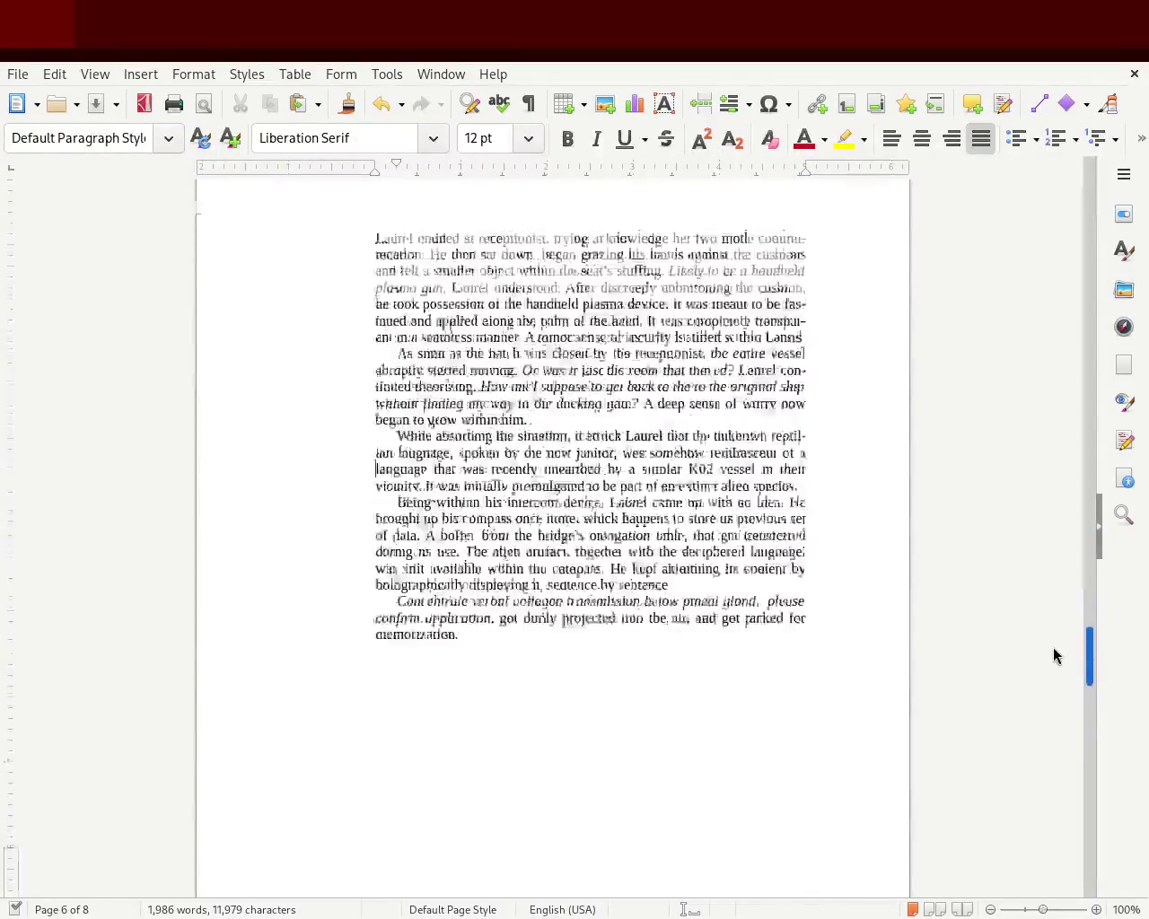
pyautogui.scroll(2, 1051, 652)
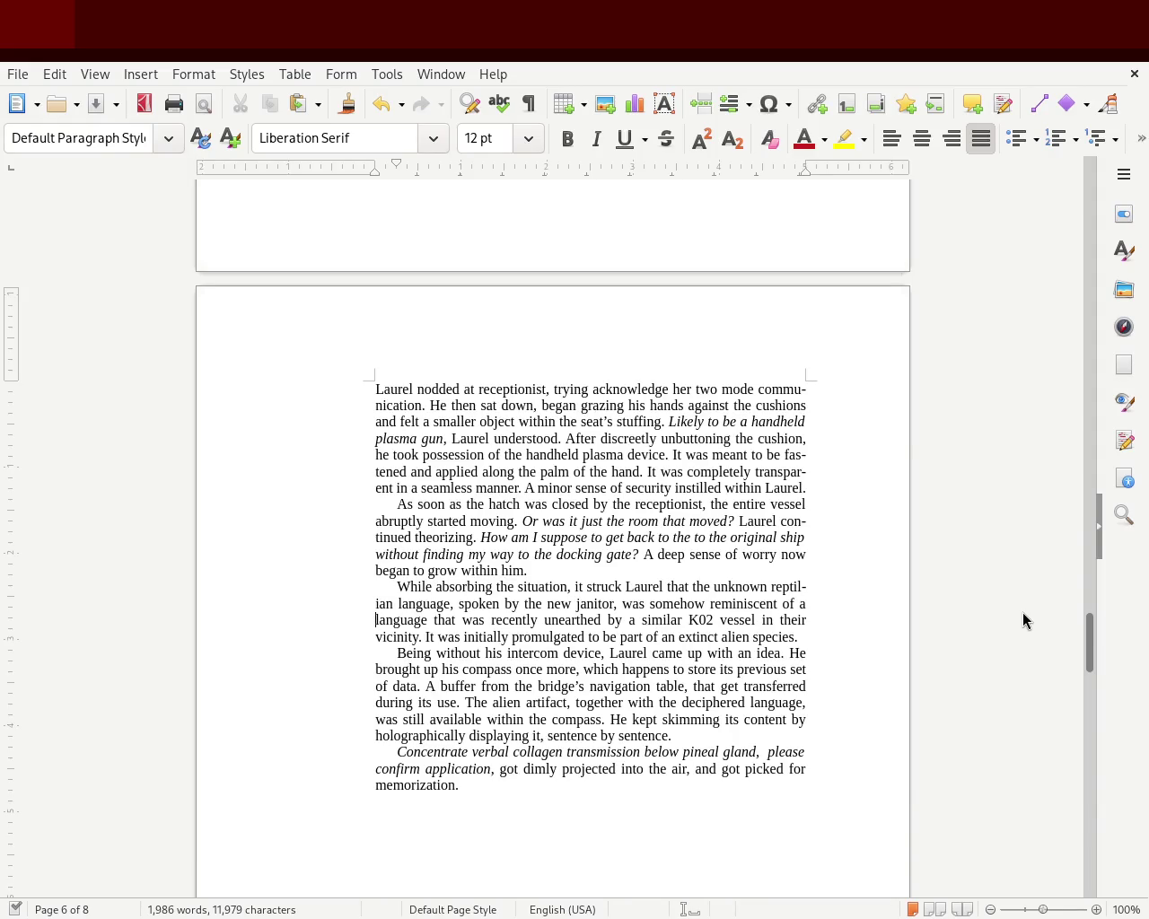
pyautogui.moveTo(1087, 643)
pyautogui.mouseDown()
pyautogui.moveTo(1043, 179)
pyautogui.moveTo(1014, 382)
pyautogui.mouseUp()
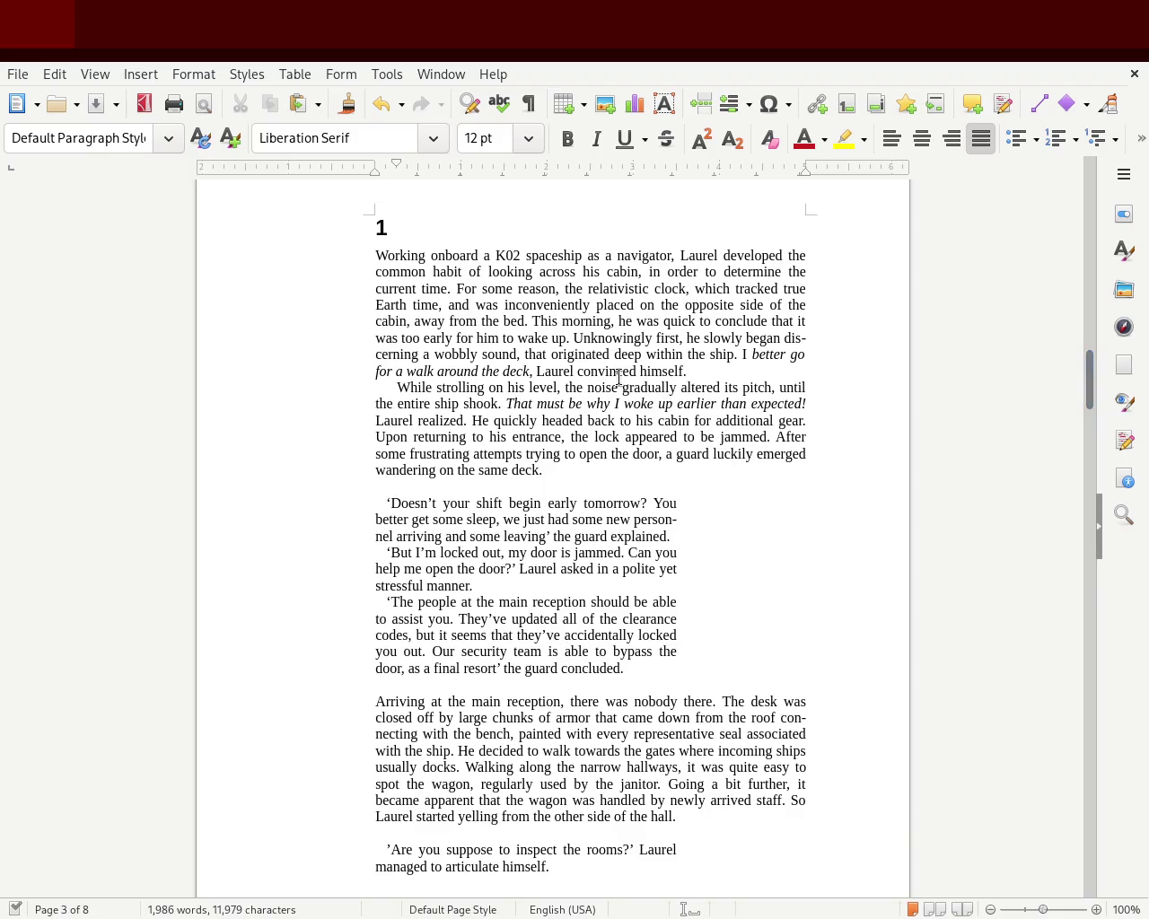
pyautogui.moveTo(804, 165)
pyautogui.mouseDown()
pyautogui.moveTo(752, 167)
pyautogui.moveTo(763, 167)
pyautogui.mouseUp()
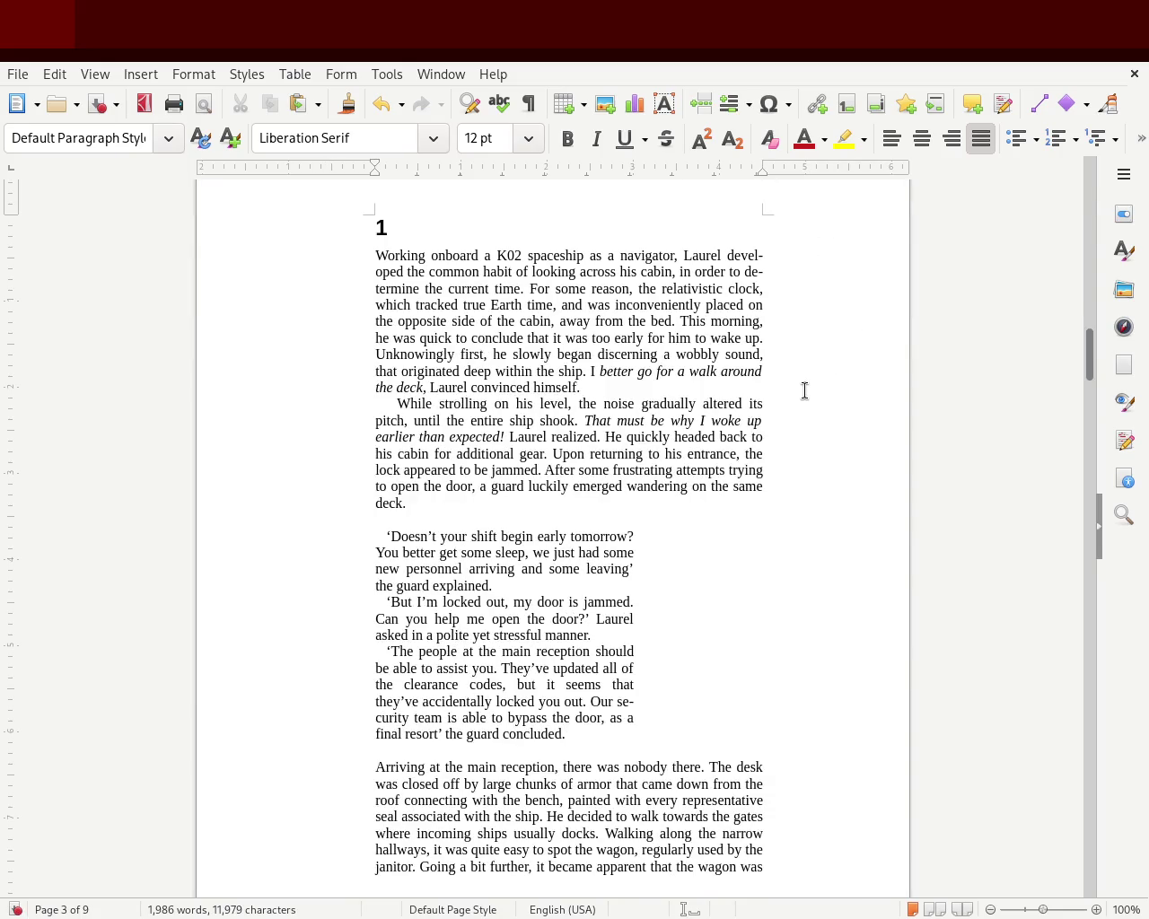
pyautogui.hotkey('ctrl', 's')
# Scroll through the manuscript to confirm it now runs to nine pages.
pyautogui.moveTo(1090, 350)
pyautogui.mouseDown()
pyautogui.moveTo(1071, 397)
pyautogui.moveTo(1056, 248)
pyautogui.moveTo(1069, 192)
pyautogui.moveTo(1051, 289)
pyautogui.moveTo(1074, 179)
pyautogui.moveTo(1047, 367)
pyautogui.moveTo(1050, 350)
pyautogui.mouseUp()
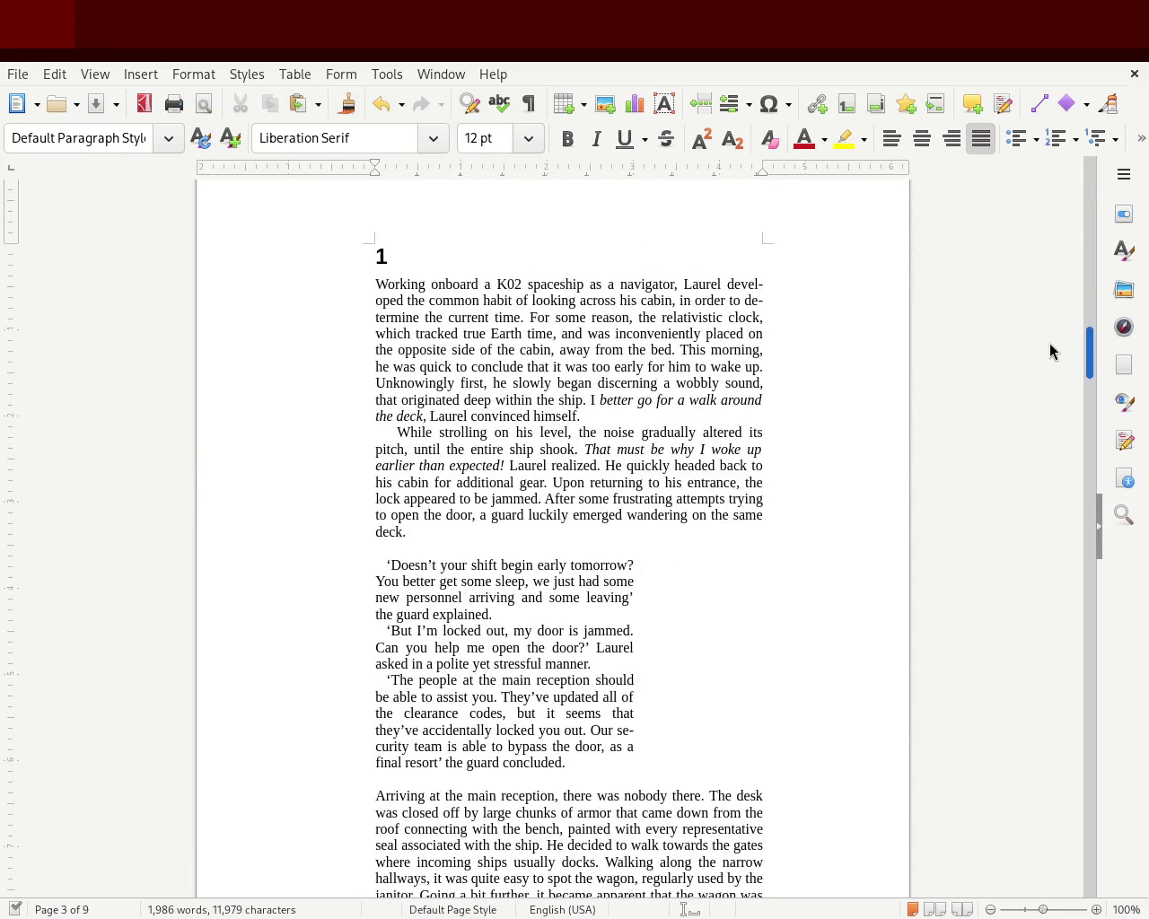
pyautogui.moveTo(1049, 356); pyautogui.dragTo(1035, 517)
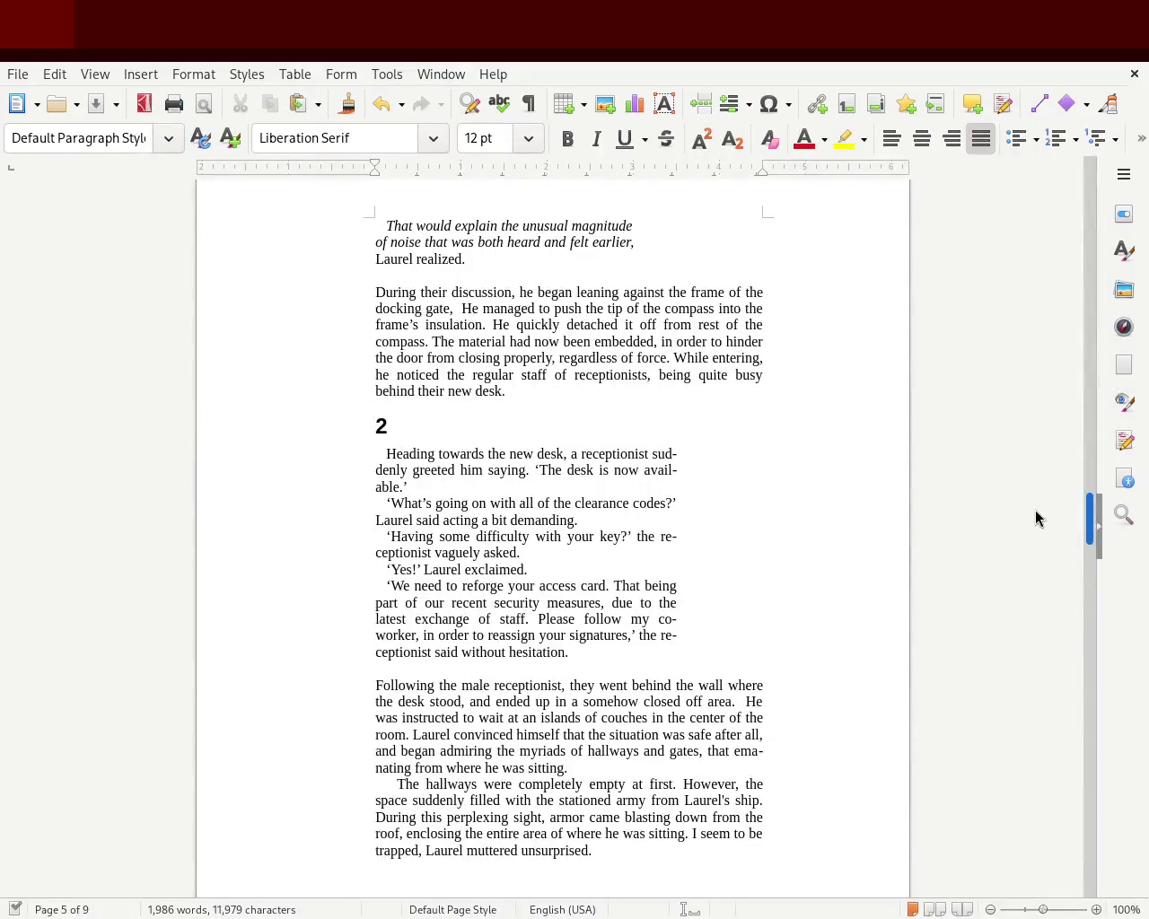
pyautogui.moveTo(1034, 518)
pyautogui.mouseDown()
pyautogui.moveTo(1035, 533)
pyautogui.moveTo(1035, 506)
pyautogui.moveTo(1036, 608)
pyautogui.mouseUp()
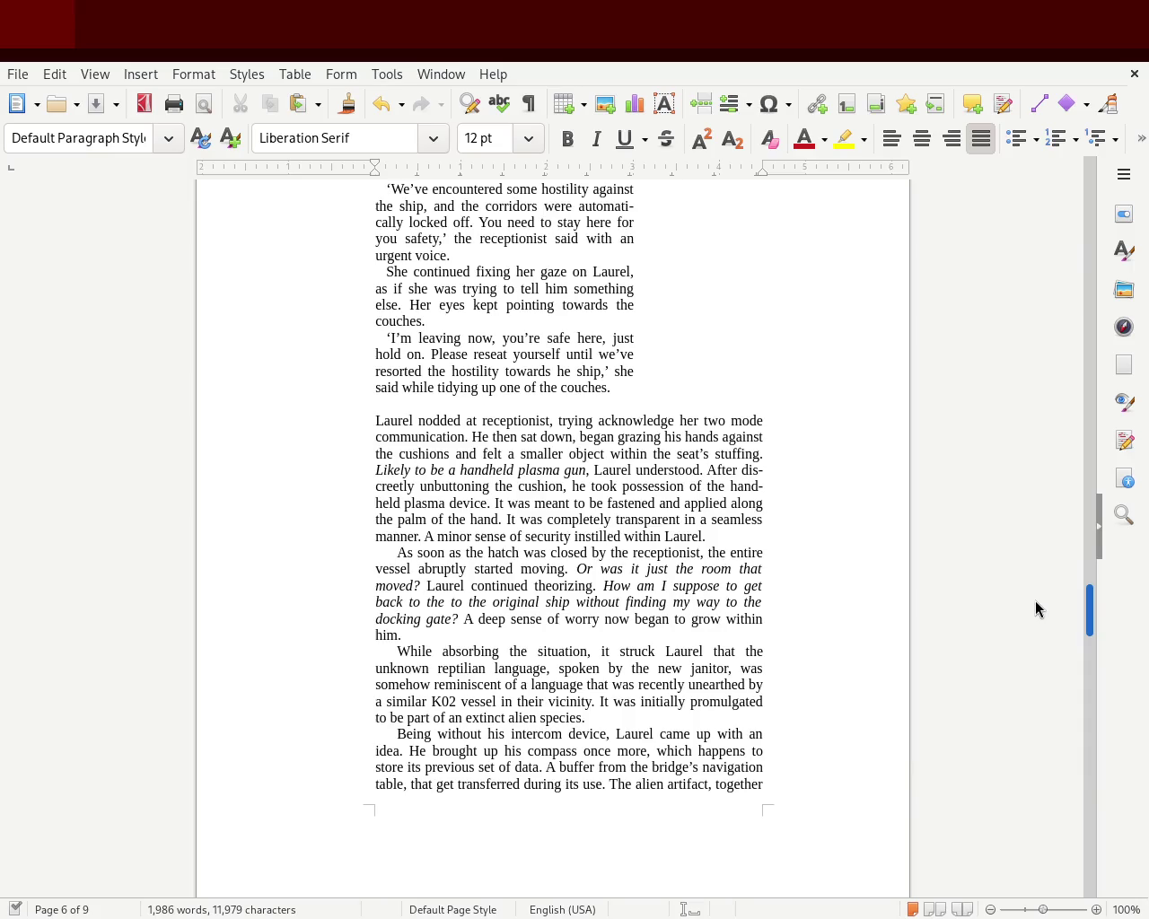
pyautogui.moveTo(1035, 609); pyautogui.dragTo(1036, 618)
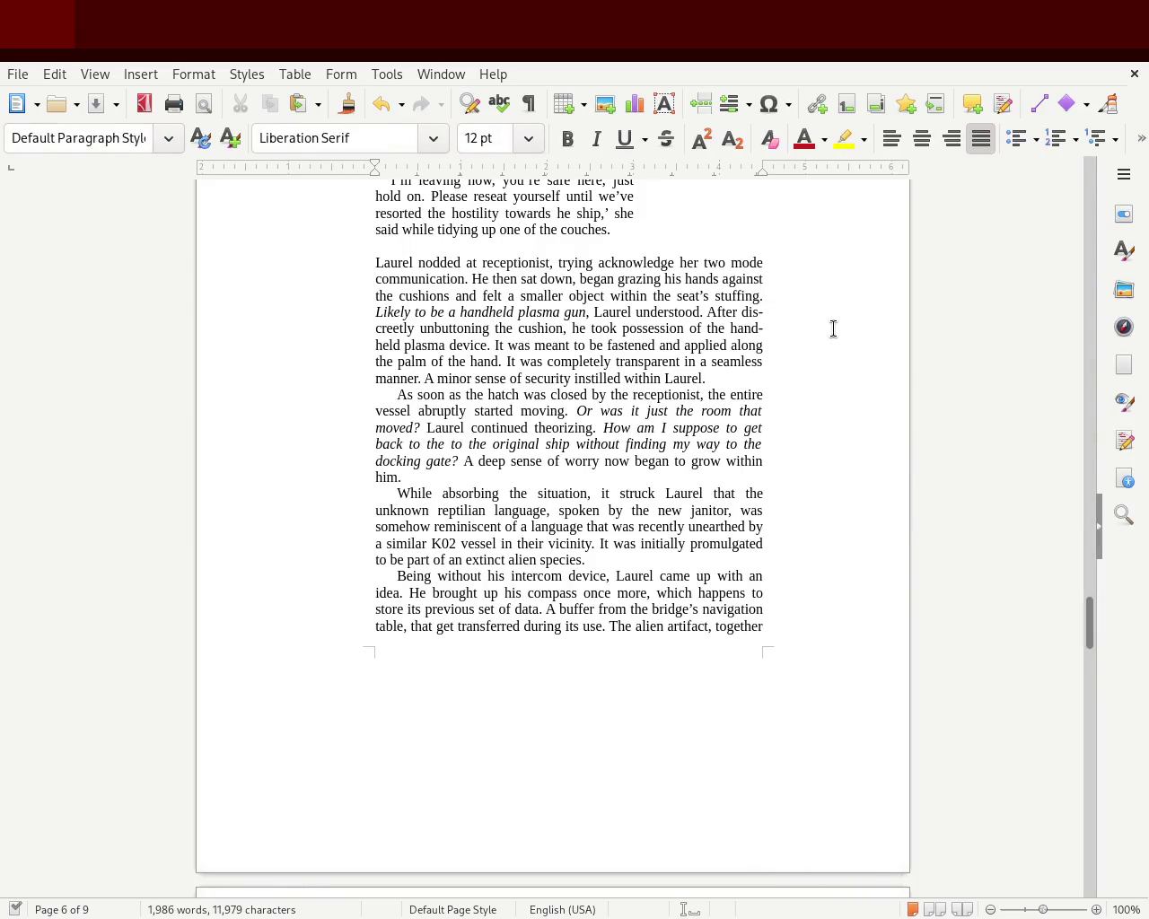
pyautogui.moveTo(1092, 629)
pyautogui.mouseDown()
pyautogui.moveTo(1073, 662)
pyautogui.moveTo(1053, 303)
pyautogui.moveTo(1066, 225)
pyautogui.moveTo(1059, 377)
pyautogui.mouseUp()
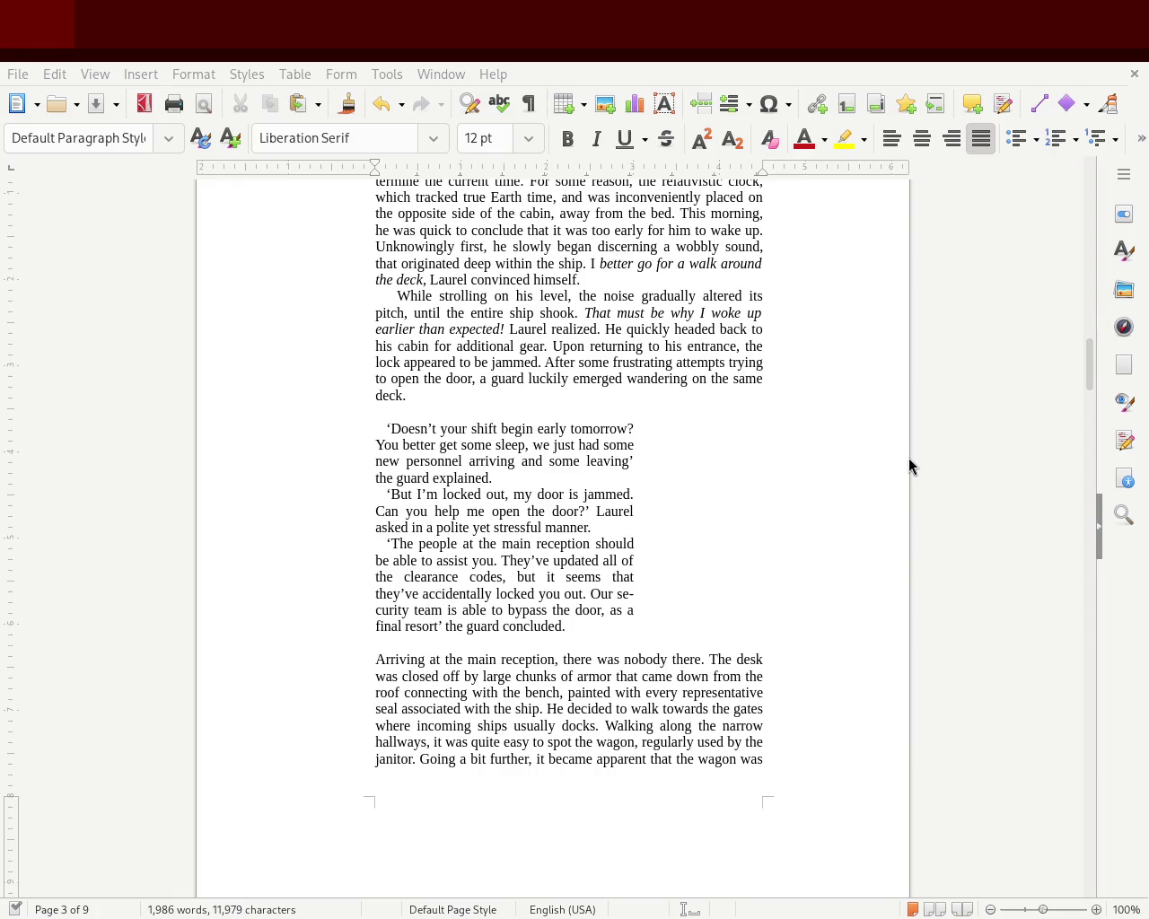
# Try removing the 'Heading towards' paragraph's first-line indent, then undo it.
pyautogui.click(411, 278)
pyautogui.moveTo(1087, 365)
pyautogui.mouseDown()
pyautogui.moveTo(1086, 166)
pyautogui.moveTo(1075, 353)
pyautogui.mouseUp()
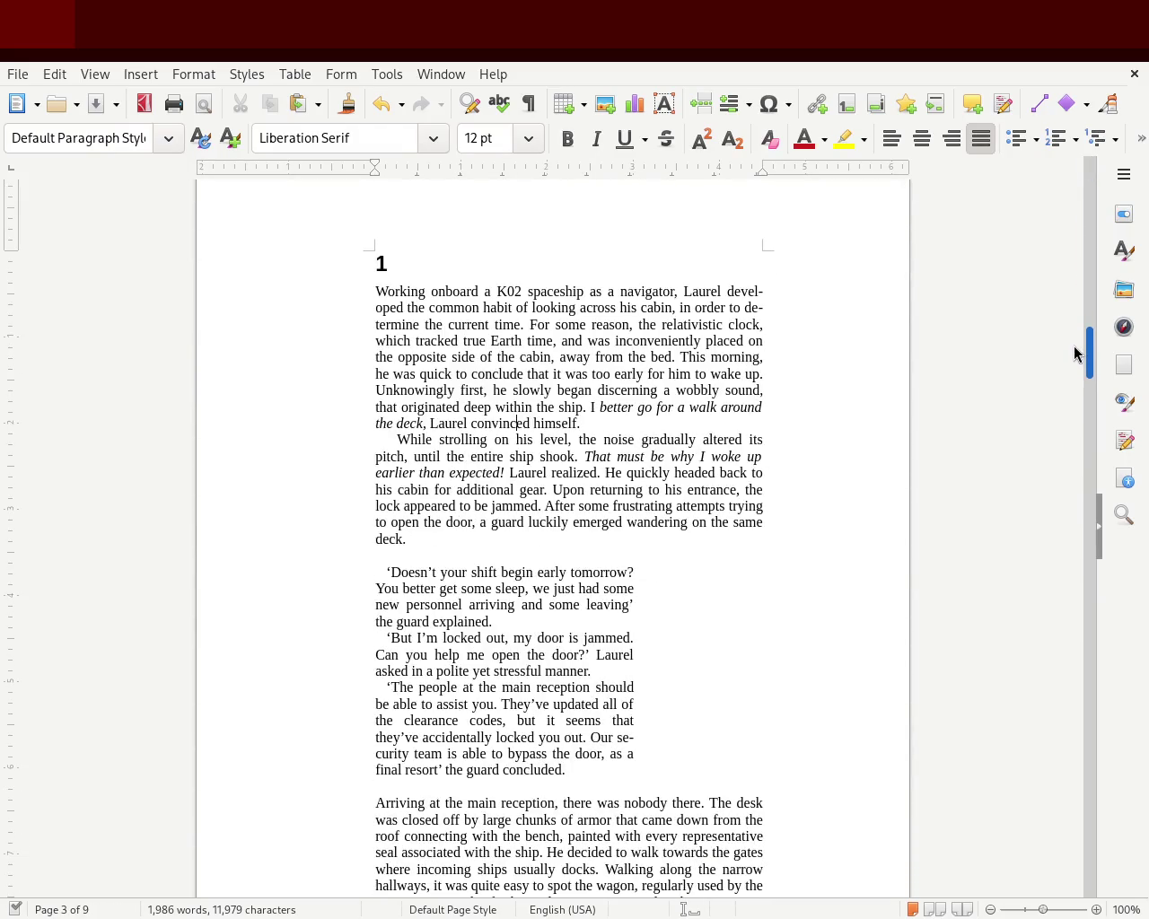
pyautogui.moveTo(1074, 347); pyautogui.dragTo(1059, 507)
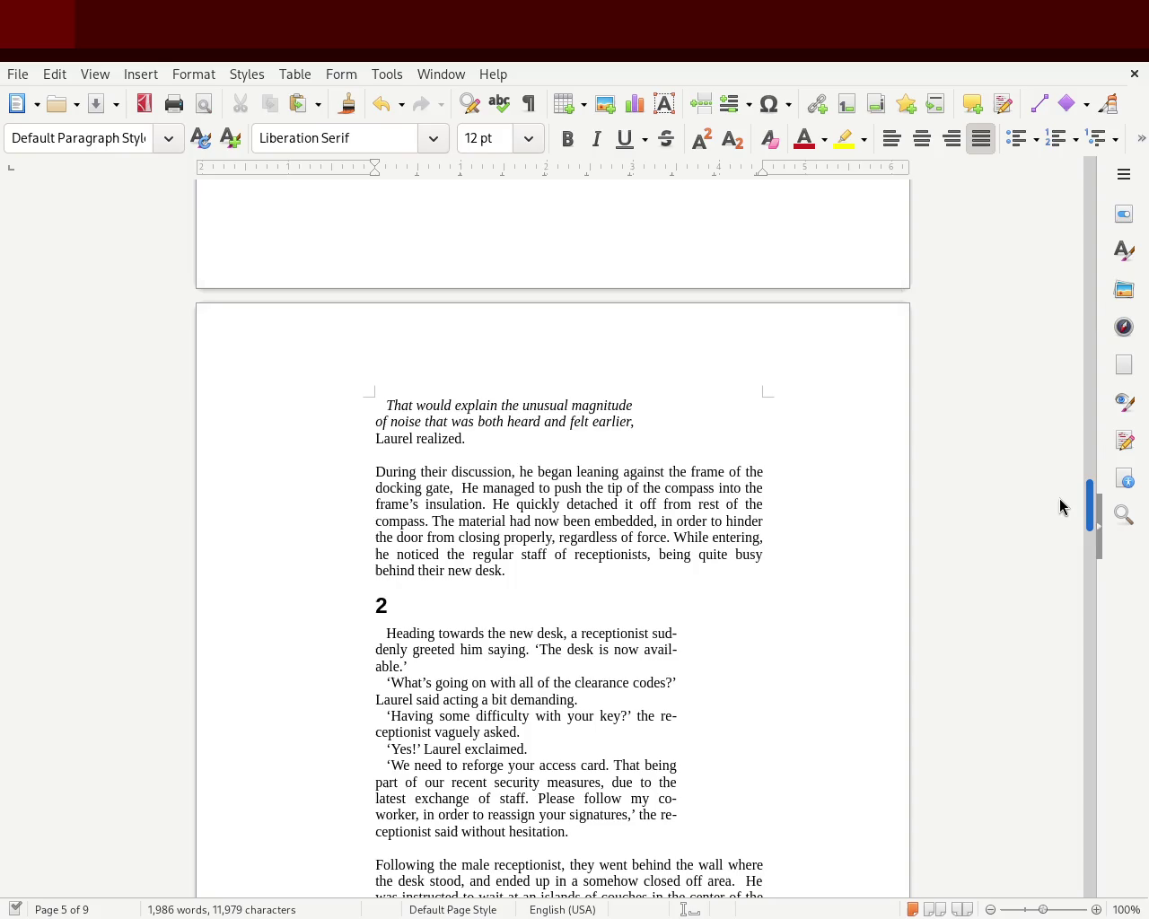
pyautogui.moveTo(1059, 499); pyautogui.dragTo(1044, 524)
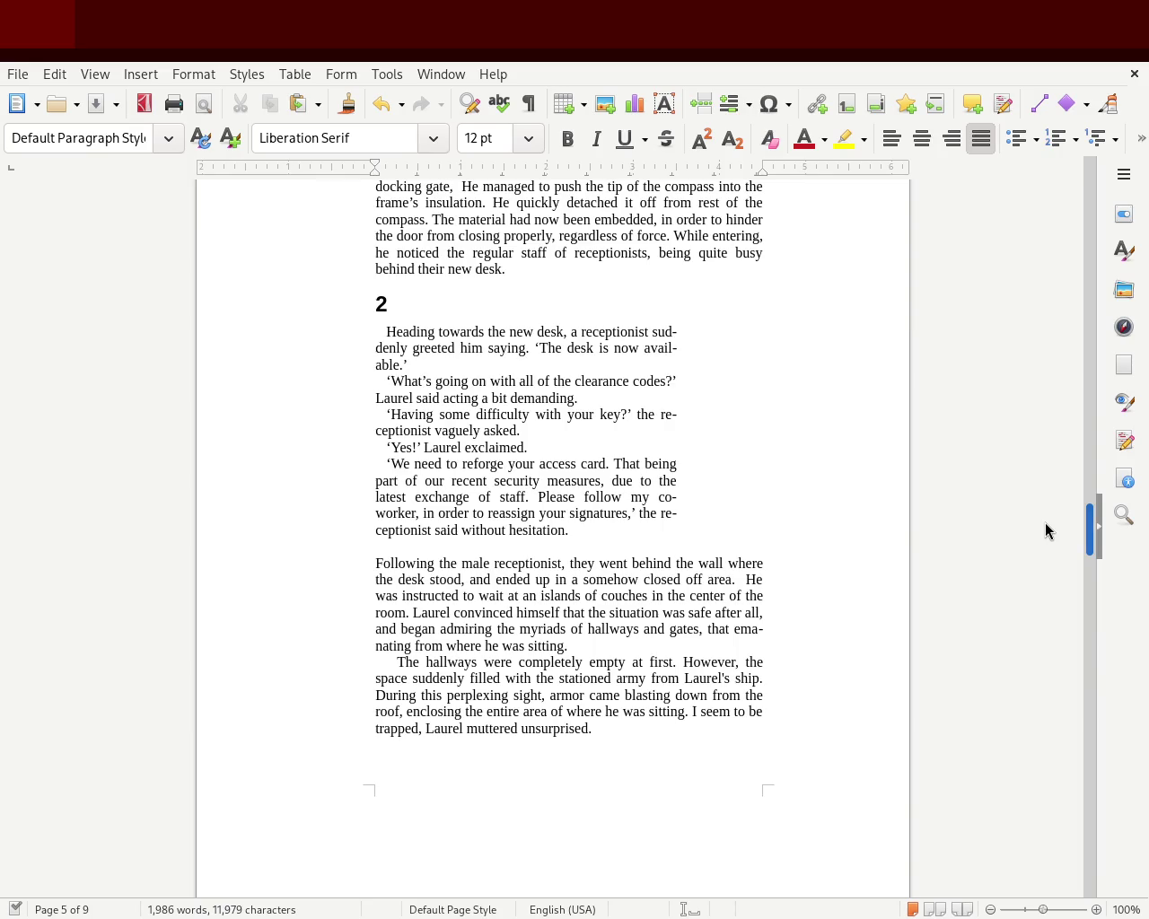
pyautogui.click(500, 364)
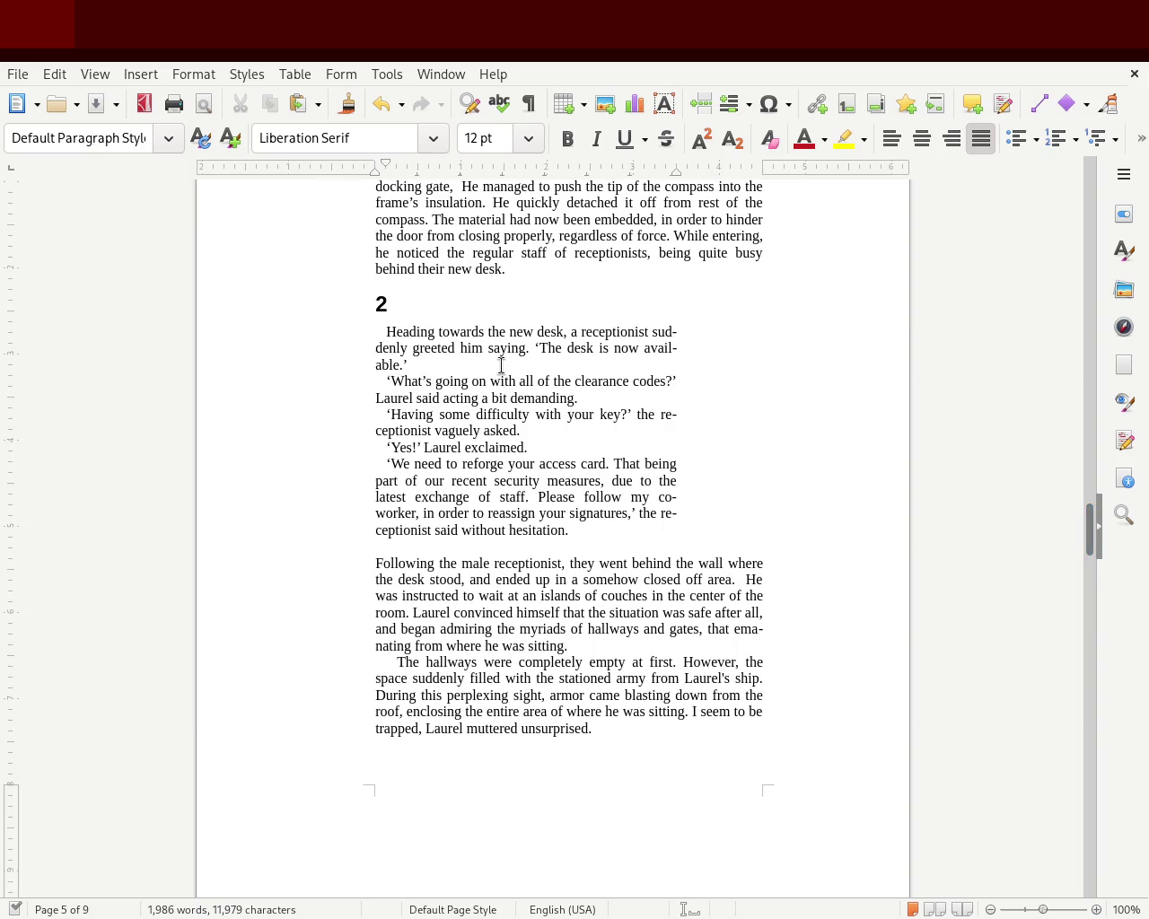
pyautogui.press('BackSpace')
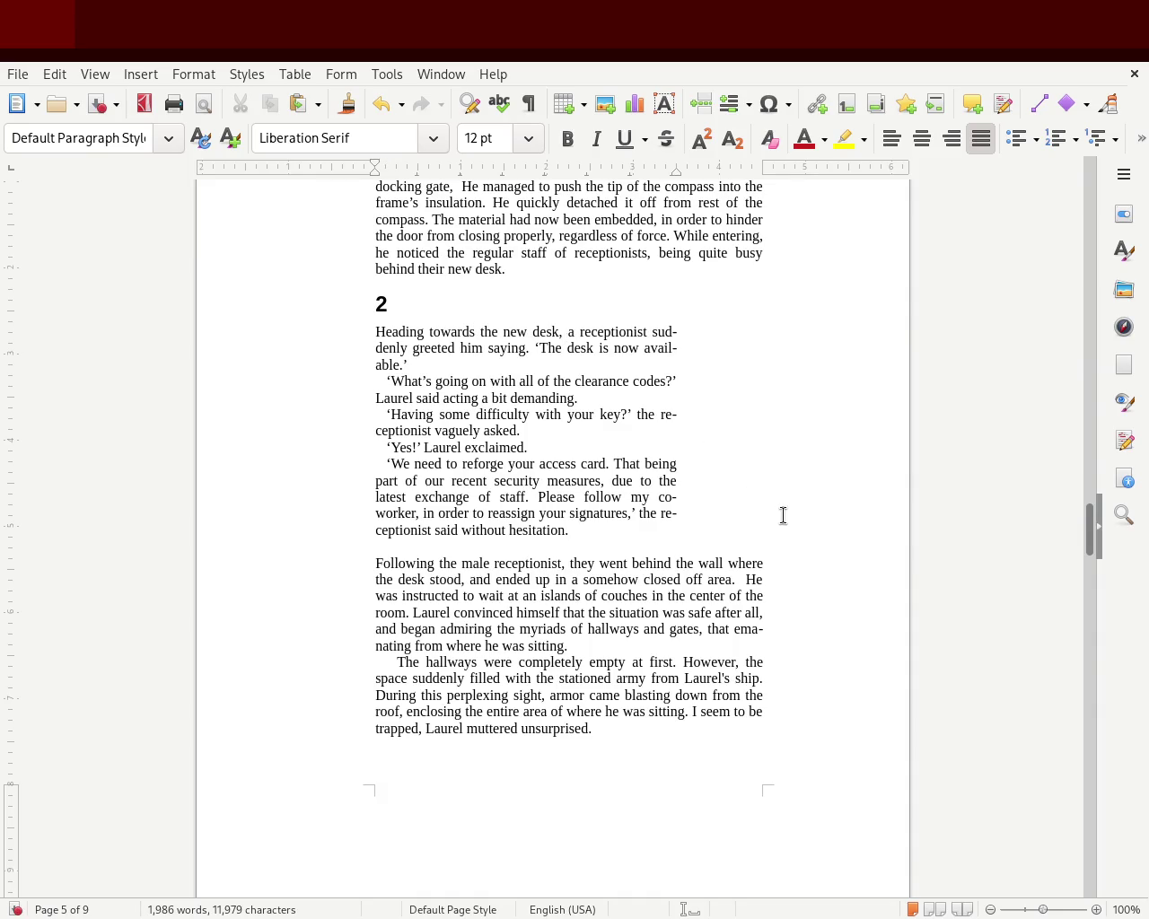
pyautogui.hotkey('ctrl', 'z')
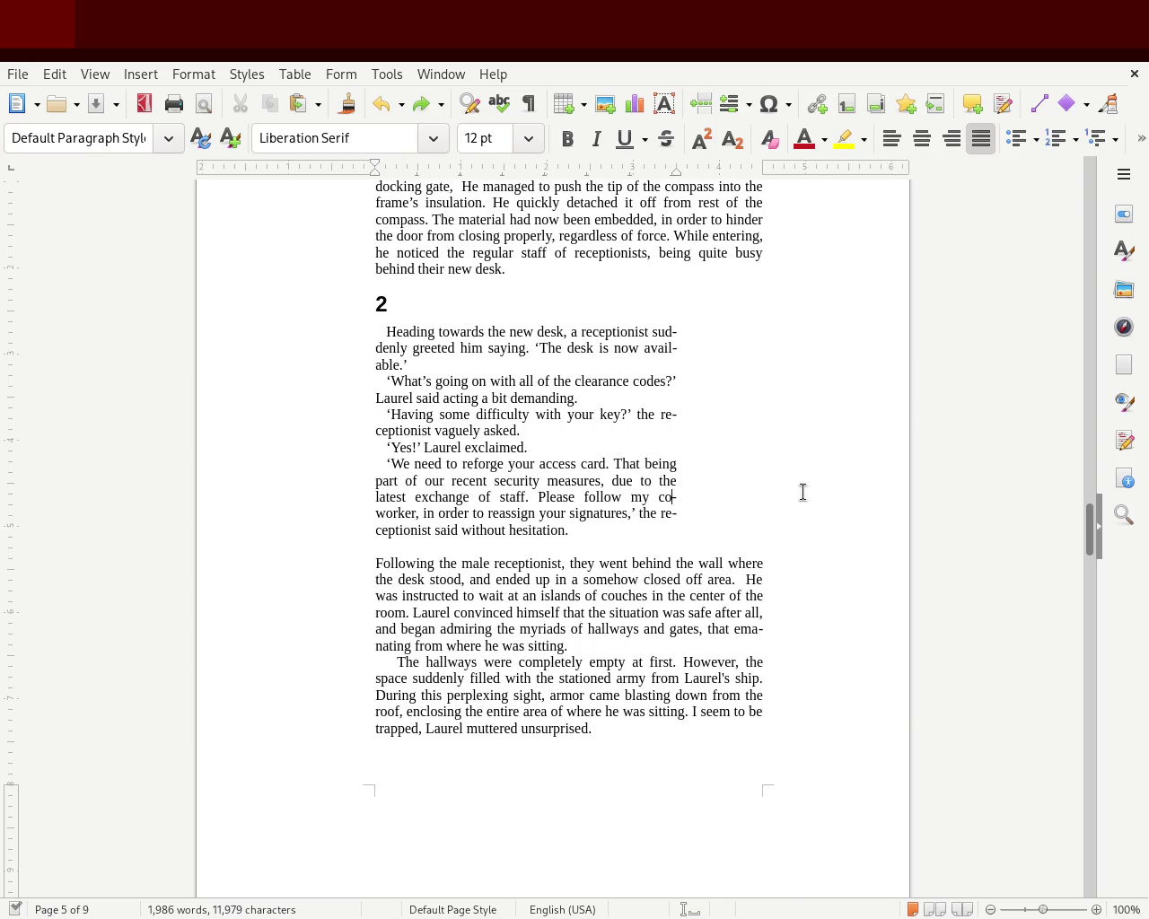
# Undo back to the full-width narrative column and save the manuscript.
pyautogui.moveTo(1083, 532); pyautogui.dragTo(940, 507)
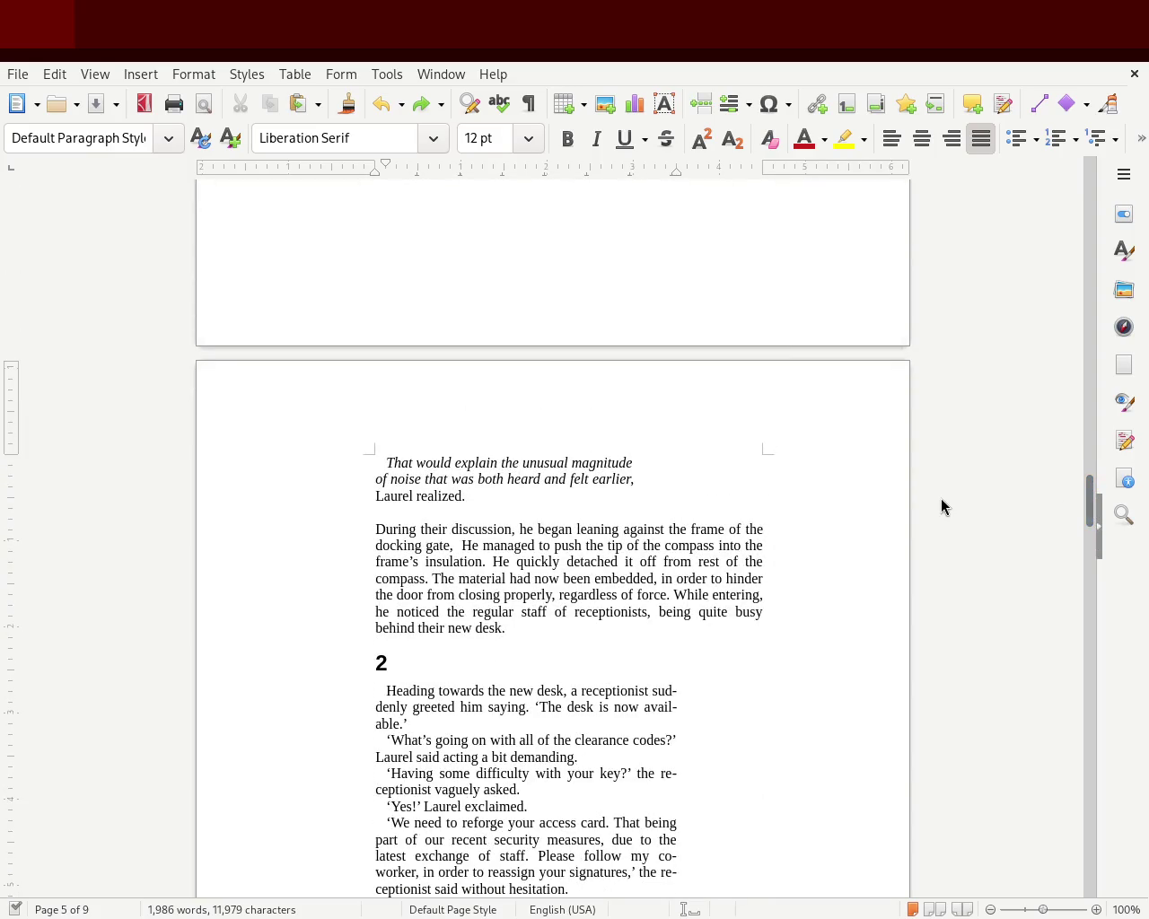
pyautogui.hotkey('ctrl', 'z')
pyautogui.hotkey('ctrl', 'z')
pyautogui.hotkey('ctrl', 'z')
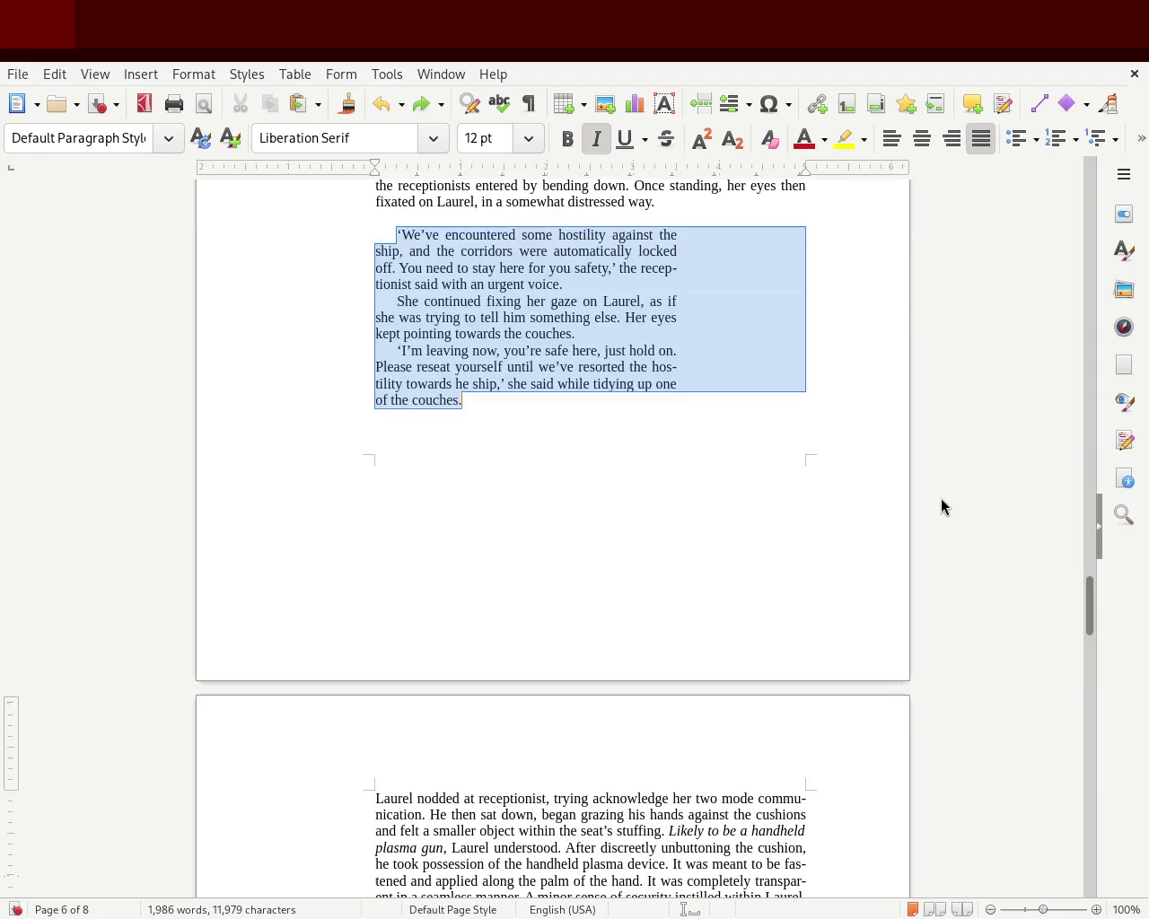
pyautogui.click(656, 414)
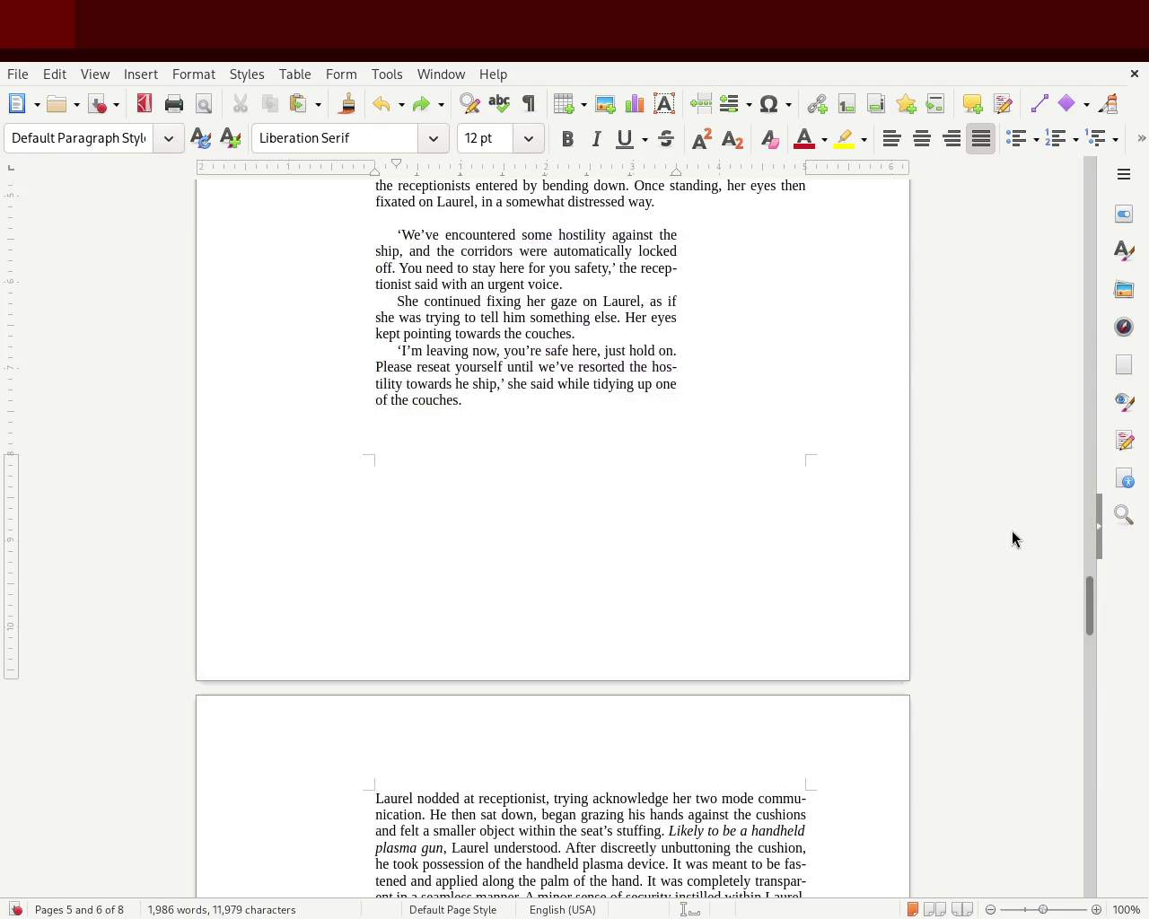
pyautogui.moveTo(1086, 592)
pyautogui.mouseDown()
pyautogui.moveTo(1089, 205)
pyautogui.moveTo(1084, 391)
pyautogui.mouseUp()
pyautogui.hotkey('ctrl', 's')
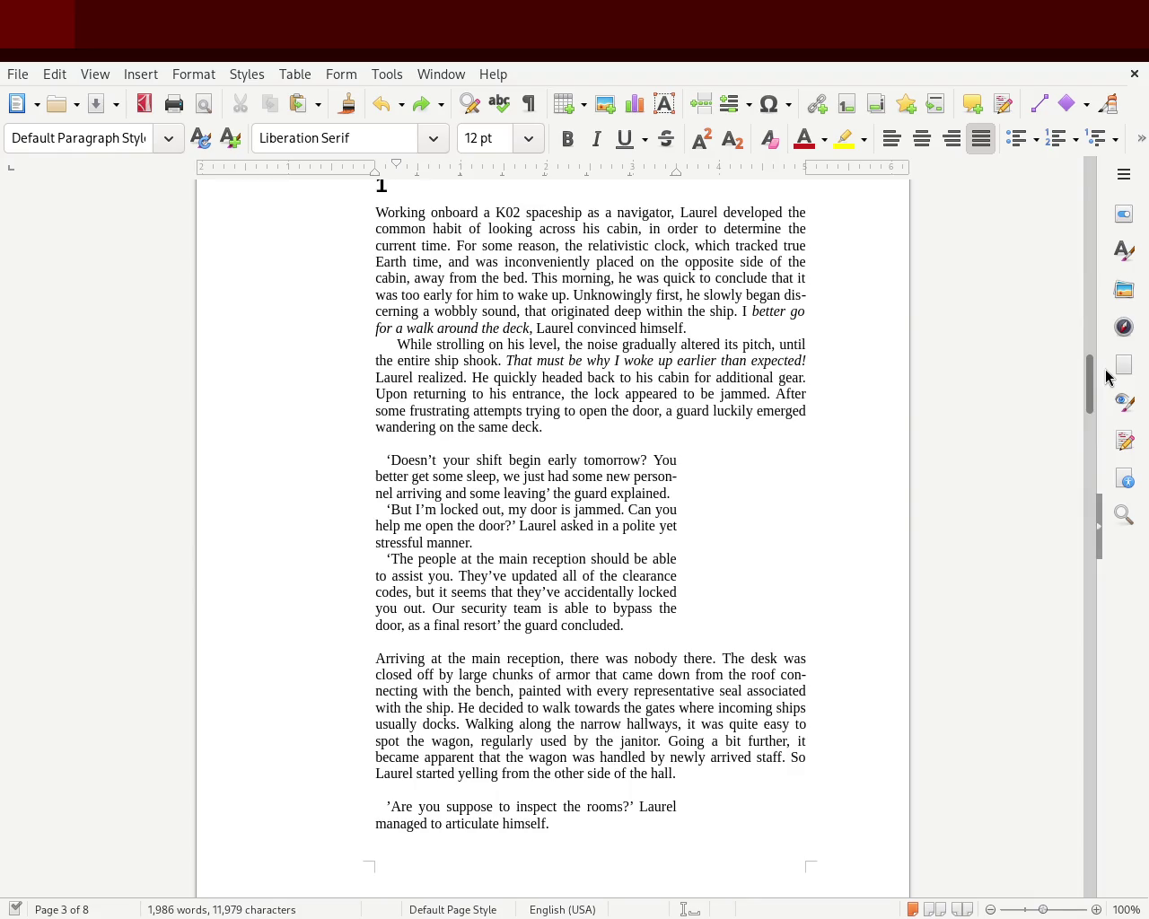
# Scroll down to page 7, where the artifact dialogue is still full width.
pyautogui.moveTo(1089, 388)
pyautogui.mouseDown()
pyautogui.moveTo(1080, 258)
pyautogui.moveTo(1054, 518)
pyautogui.moveTo(1059, 635)
pyautogui.moveTo(1100, 295)
pyautogui.moveTo(1093, 206)
pyautogui.moveTo(1086, 380)
pyautogui.mouseUp()
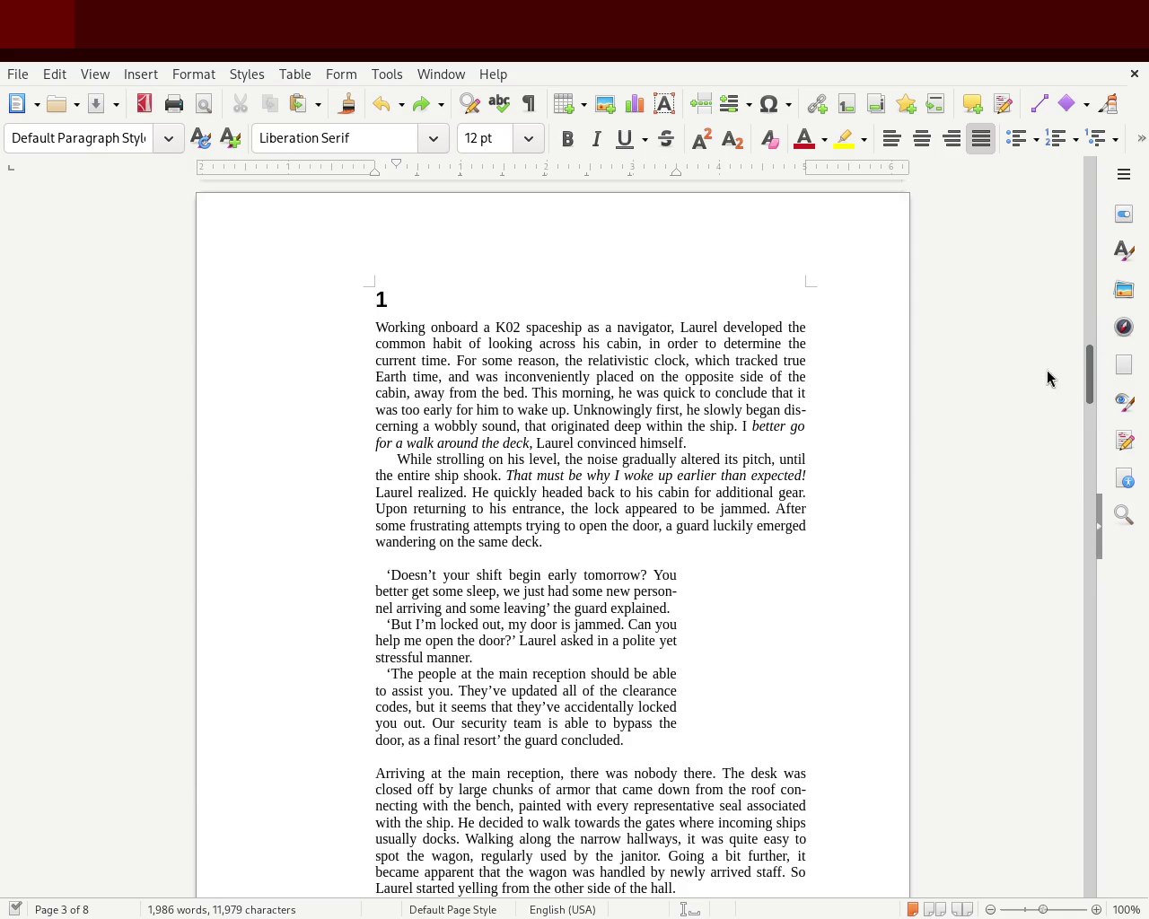
pyautogui.moveTo(1087, 385)
pyautogui.mouseDown()
pyautogui.moveTo(1089, 424)
pyautogui.moveTo(1099, 368)
pyautogui.moveTo(1065, 507)
pyautogui.moveTo(1072, 472)
pyautogui.moveTo(1069, 521)
pyautogui.moveTo(1087, 457)
pyautogui.moveTo(1092, 652)
pyautogui.moveTo(1111, 777)
pyautogui.moveTo(1118, 571)
pyautogui.moveTo(1146, 458)
pyautogui.moveTo(1146, 370)
pyautogui.moveTo(1146, 401)
pyautogui.mouseUp()
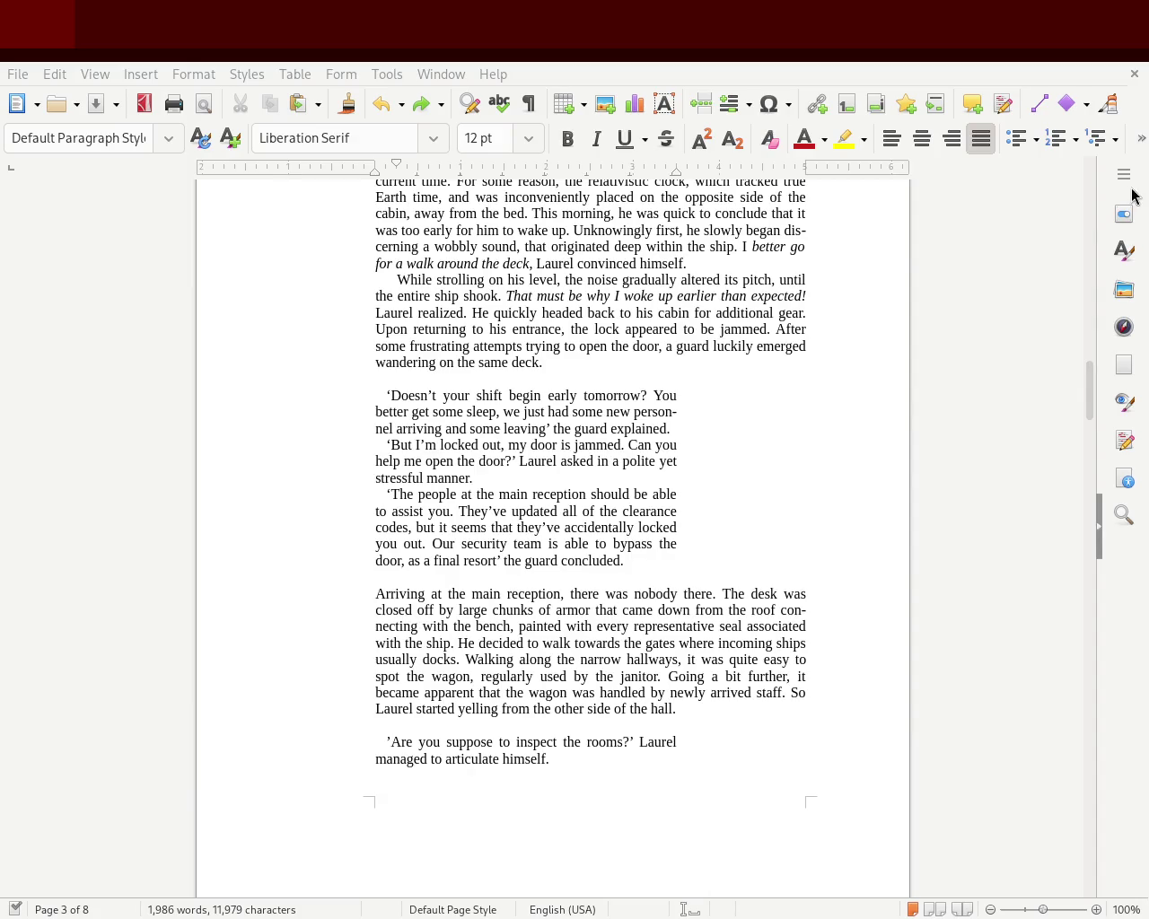
pyautogui.moveTo(1089, 386)
pyautogui.mouseDown()
pyautogui.moveTo(1103, 182)
pyautogui.moveTo(1085, 241)
pyautogui.moveTo(1080, 386)
pyautogui.mouseUp()
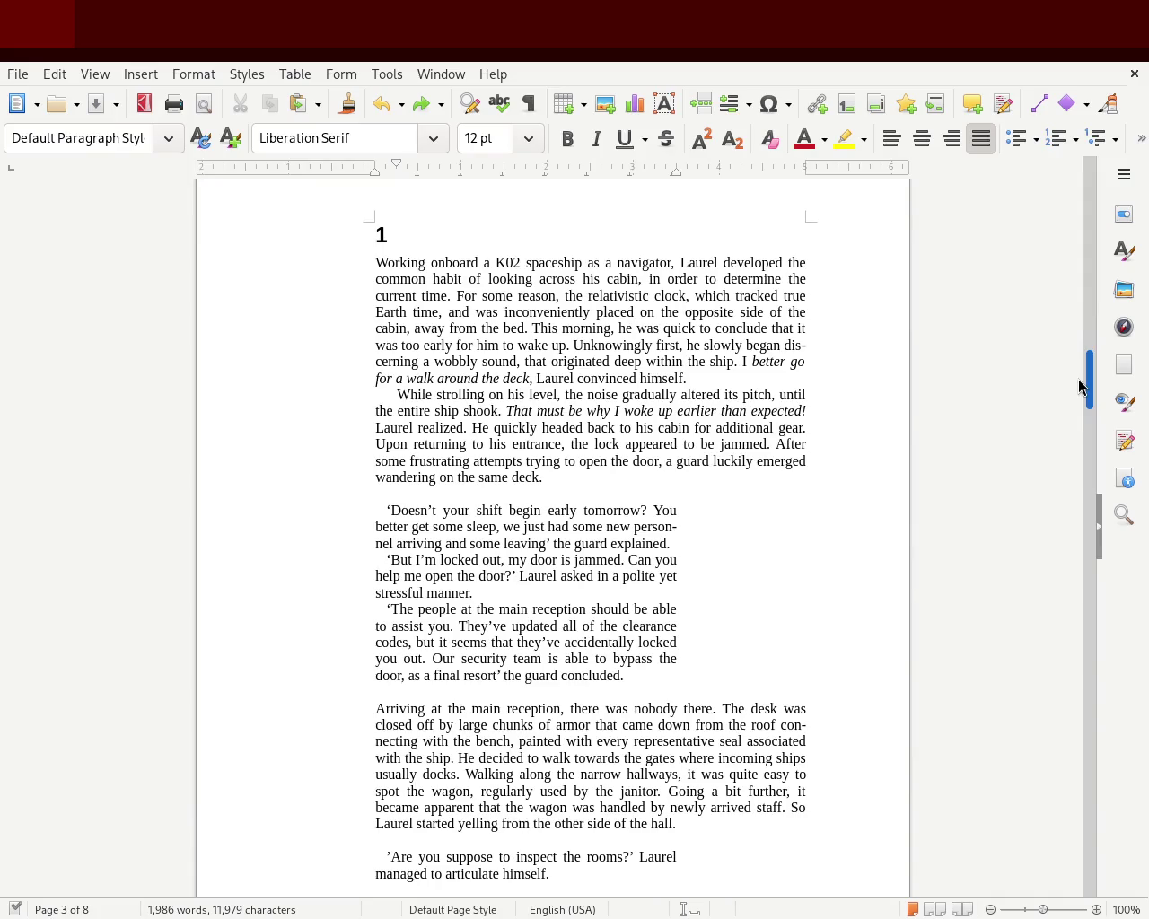
pyautogui.moveTo(1079, 386); pyautogui.dragTo(1072, 772)
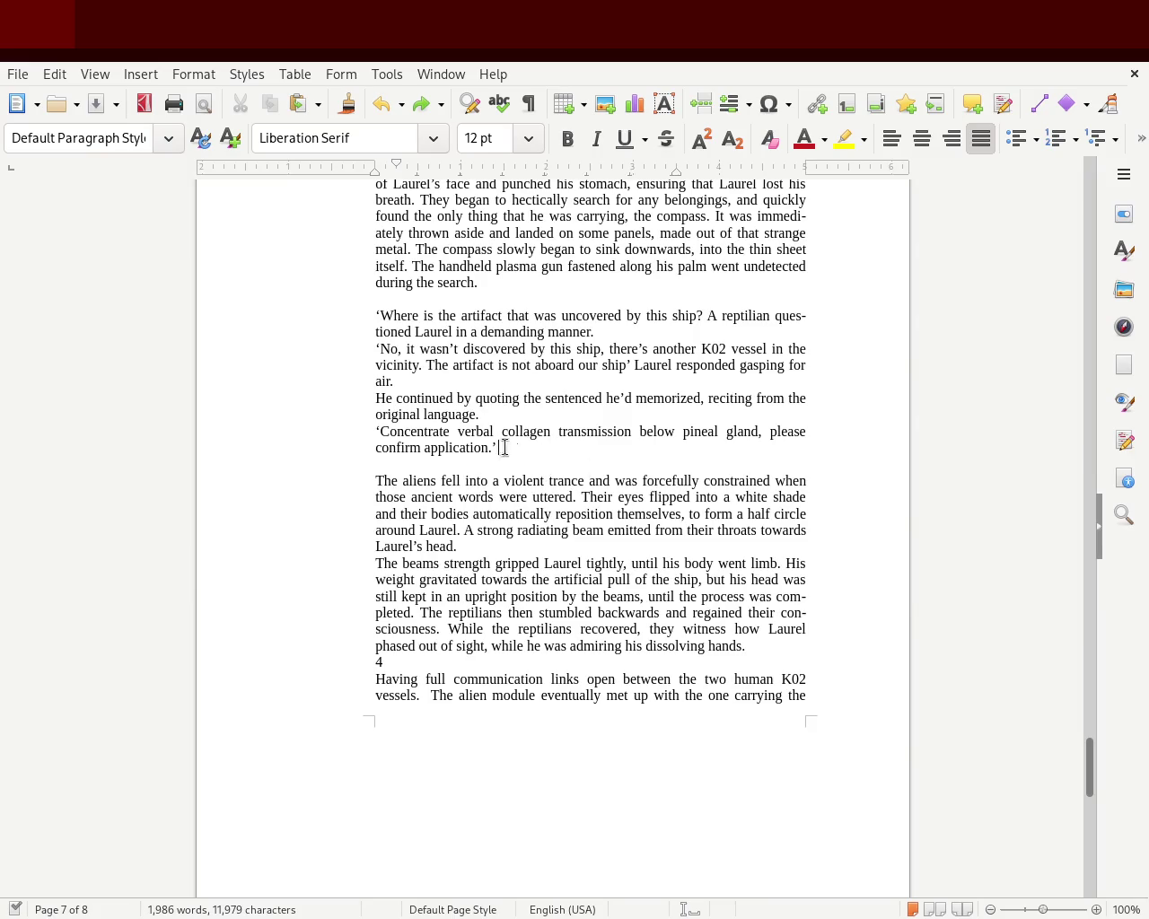
# Select page 7's artifact dialogue, indent its first lines and pull in its right edge.
pyautogui.moveTo(513, 448); pyautogui.dragTo(312, 310)
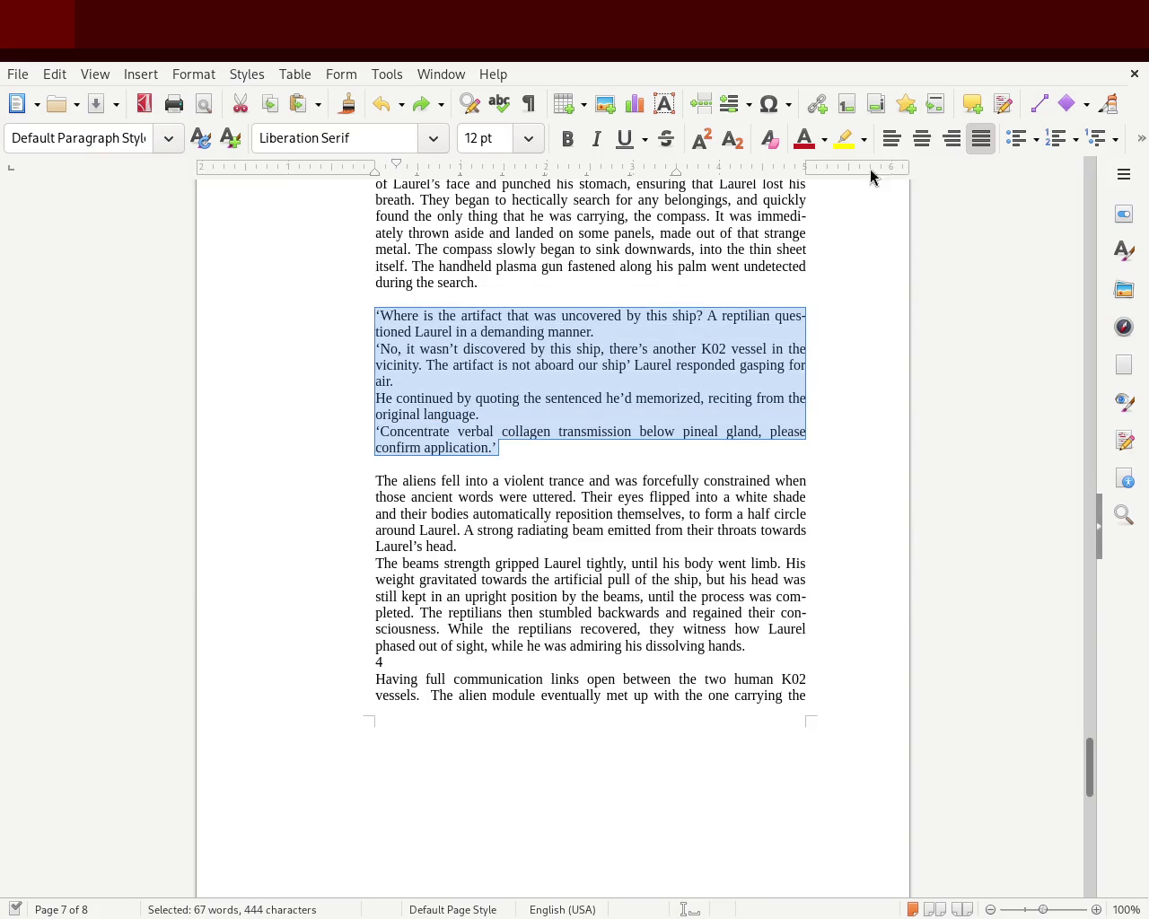
pyautogui.moveTo(371, 167); pyautogui.dragTo(385, 167)
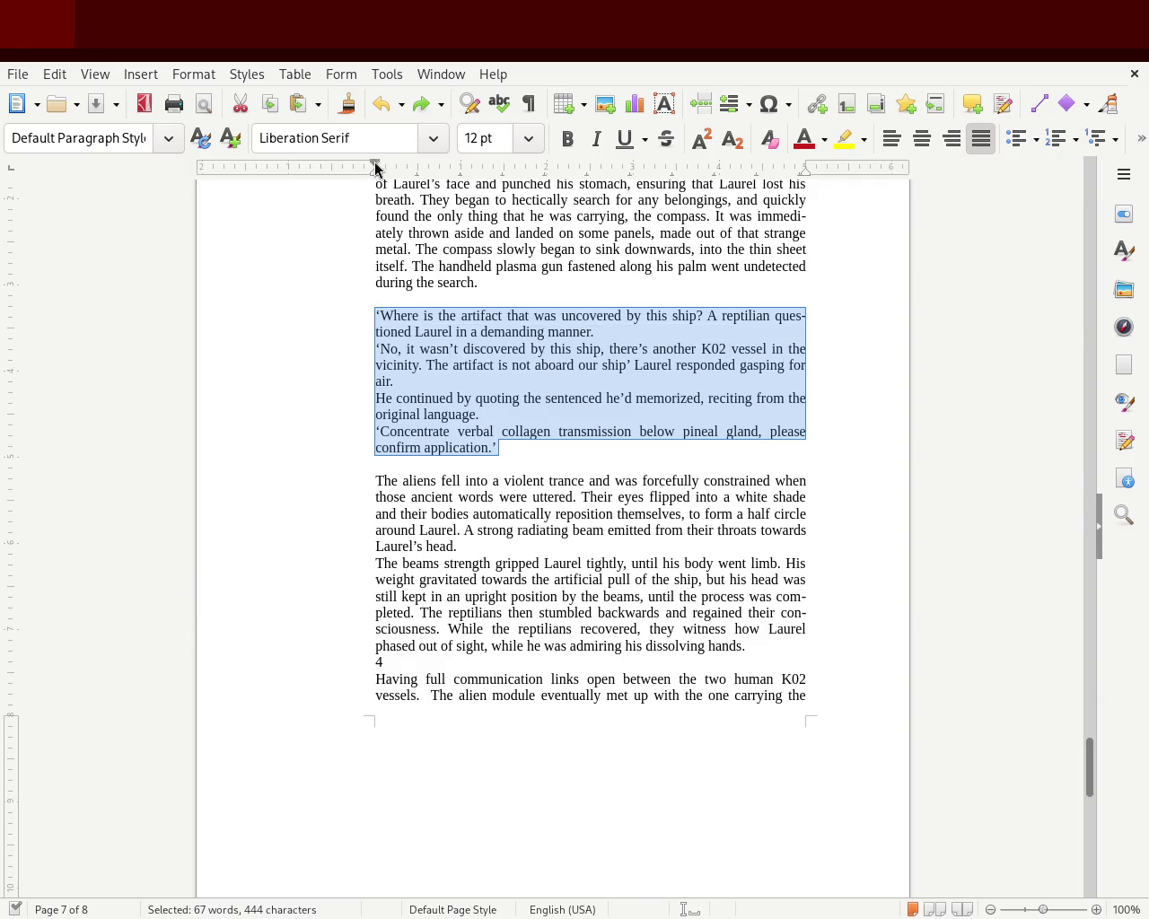
pyautogui.moveTo(806, 171); pyautogui.dragTo(676, 192)
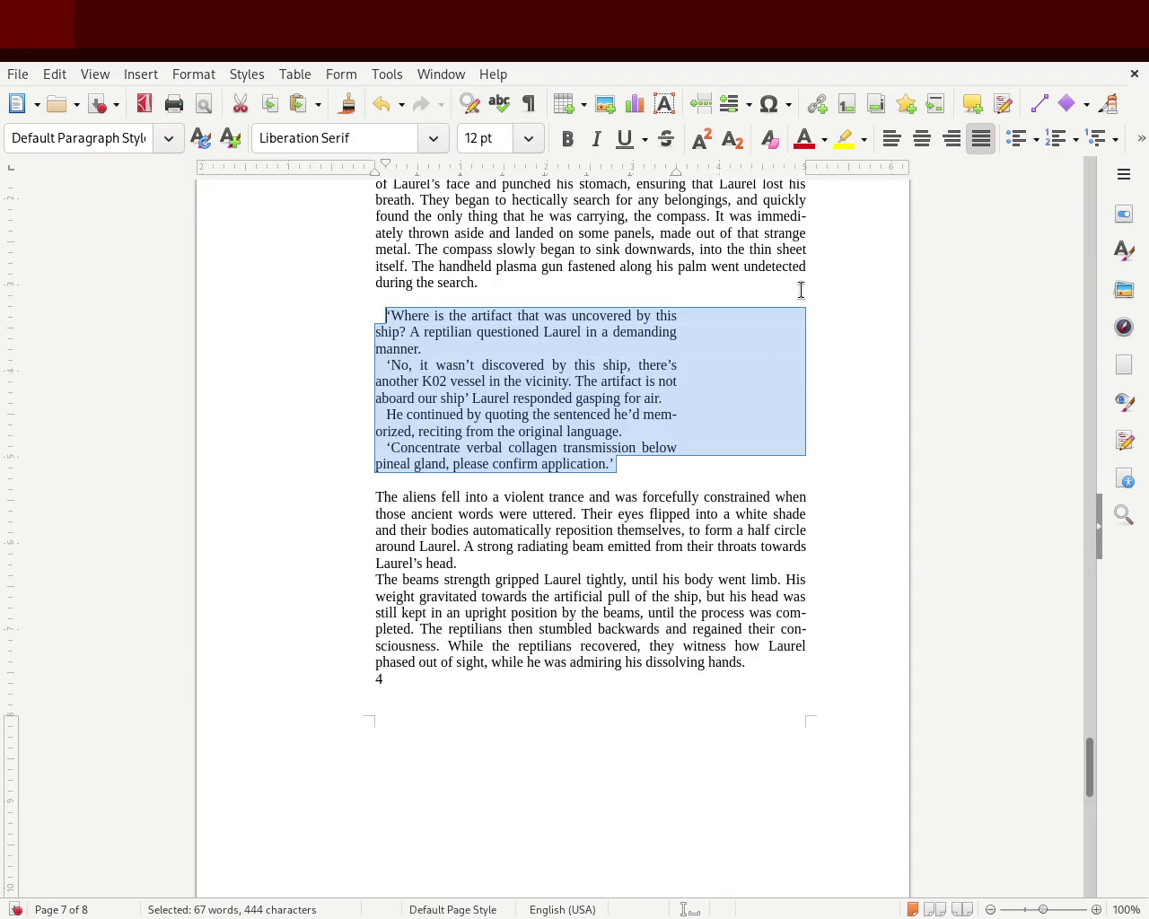
pyautogui.click(860, 474)
pyautogui.moveTo(1084, 780); pyautogui.dragTo(1089, 585)
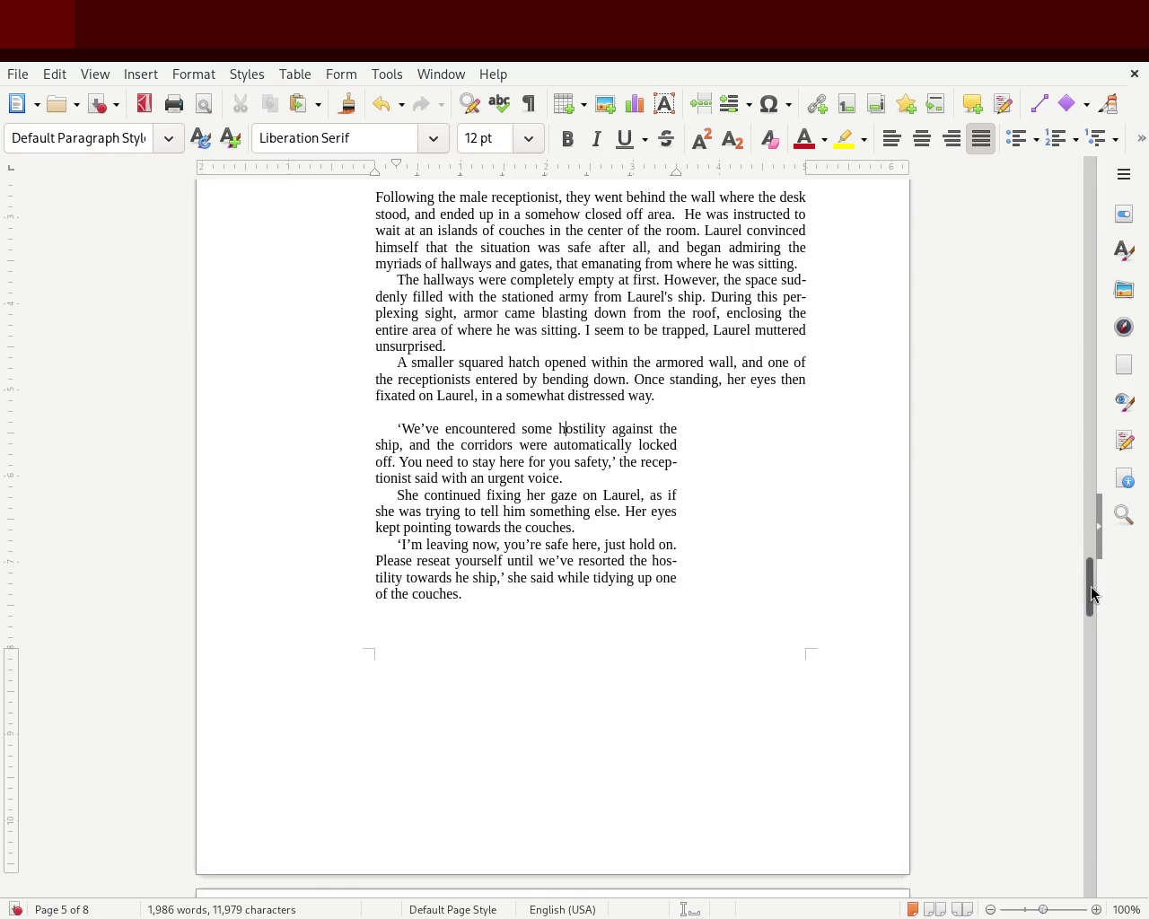
pyautogui.moveTo(1087, 593); pyautogui.dragTo(1067, 755)
pyautogui.scroll(-2, 1067, 756)
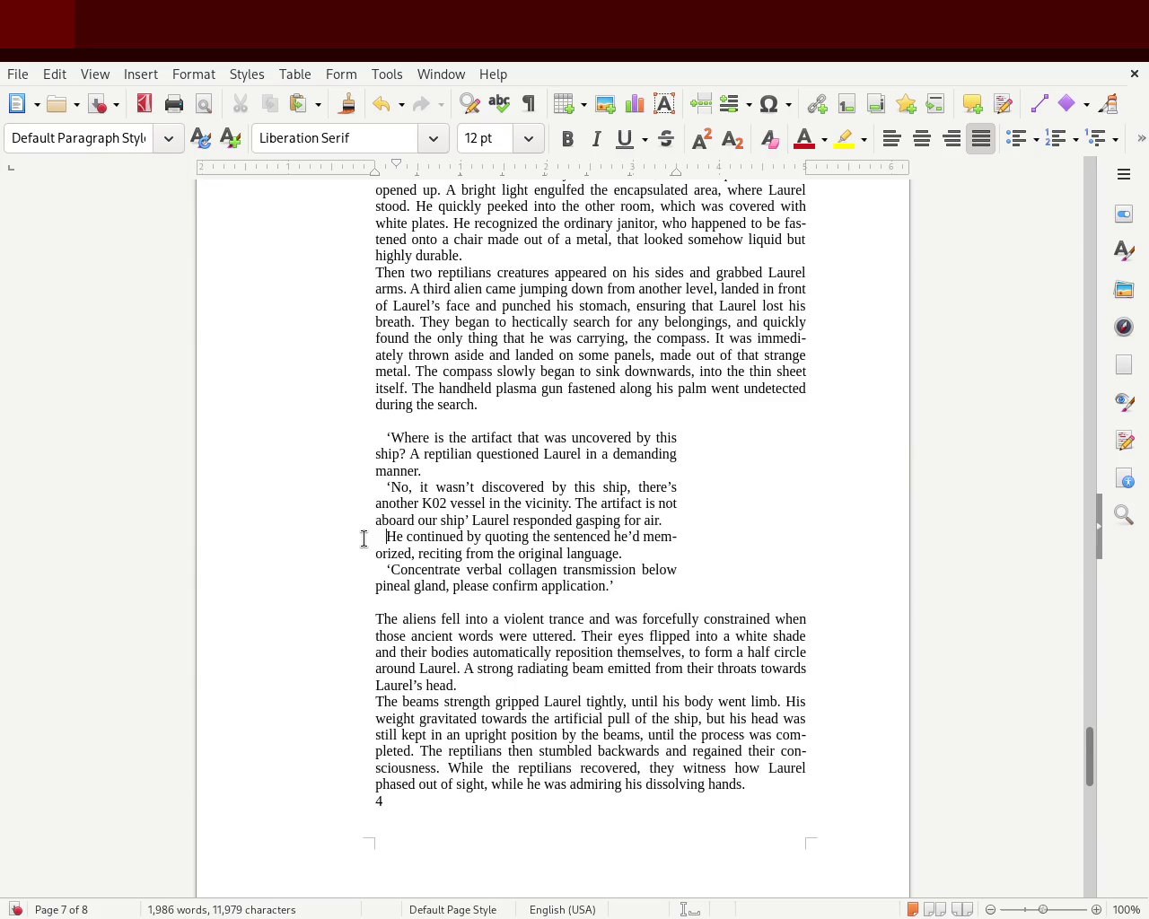
# Turn the break after 'gasping for air.' into a line break so 'He continued' is unindented, then save.
pyautogui.click(729, 527)
pyautogui.press('Delete')
pyautogui.hotkey('shift', 'Return')
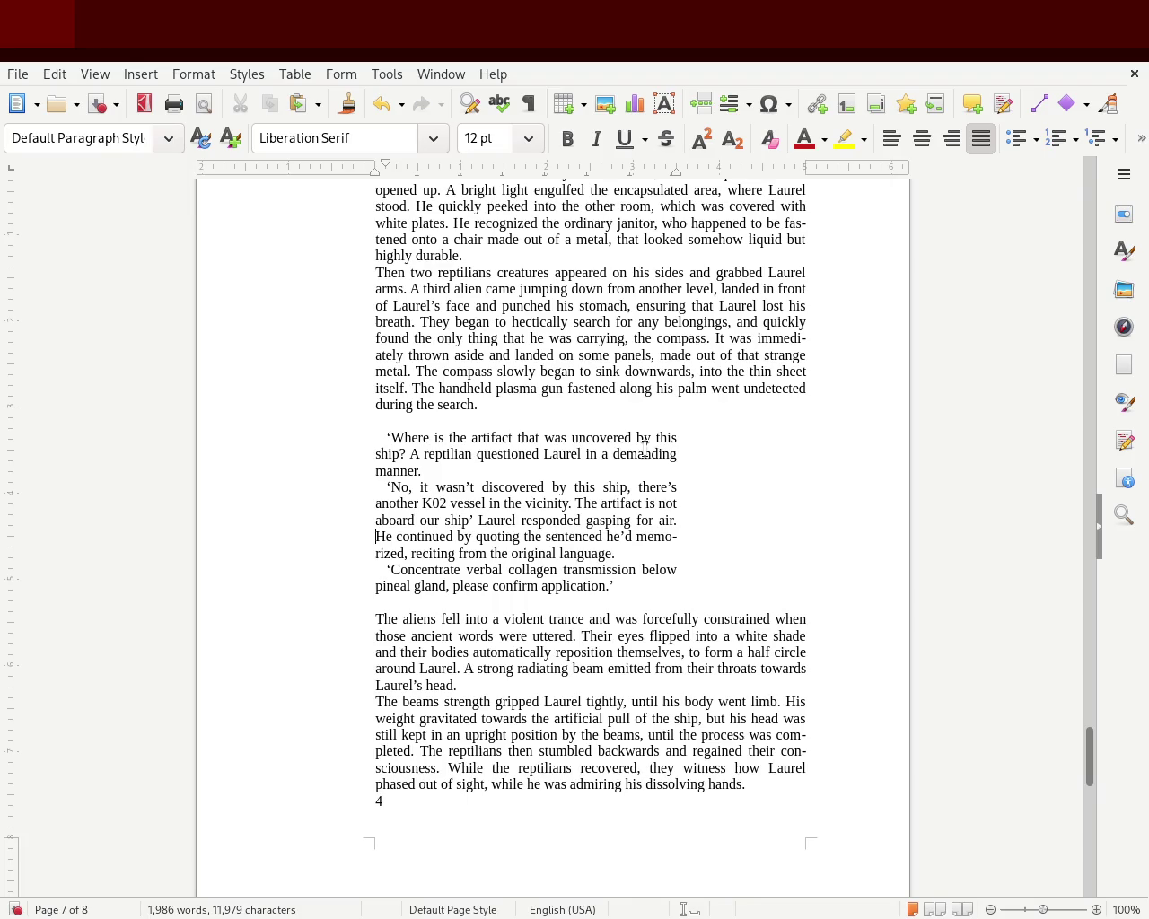
pyautogui.hotkey('ctrl', 's')
pyautogui.moveTo(1090, 761); pyautogui.dragTo(1089, 783)
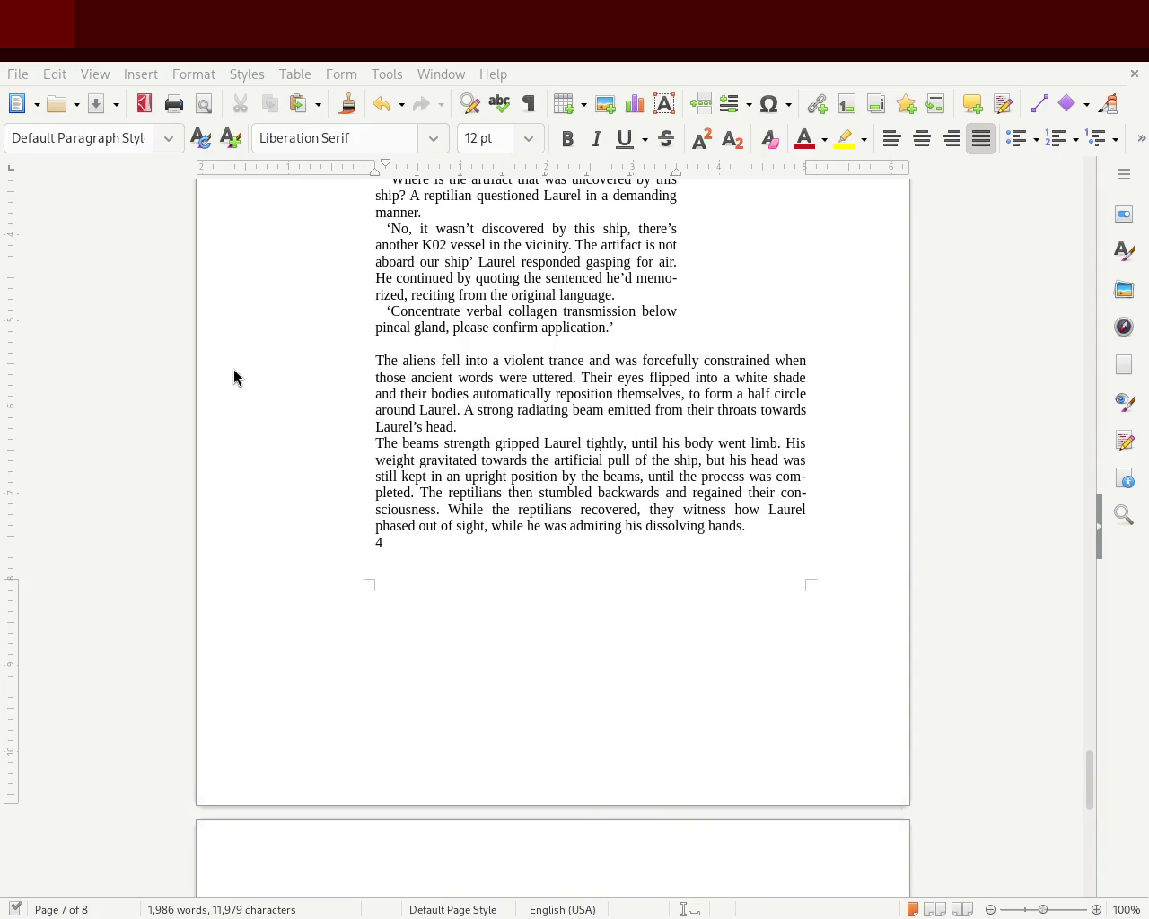
pyautogui.click(369, 286)
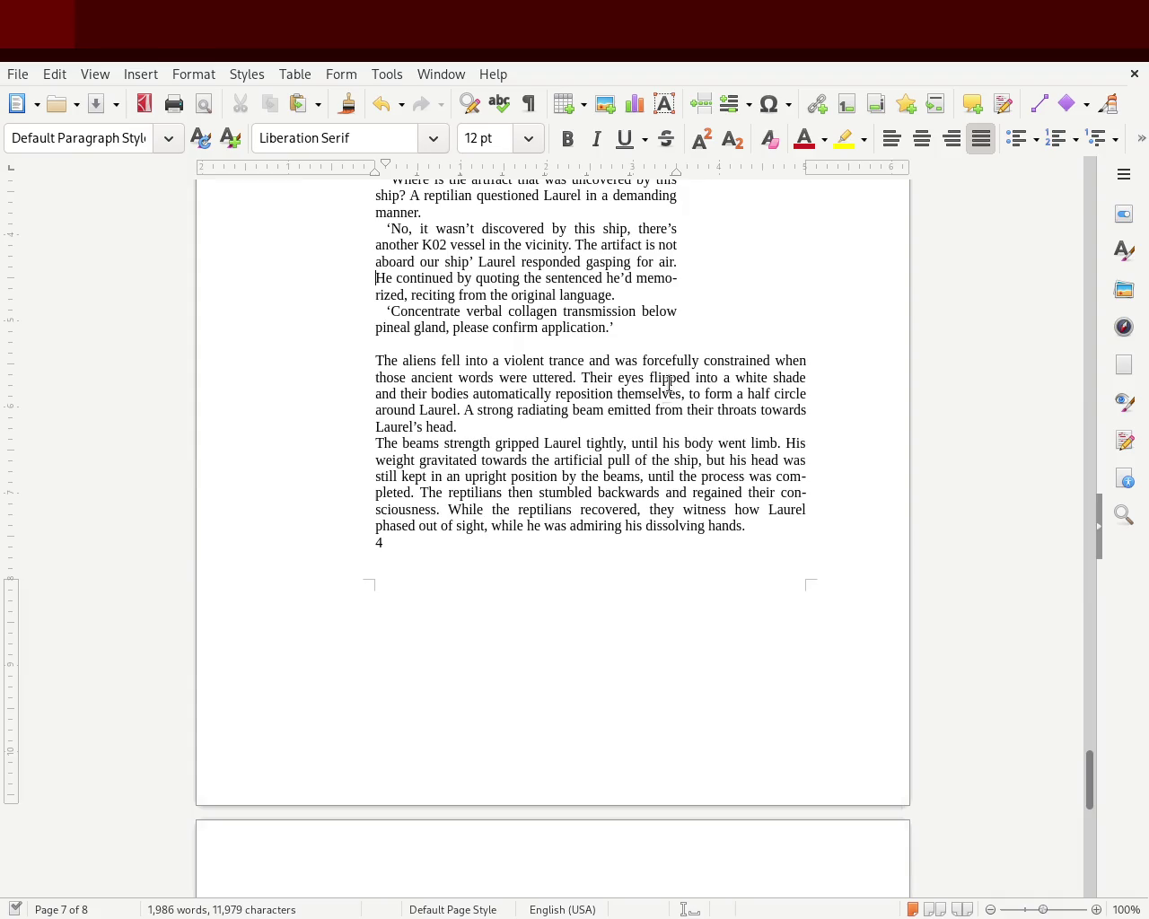
# Change 'reposition' to 'repositioned' in the sentence about the aliens' eyes.
pyautogui.moveTo(590, 377)
pyautogui.mouseDown()
pyautogui.moveTo(584, 398)
pyautogui.moveTo(423, 398)
pyautogui.moveTo(616, 398)
pyautogui.mouseUp()
pyautogui.click(616, 395)
pyautogui.write('ed')
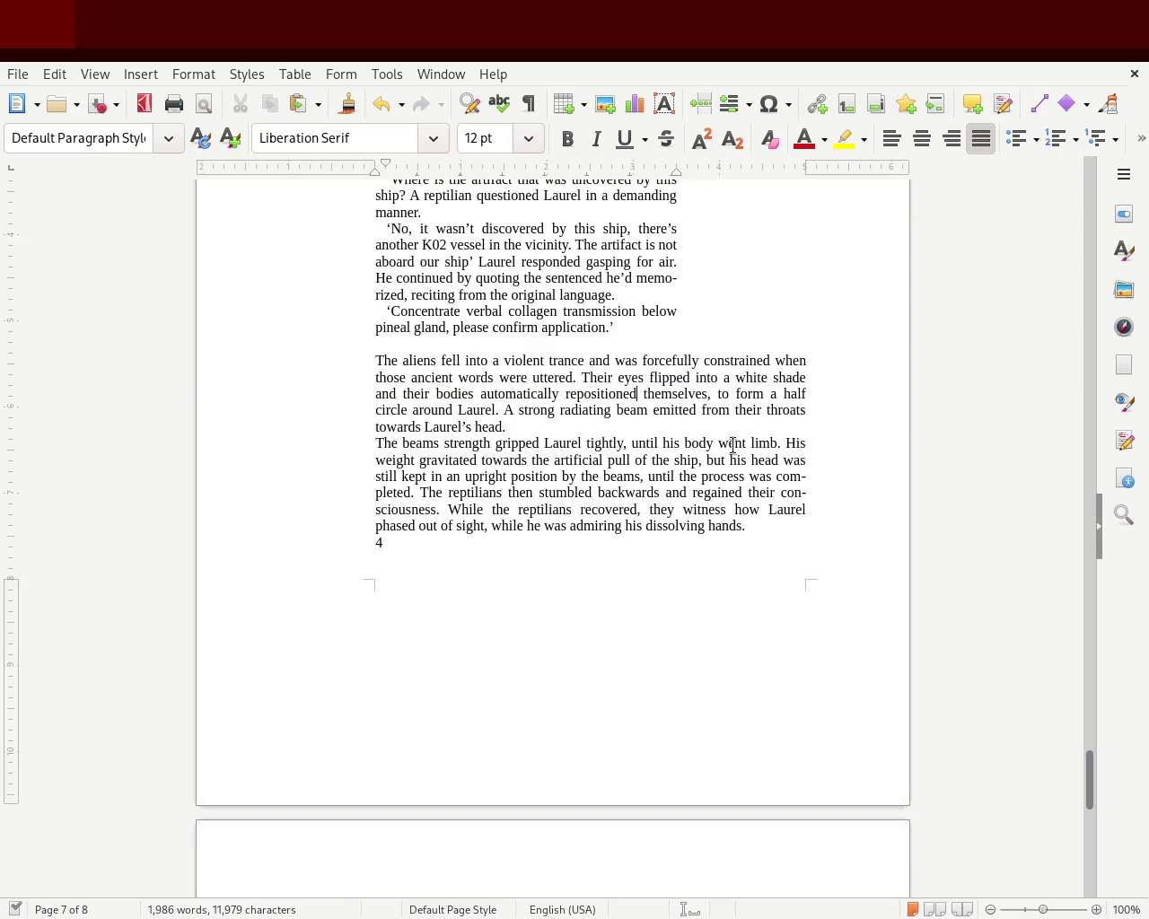
pyautogui.click(706, 460)
pyautogui.click(704, 445)
# Replace 'A strong' with 'Strong' at the start of the beam sentence.
pyautogui.moveTo(528, 410); pyautogui.dragTo(653, 412)
pyautogui.click(664, 412)
pyautogui.press('Delete')
pyautogui.press('Delete')
pyautogui.press('Delete')
pyautogui.write('S')
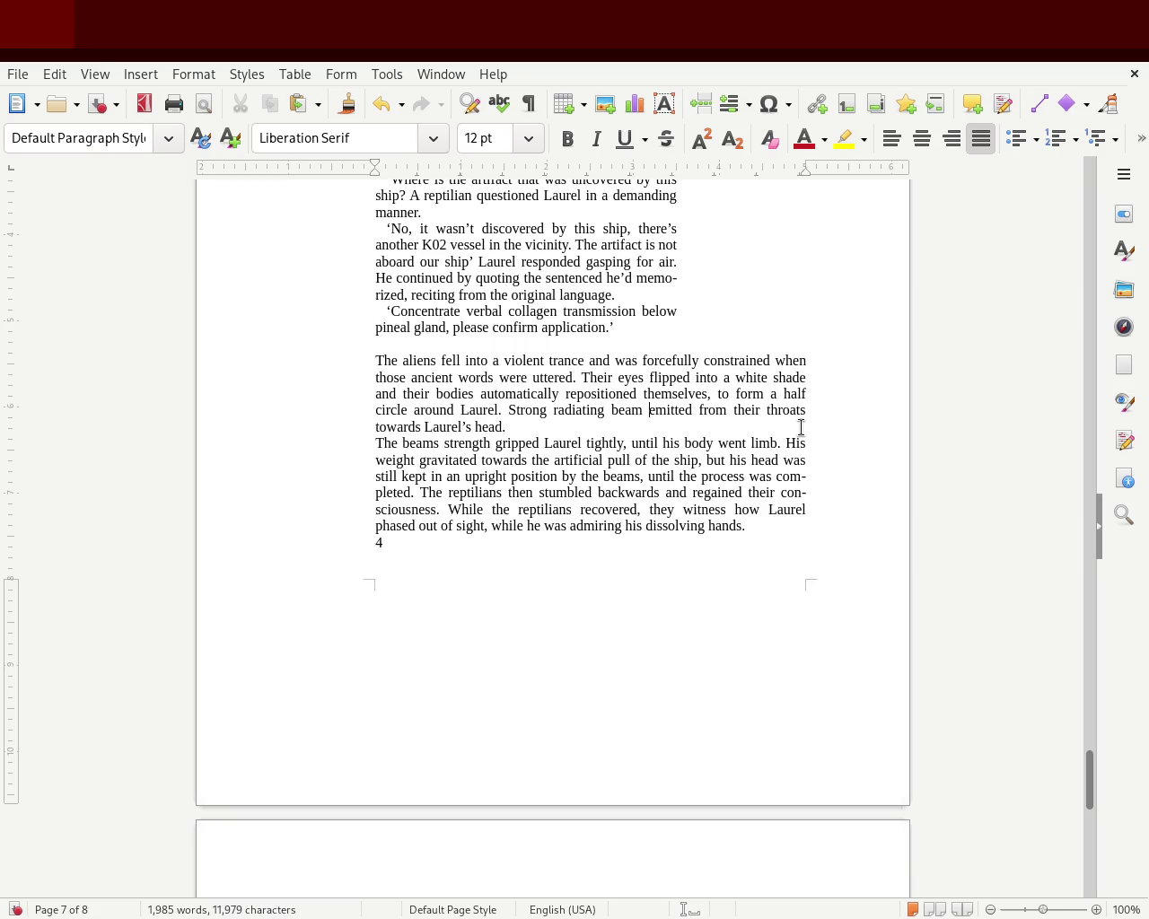
# Change 'beam emitted' to 'beams began to emit'.
pyautogui.press('Right')
pyautogui.write('s begam')
pyautogui.press('BackSpace')
pyautogui.write('n')
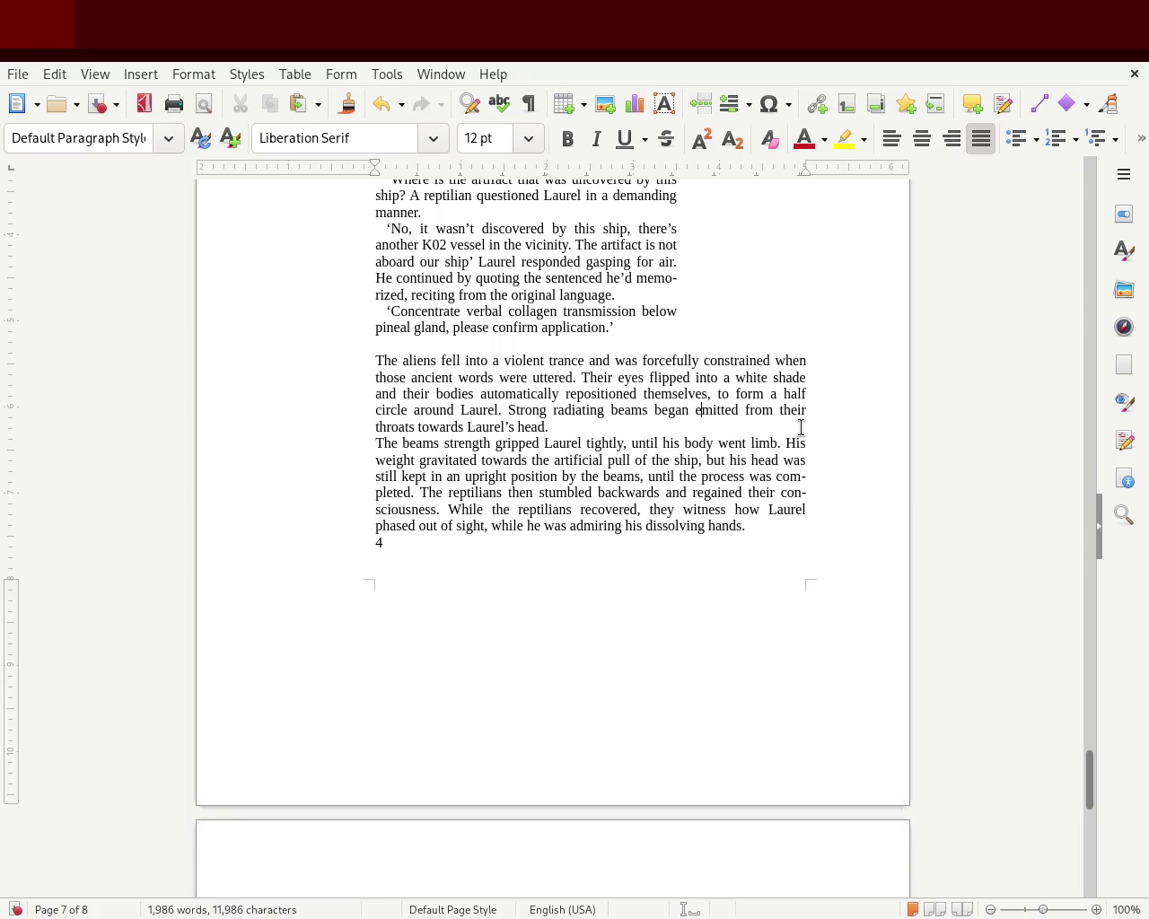
pyautogui.press('Right')
pyautogui.write('to')
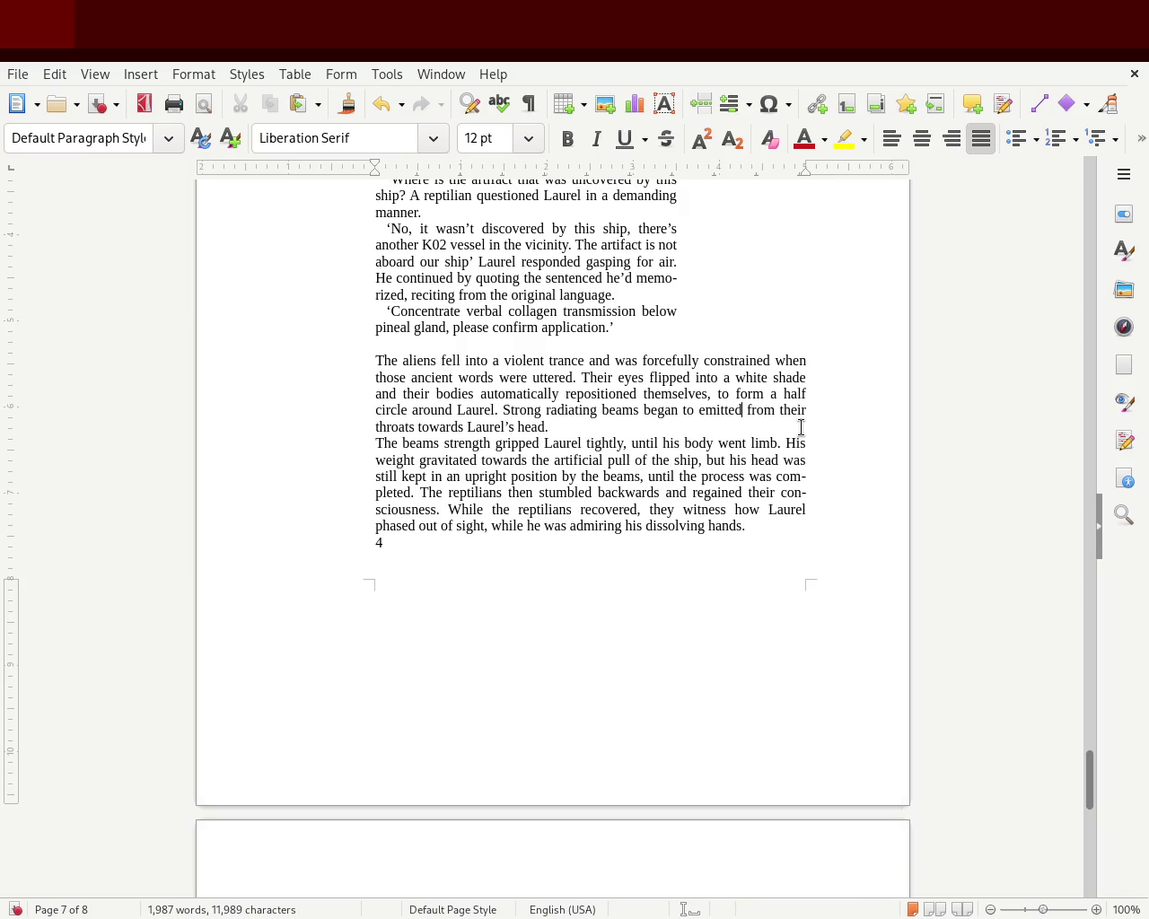
pyautogui.press('BackSpace')
pyautogui.press('BackSpace')
pyautogui.press('BackSpace')
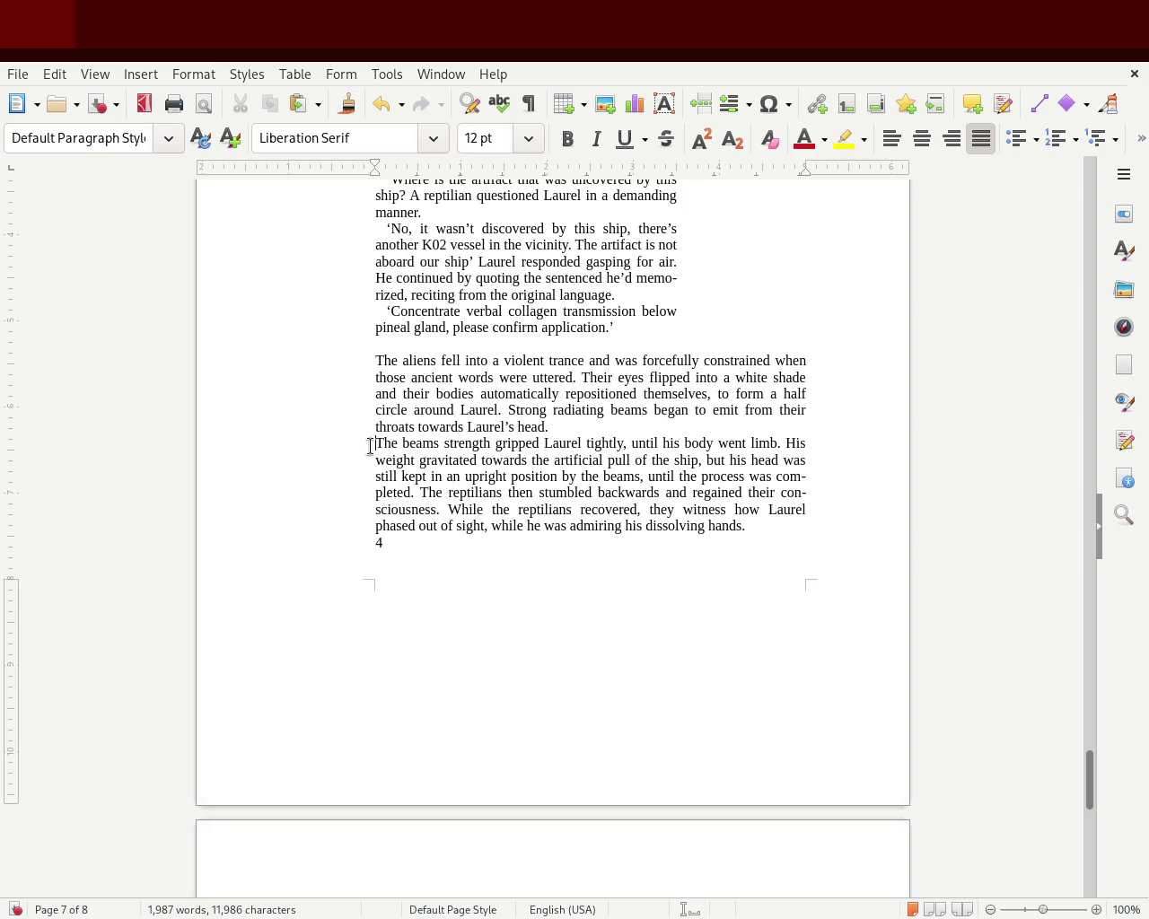
# Indent the beams paragraph's first line, delete 'then' after 'reptilians', and select 'the' after 'While'.
pyautogui.moveTo(373, 165); pyautogui.dragTo(395, 165)
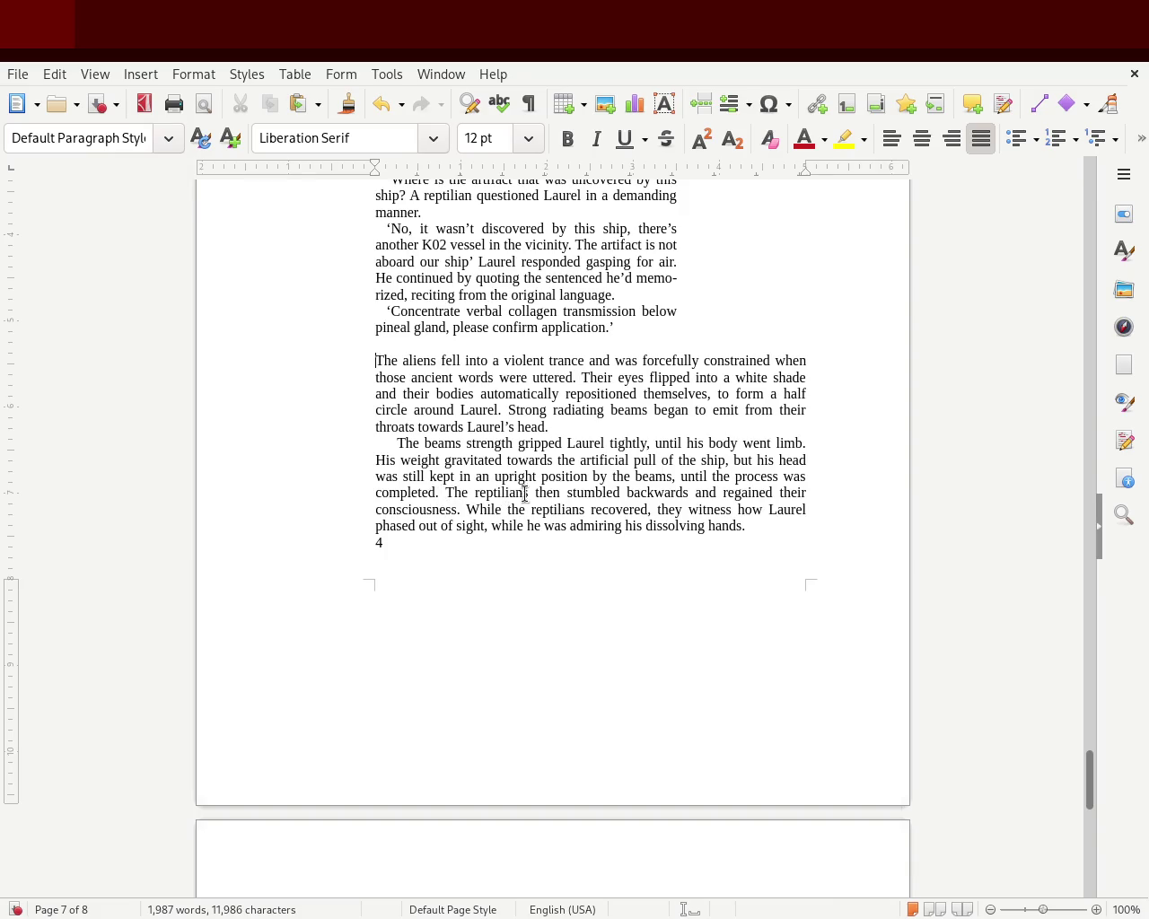
pyautogui.press('BackSpace')
pyautogui.press('Delete')
pyautogui.press('Delete')
pyautogui.press('Delete')
pyautogui.press('Delete')
pyautogui.press('Delete')
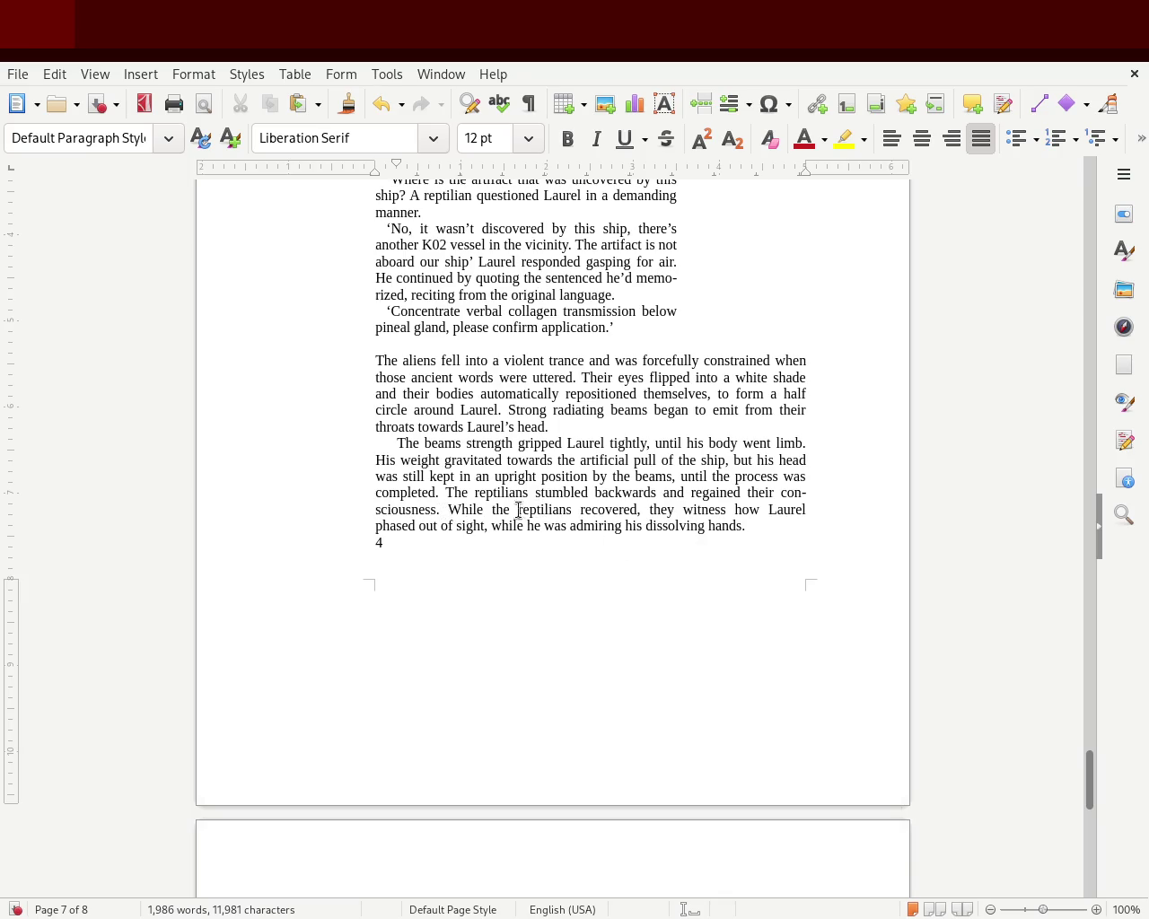
pyautogui.doubleClick(500, 507)
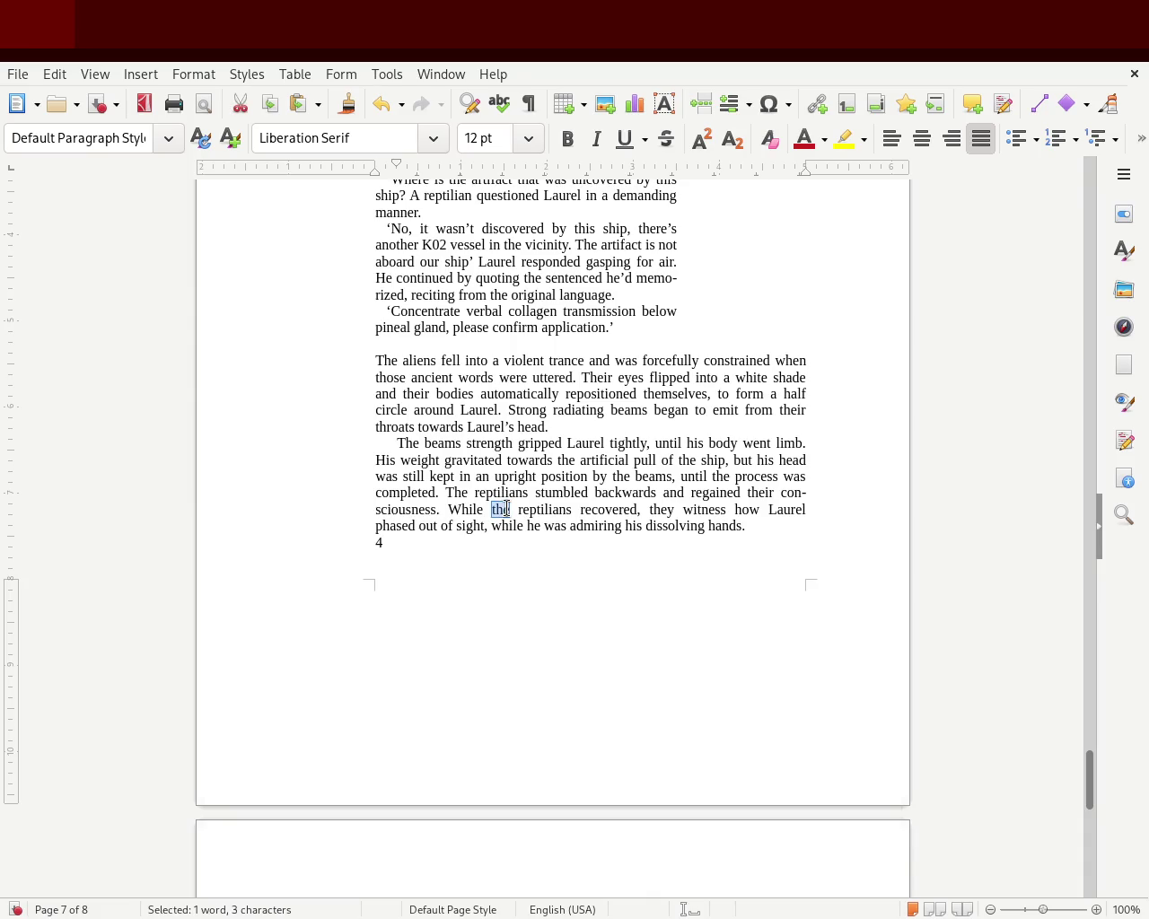